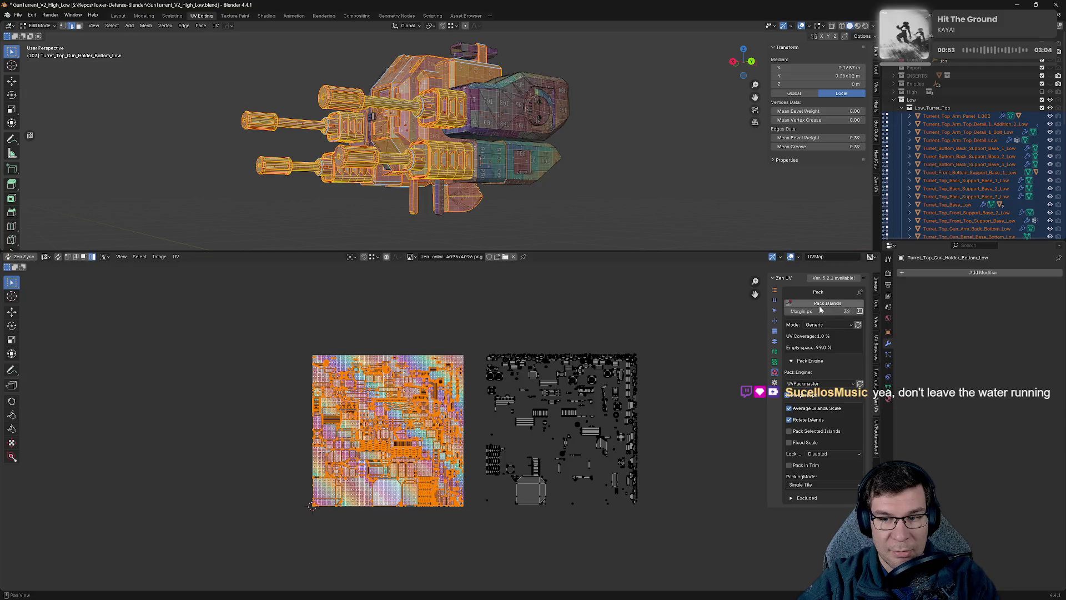
Dismiss the packing report, then try a selection of the right-tile islands and undo it.
click(744, 342)
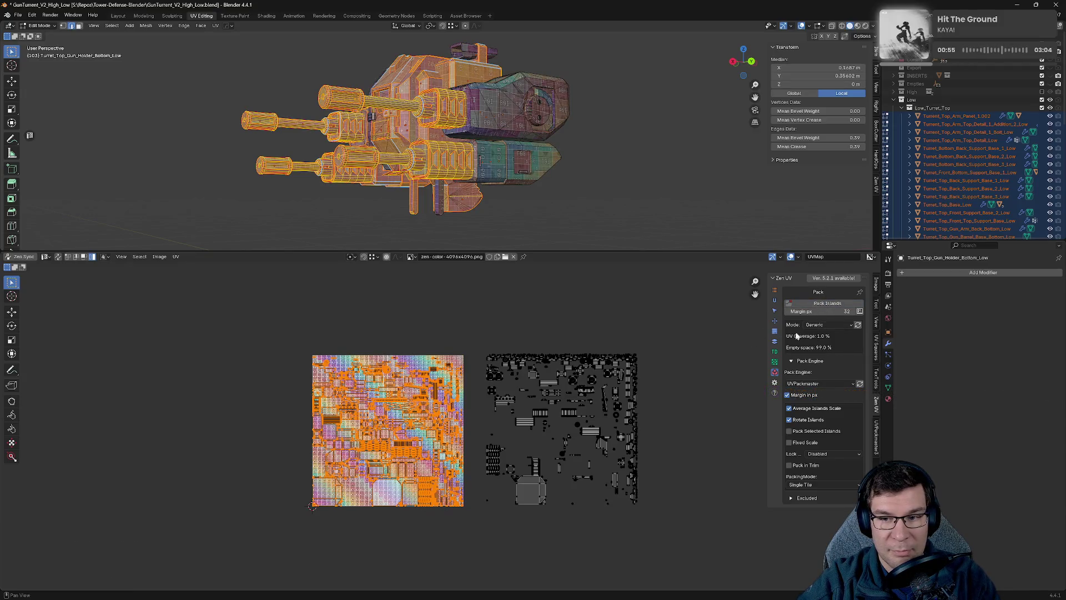
mouse_move(477, 326)
mouse_down()
mouse_move(572, 583)
mouse_move(680, 553)
mouse_move(636, 536)
mouse_up()
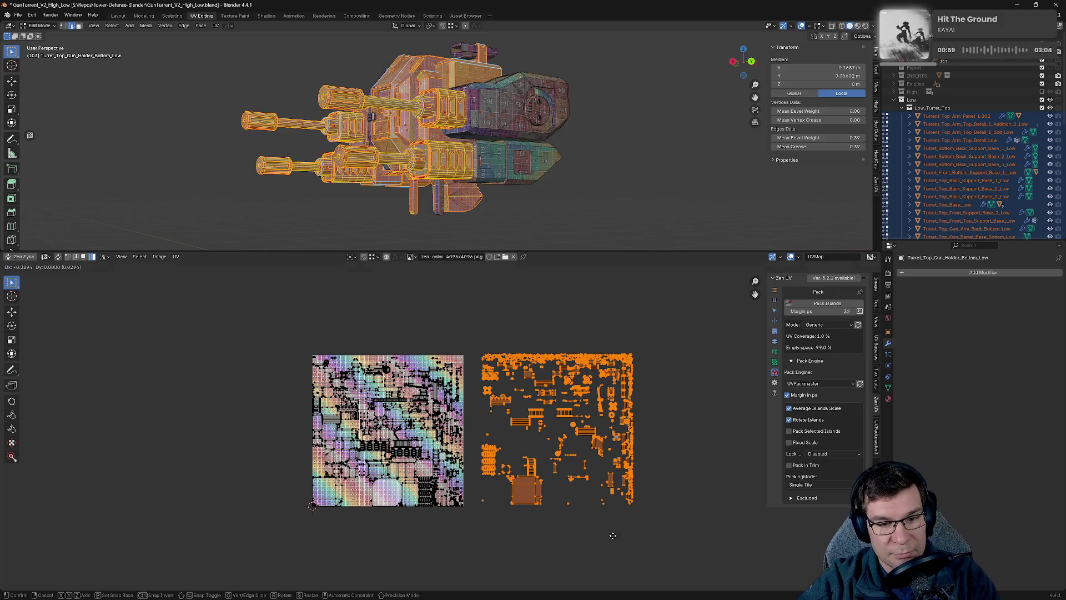
key(ctrl+z)
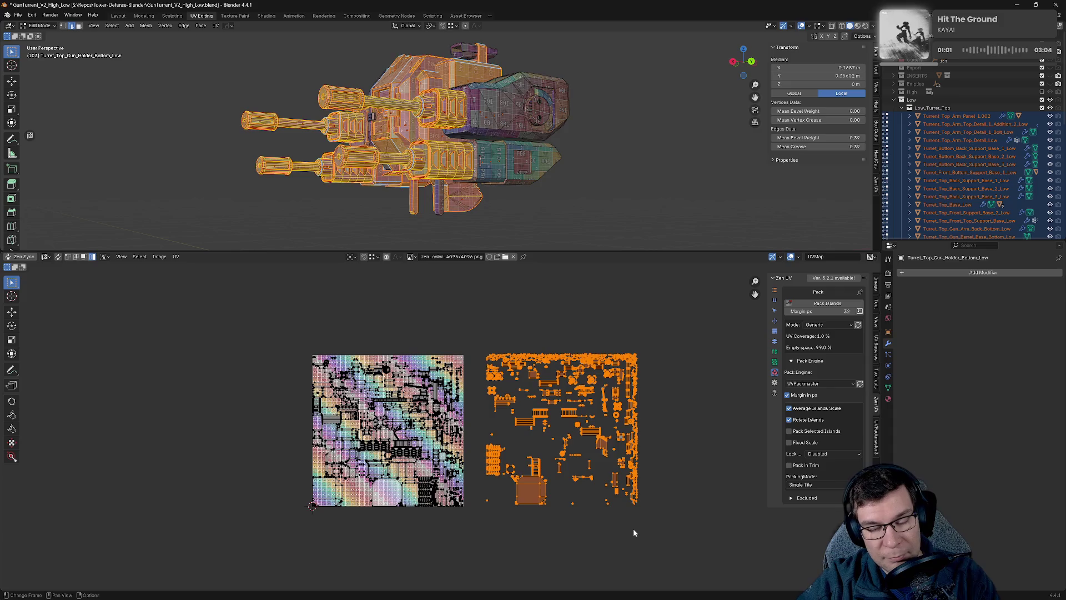
key(ctrl+z)
key(ctrl+shift+z)
key(ctrl+shift+z)
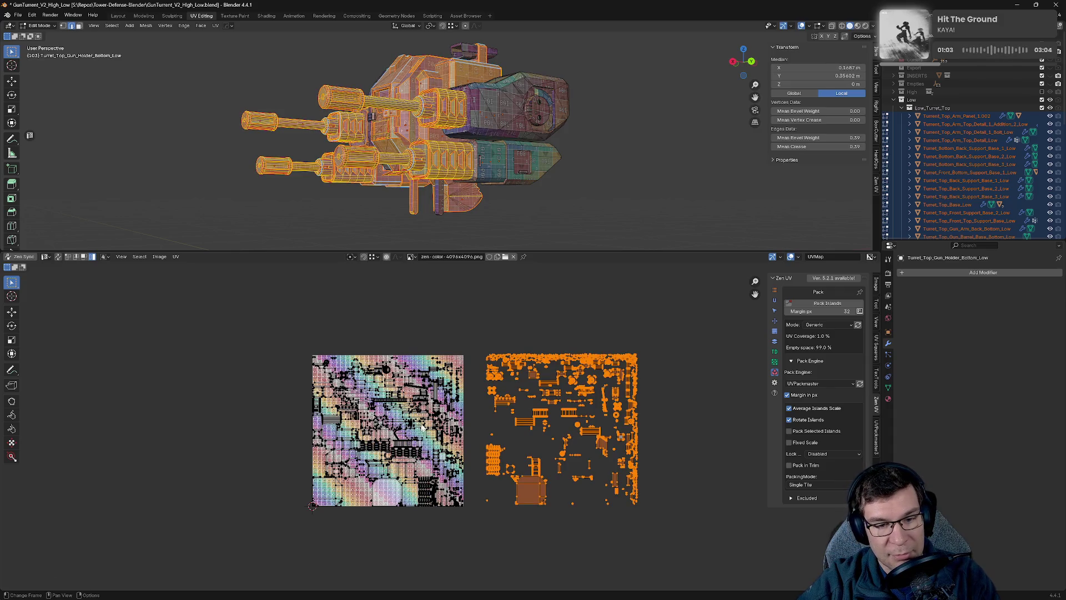
scroll(633, 529, up, 1)
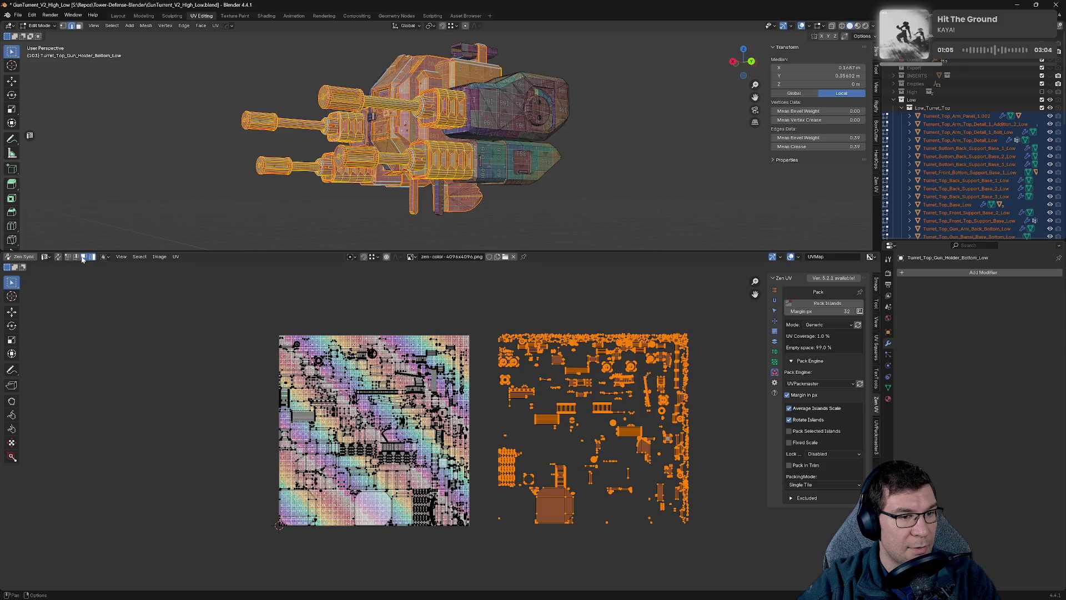
key(ctrl+z)
Enable UV Sync Selection and box-select every island in the right-hand tile.
click(211, 320)
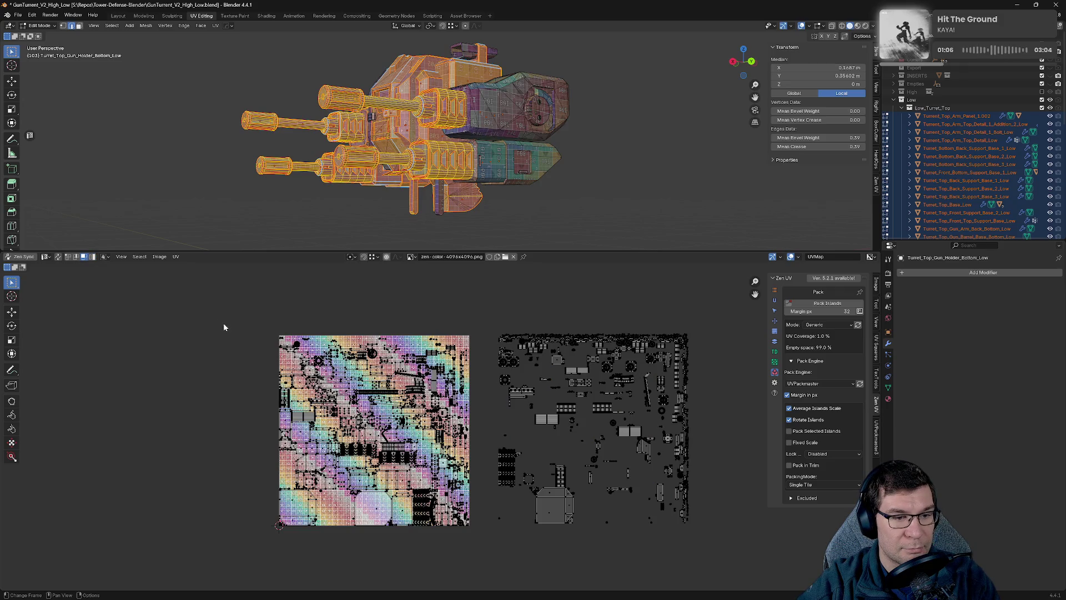
click(58, 257)
mouse_move(478, 309)
mouse_down()
mouse_move(499, 357)
mouse_move(712, 556)
mouse_up()
Hide the right-tile islands, Zen UV pack the rest into the main tile, then reveal and reselect.
key(h)
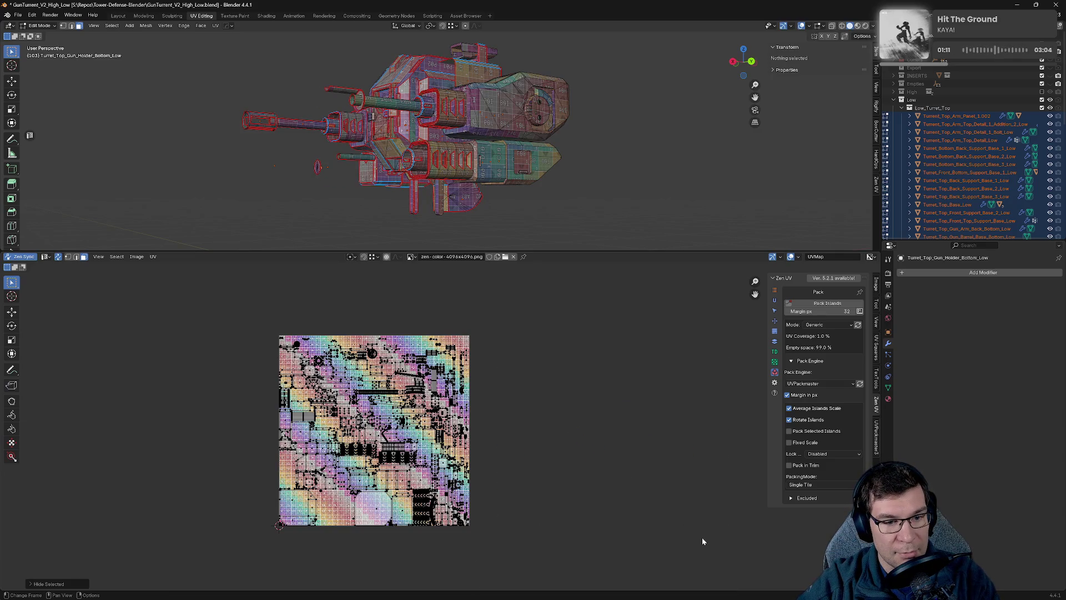
mouse_move(545, 591)
mouse_down()
mouse_move(374, 385)
mouse_move(198, 292)
mouse_move(423, 531)
mouse_move(475, 546)
mouse_up()
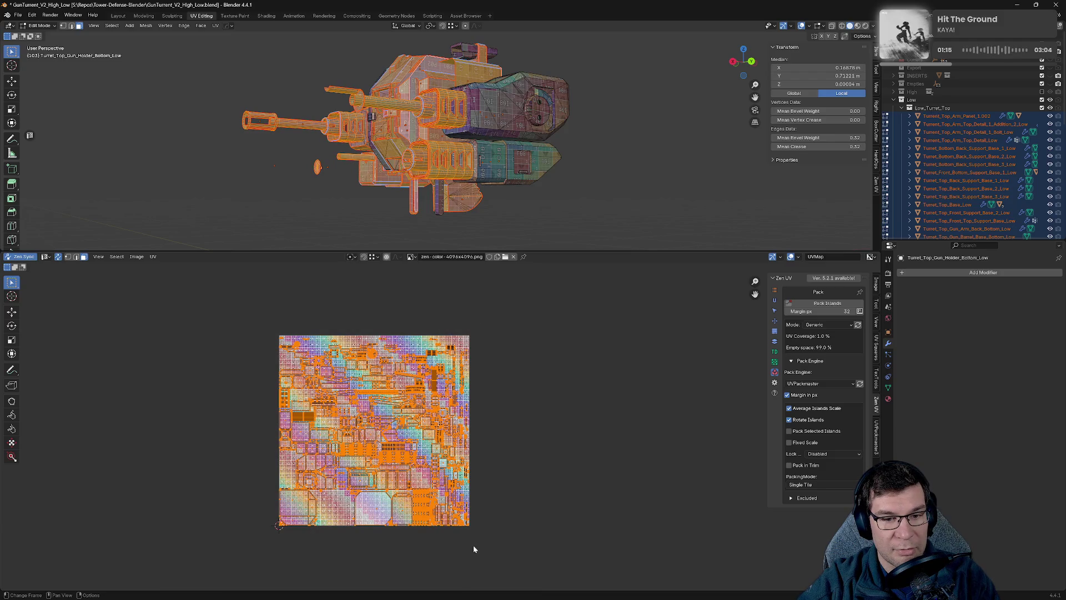
click(474, 548)
click(808, 303)
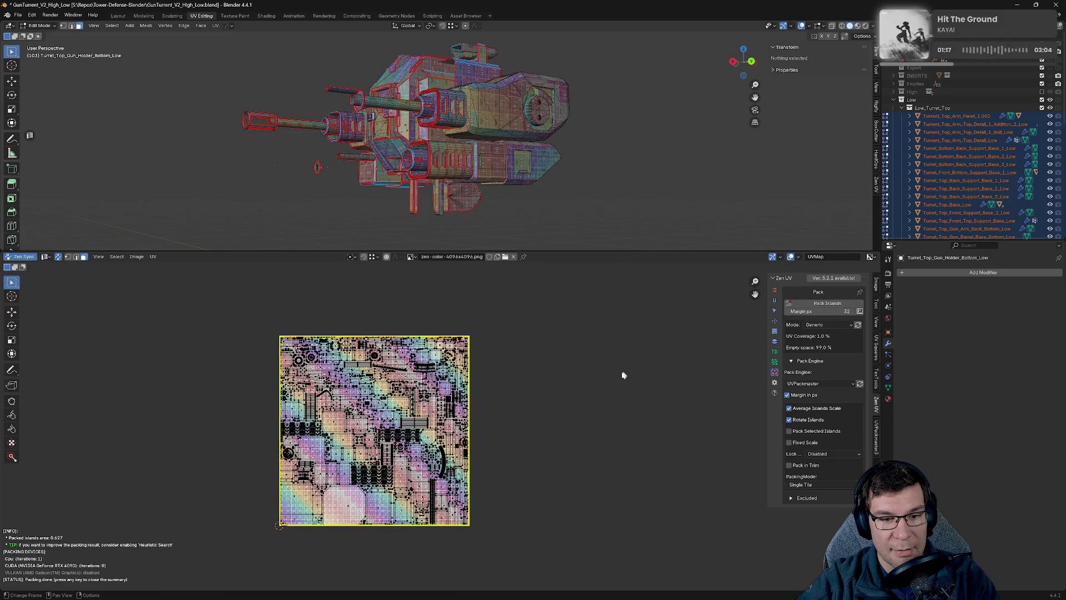
key(alt+h)
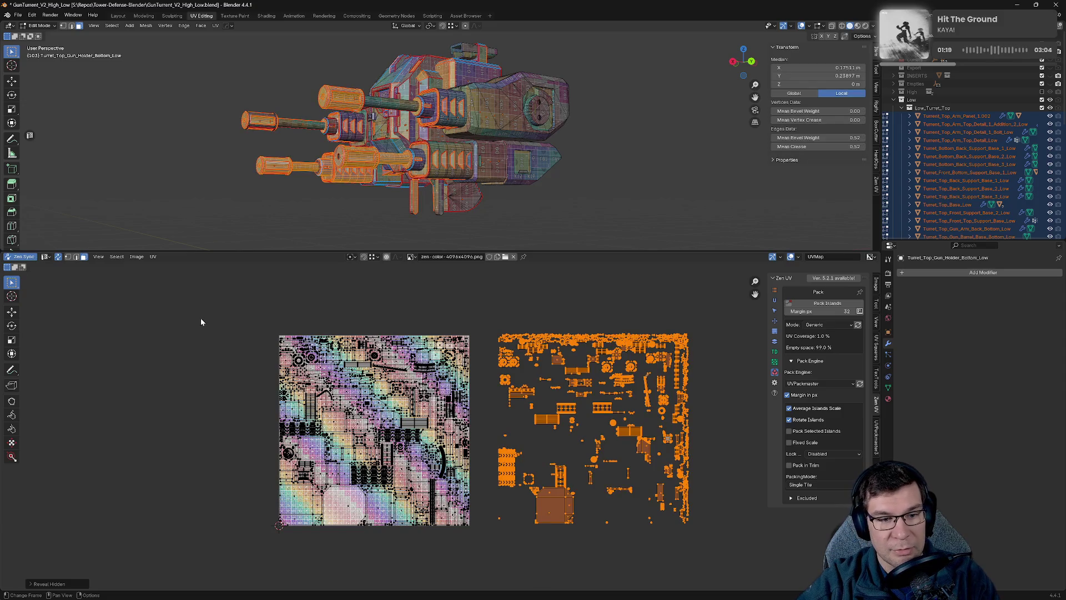
drag(202, 322, 491, 581)
Stack the selected duplicate islands onto their matches with Zen UV Stack 'Selected'.
click(775, 341)
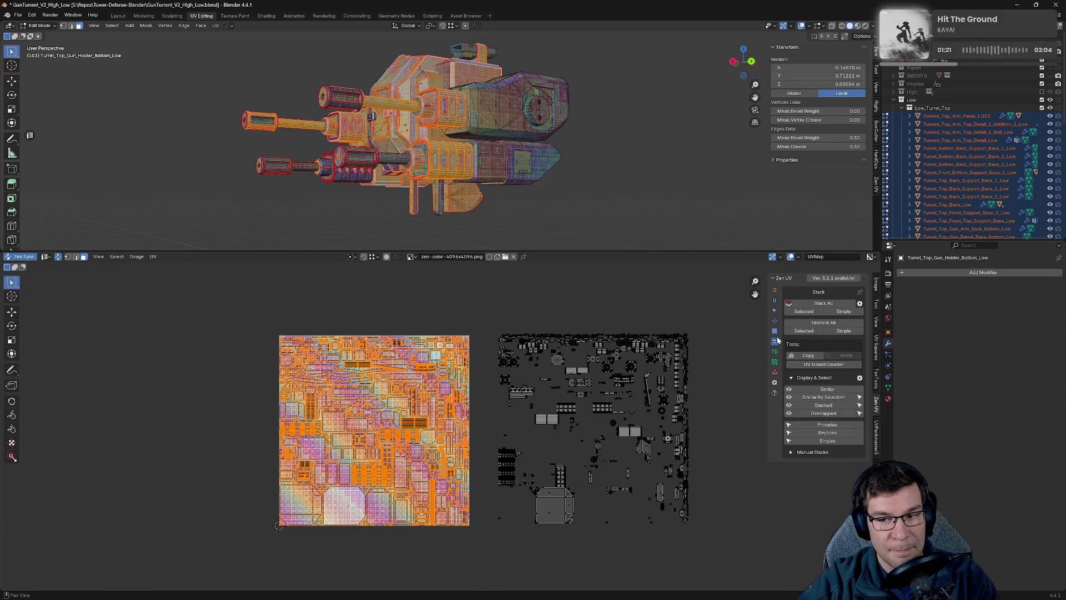
click(804, 314)
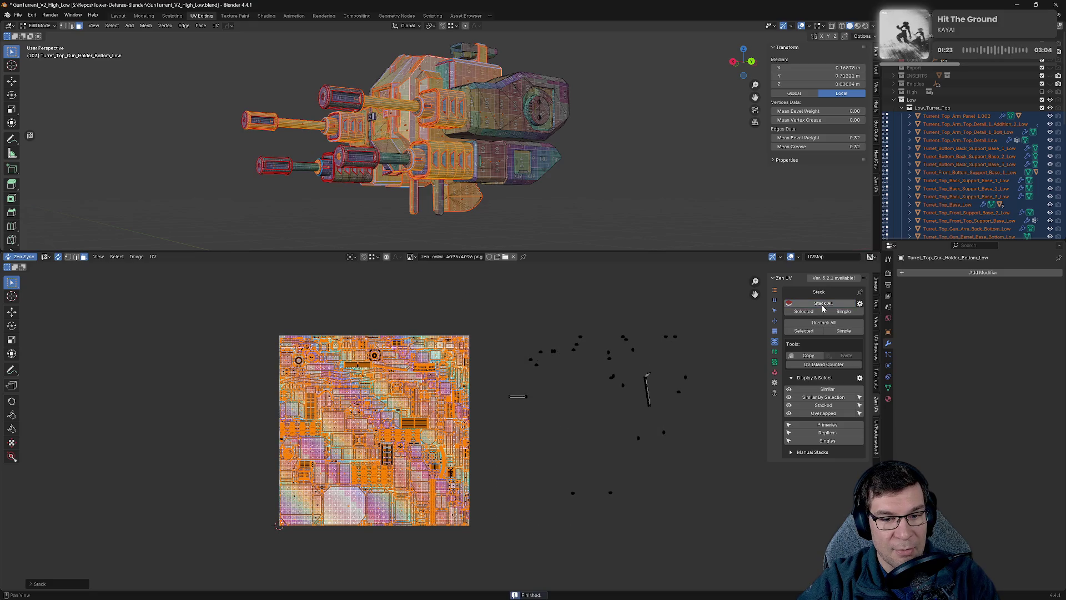
scroll(631, 448, up, 1)
scroll(631, 449, up, 1)
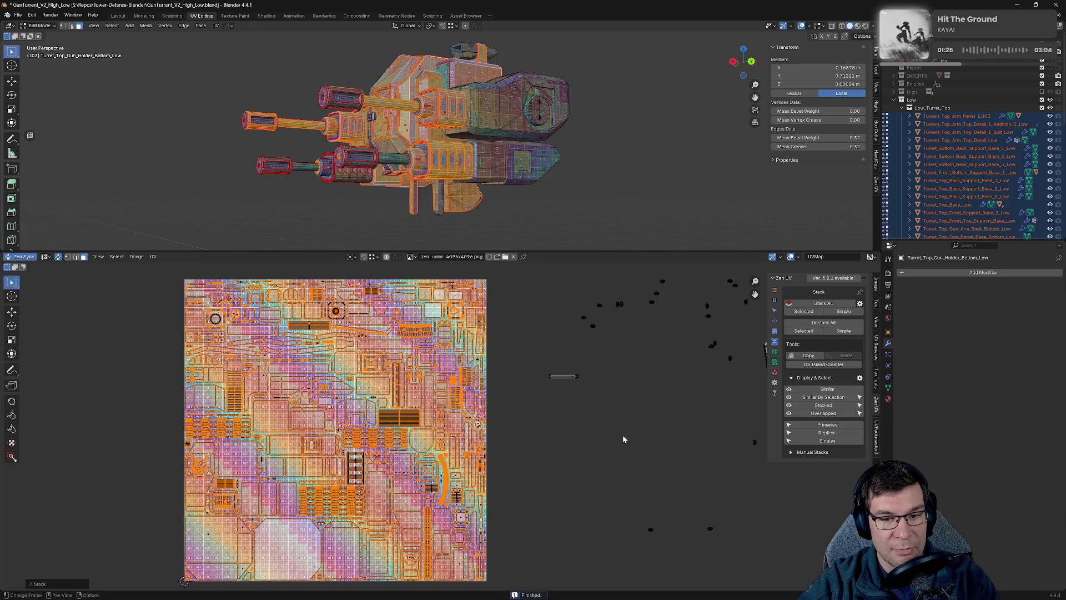
middle_drag(623, 439, 421, 471)
Clear the selection and survey the stacked result across the texture tile.
click(476, 455)
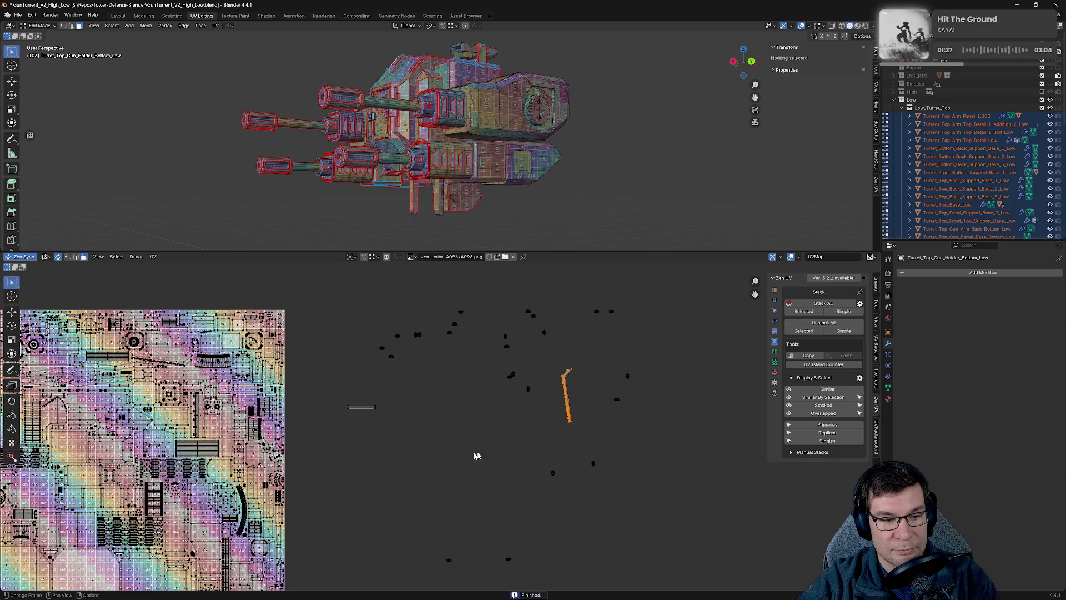
middle_drag(320, 484, 543, 414)
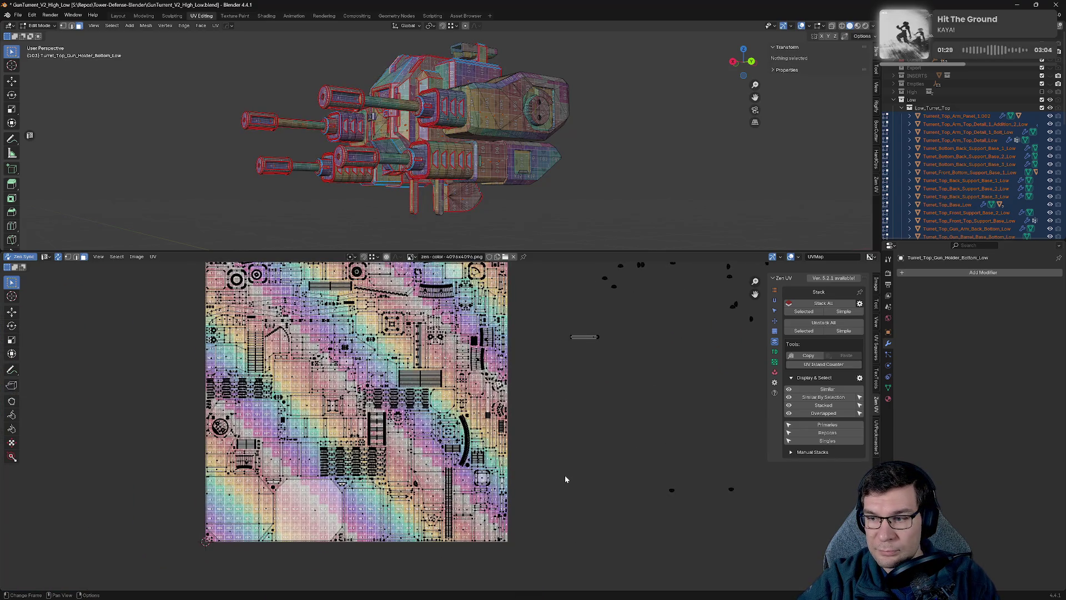
scroll(565, 476, up, 6)
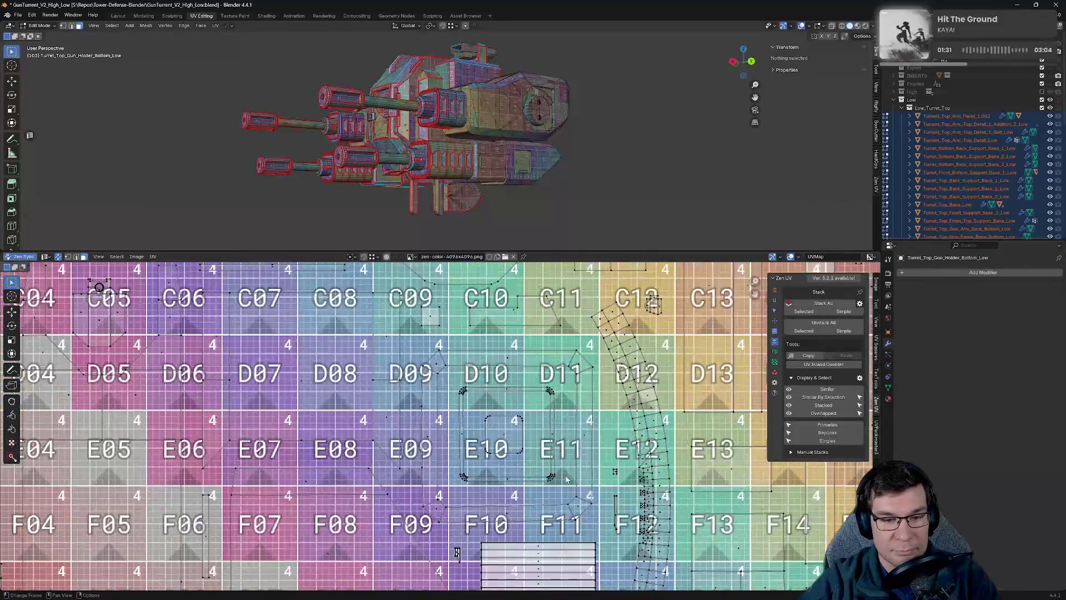
scroll(567, 479, down, 6)
scroll(296, 523, up, 2)
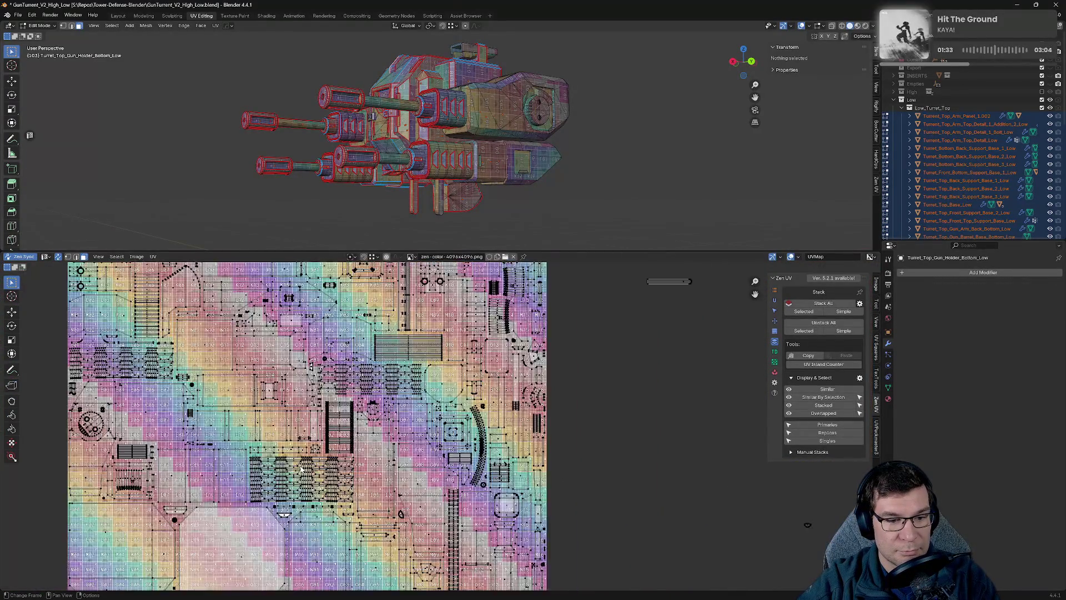
middle_drag(296, 523, 463, 422)
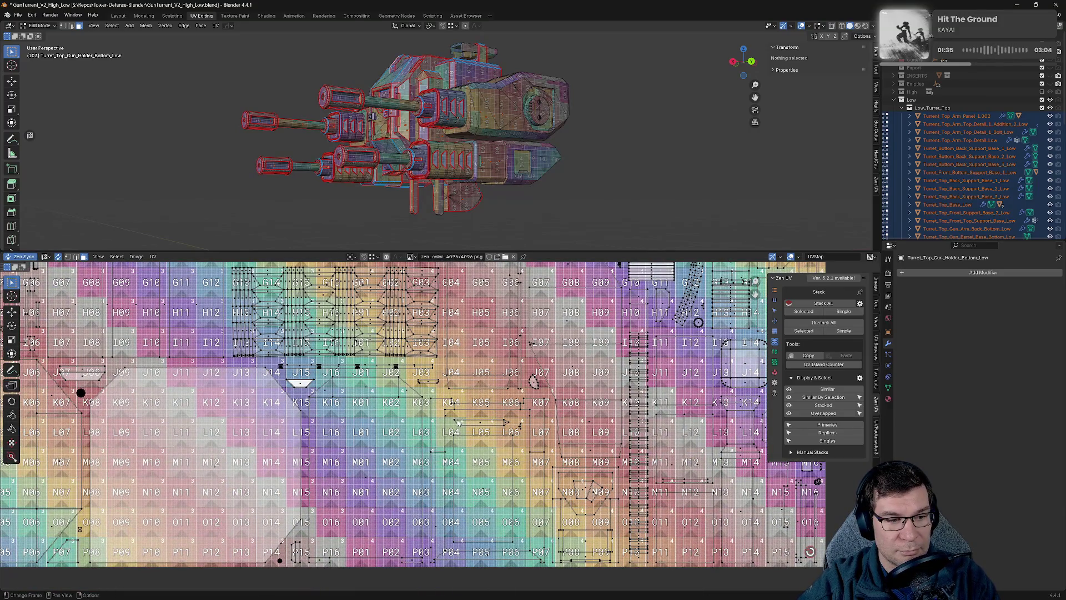
scroll(458, 423, down, 5)
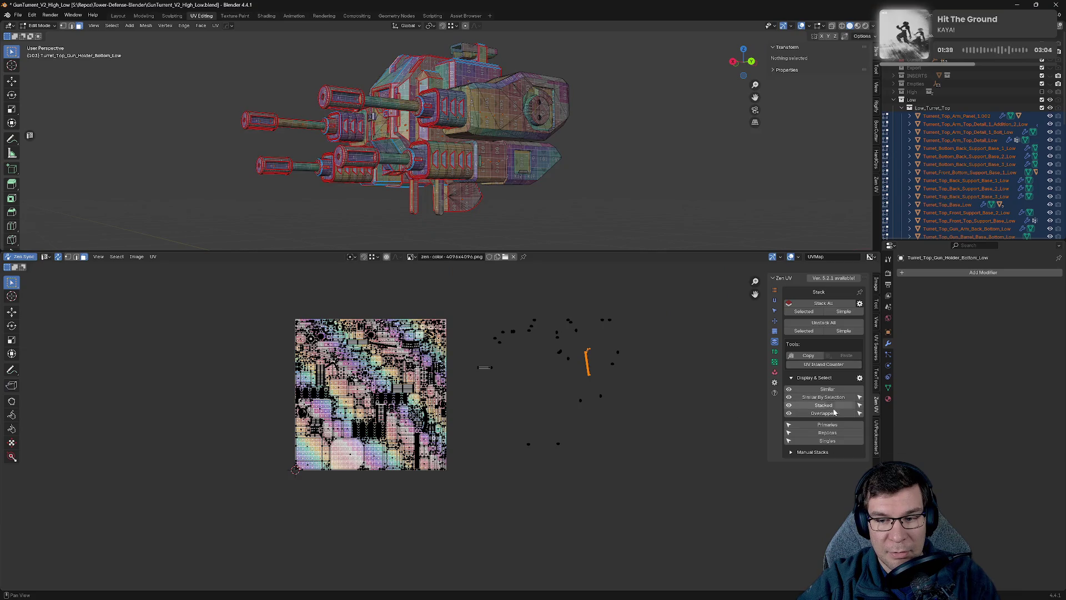
Turn on Zen UV's 'Similar' display to colour-code matching islands across the atlas.
click(832, 390)
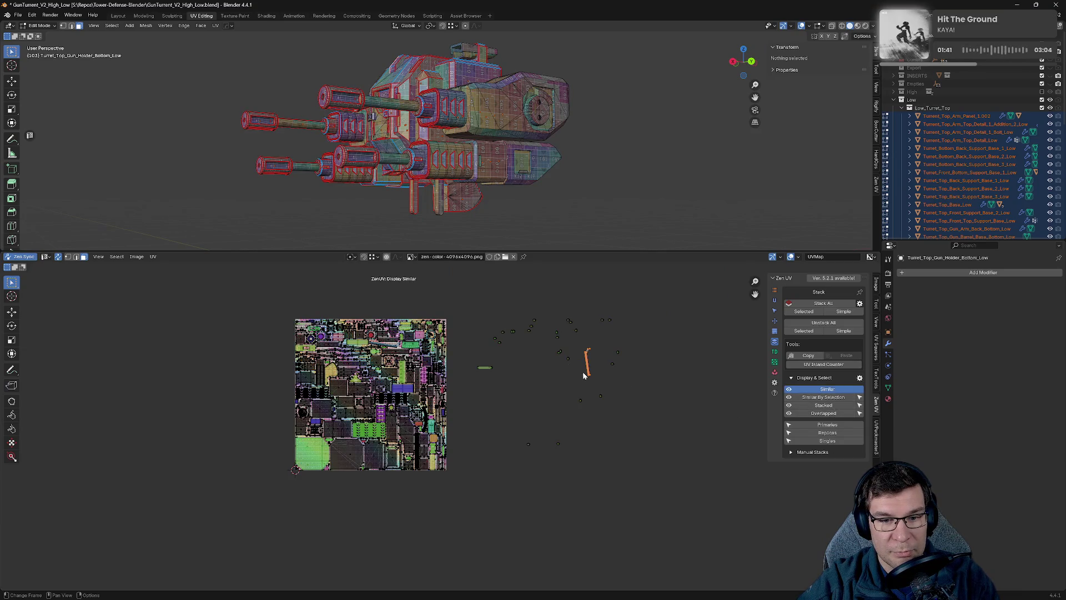
scroll(583, 376, up, 4)
middle_drag(540, 357, 473, 503)
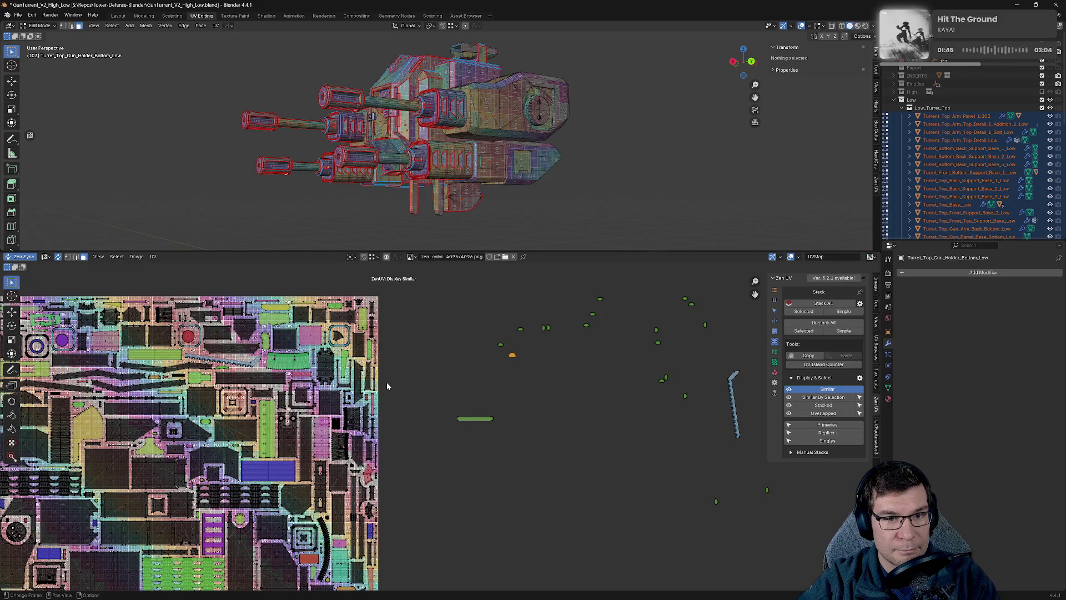
scroll(442, 428, up, 3)
middle_drag(567, 364, 399, 554)
middle_drag(461, 519, 618, 447)
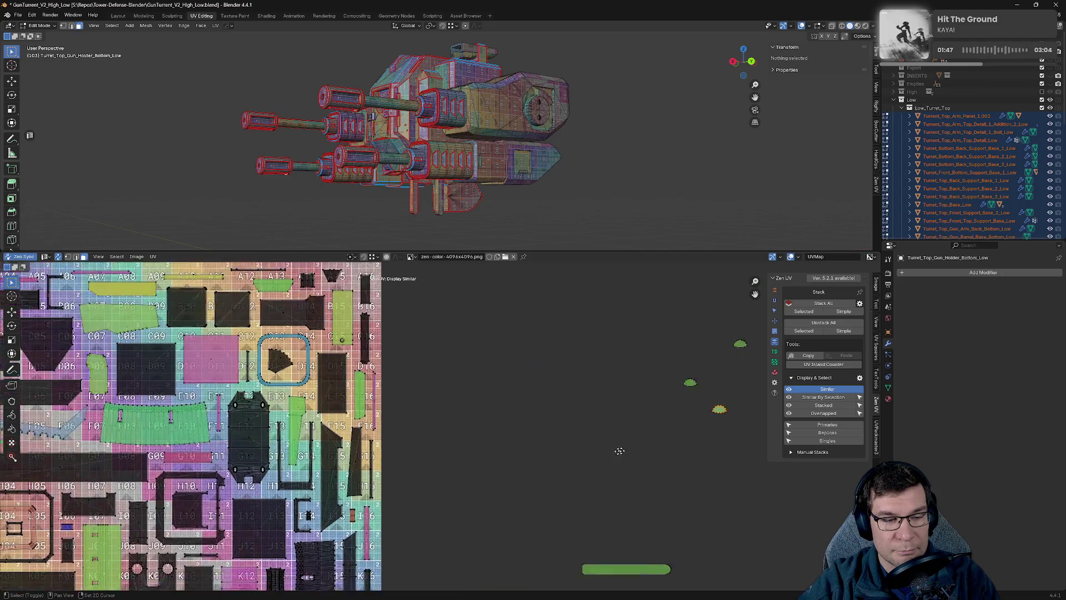
scroll(579, 432, down, 4)
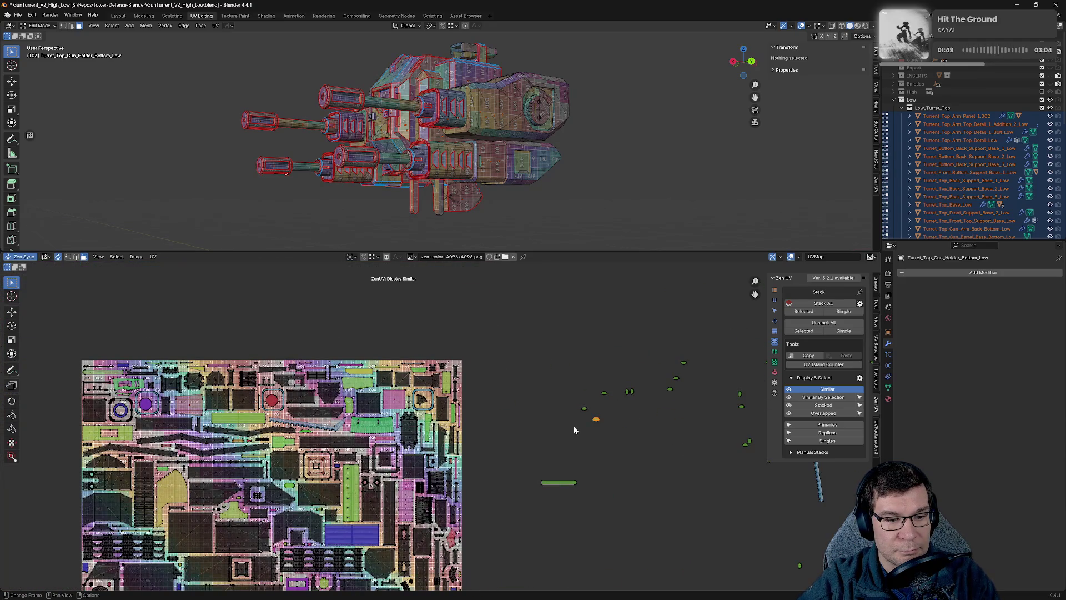
scroll(573, 430, down, 3)
middle_drag(576, 434, 508, 383)
Deselect the small stray island and select the stacked replica islands.
click(406, 320)
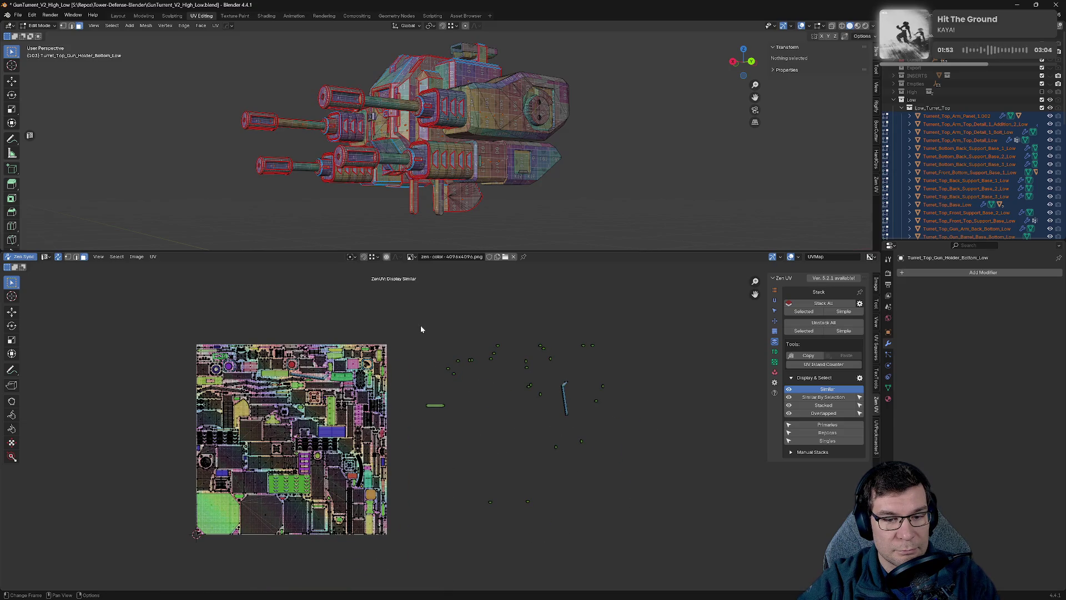
click(837, 434)
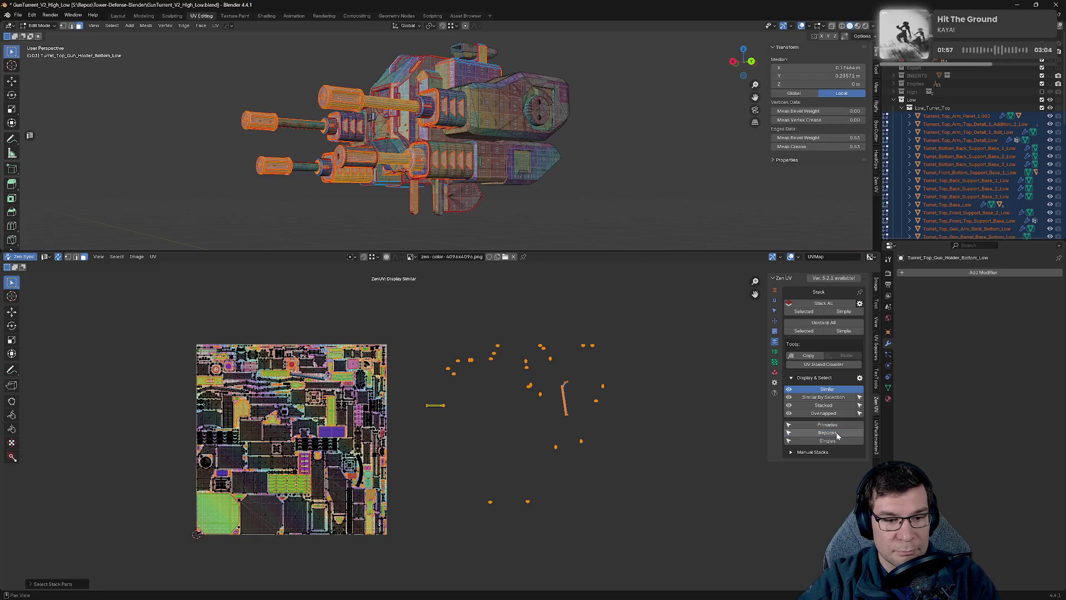
scroll(438, 429, up, 3)
scroll(508, 409, down, 5)
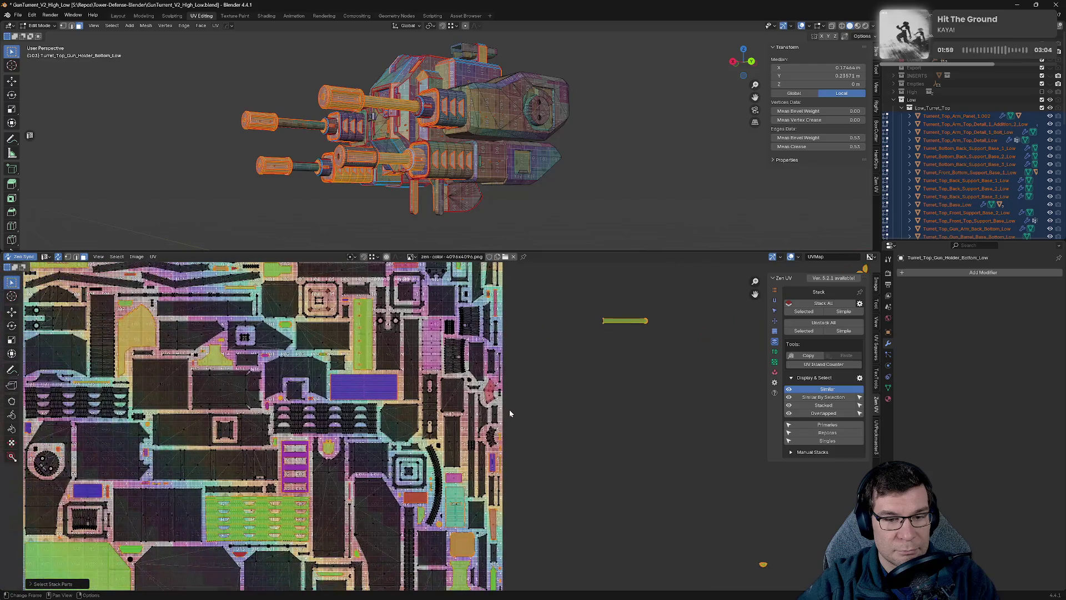
Reselect the replica islands and move them further down below the texture.
click(512, 446)
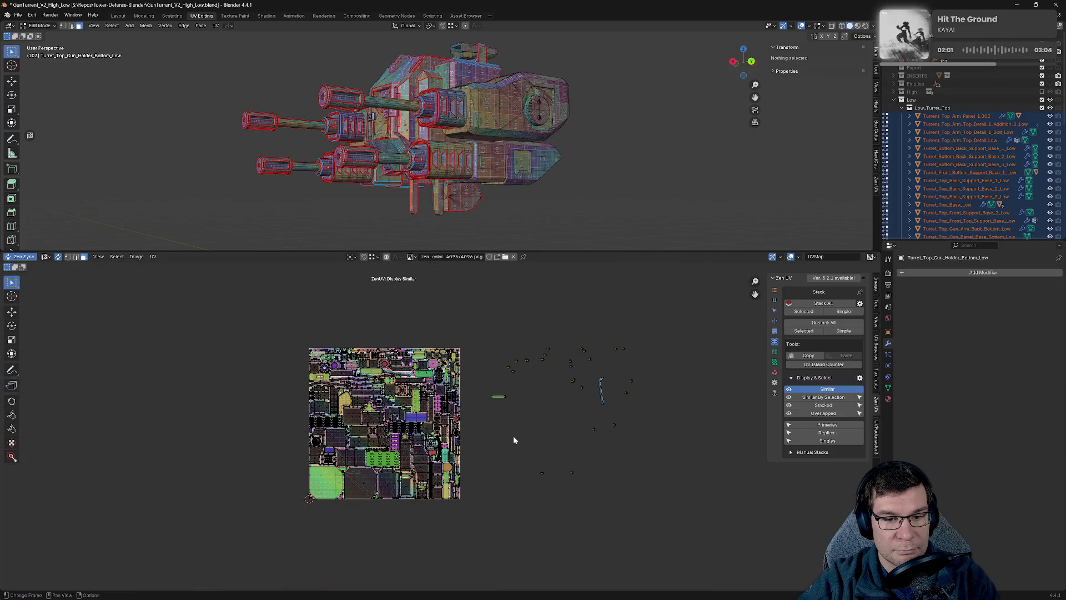
click(858, 435)
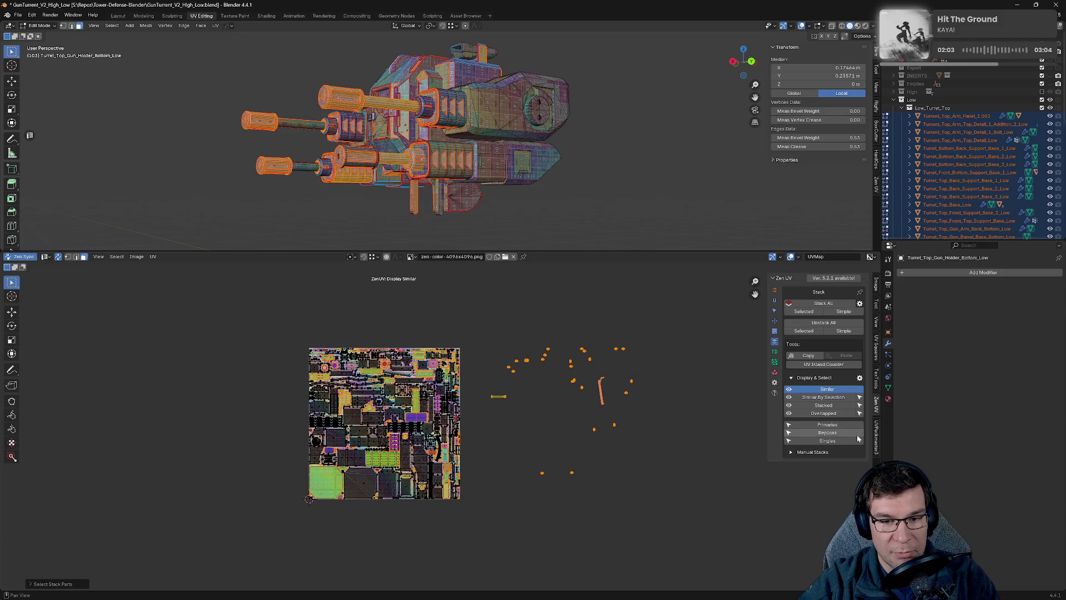
key(g)
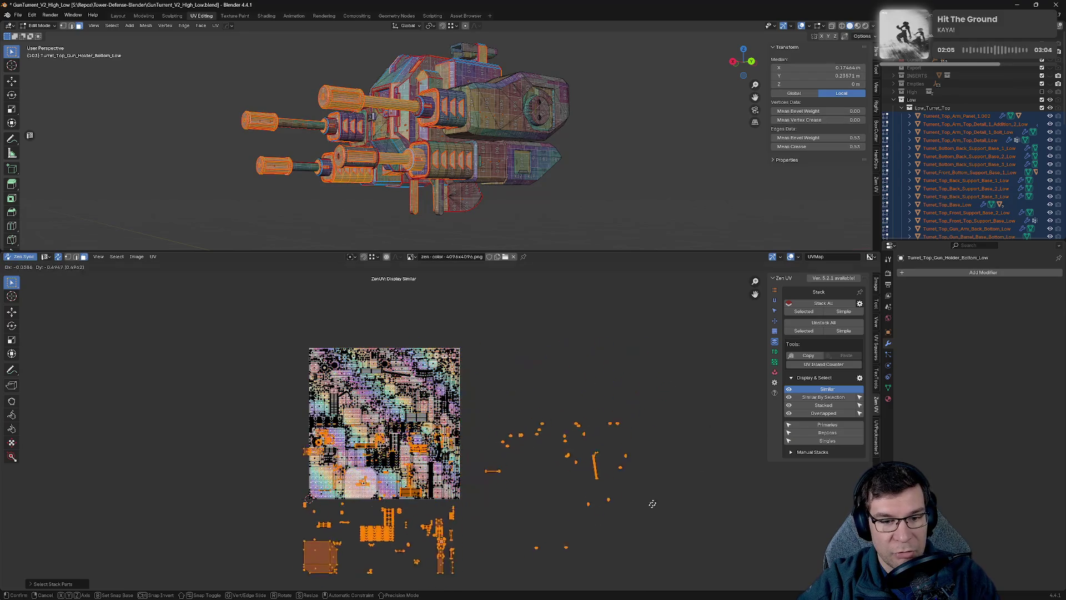
click(663, 581)
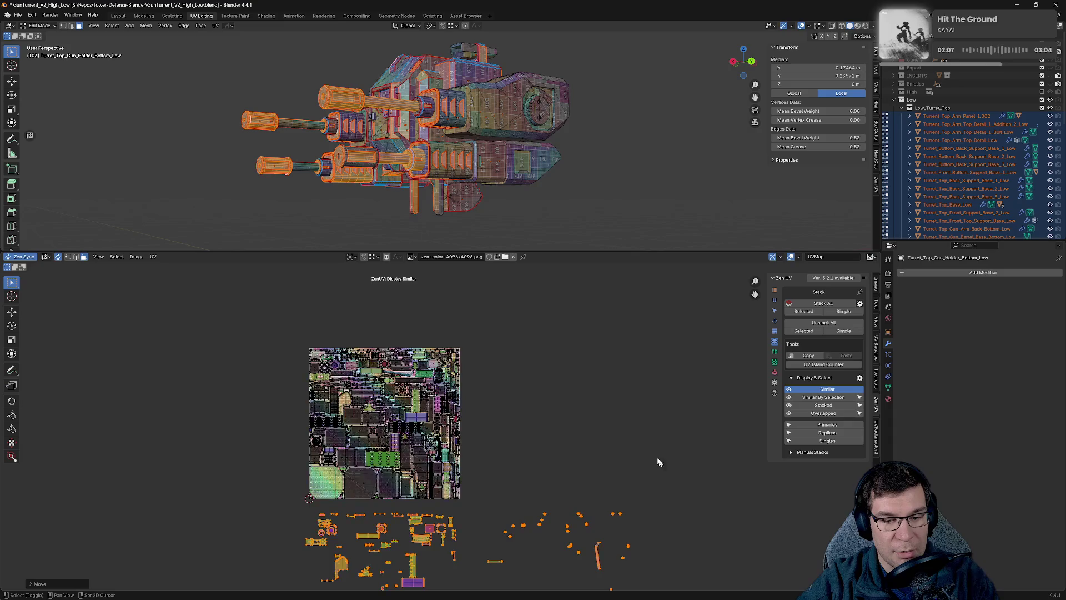
Box-select the islands below the texture and hide them, checking the result with undo.
middle_drag(656, 459, 648, 307)
click(638, 521)
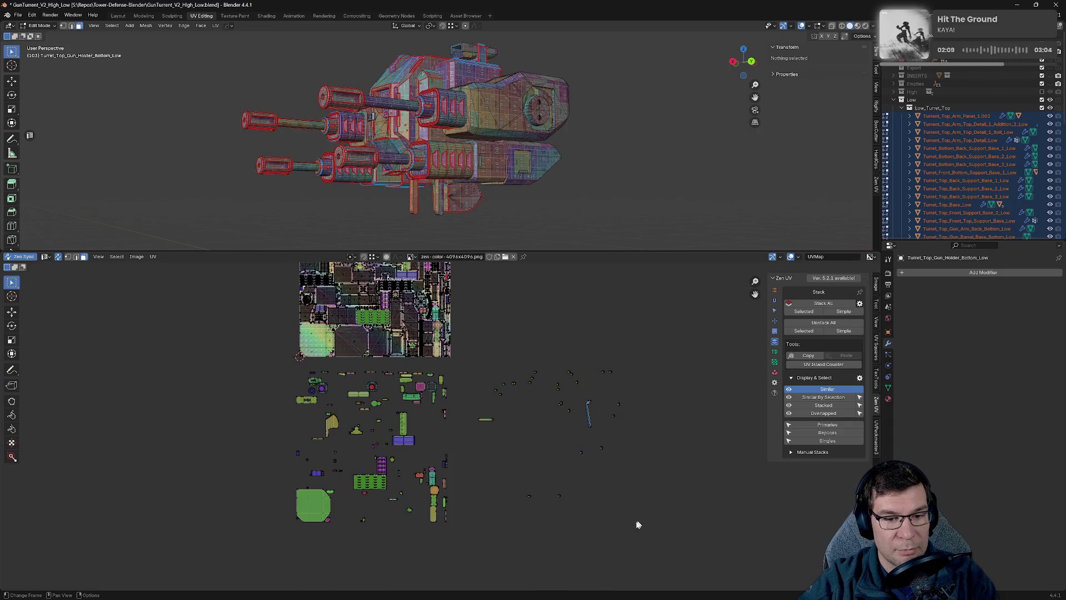
drag(290, 364, 458, 558)
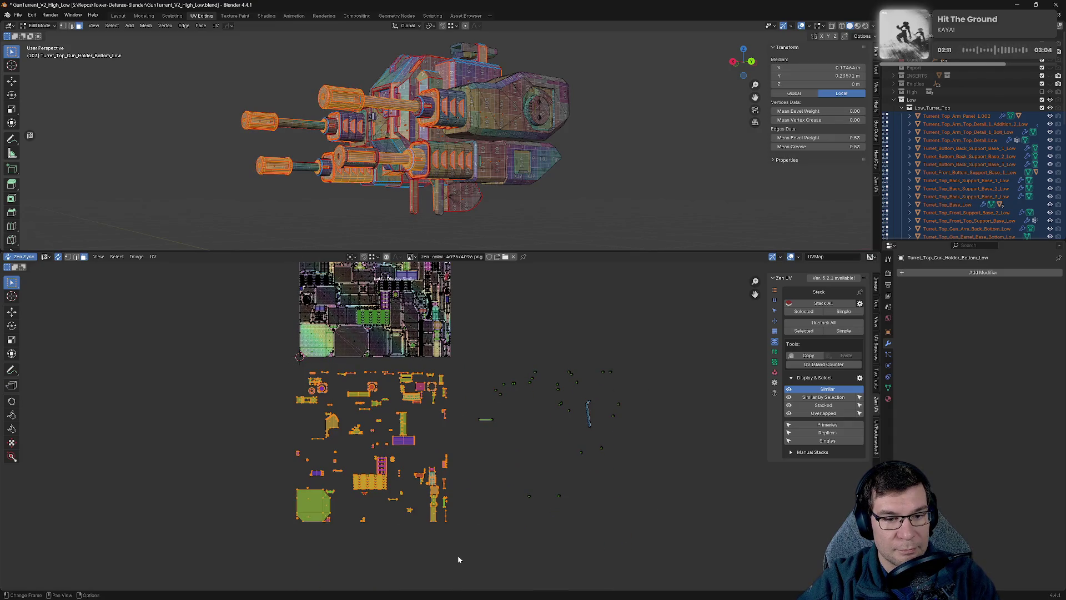
key(g)
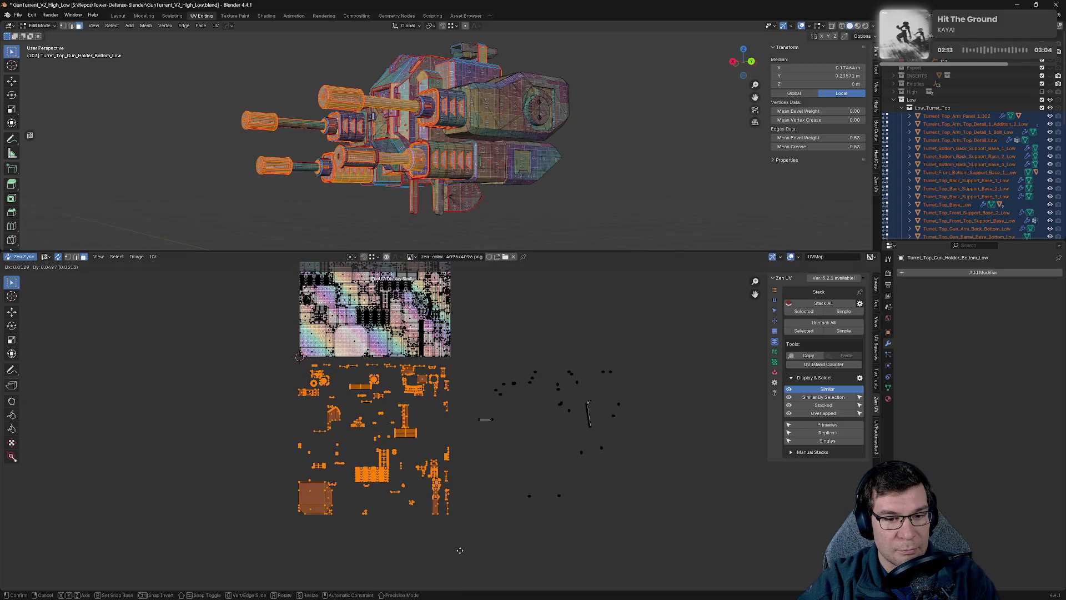
right_click(459, 555)
key(h)
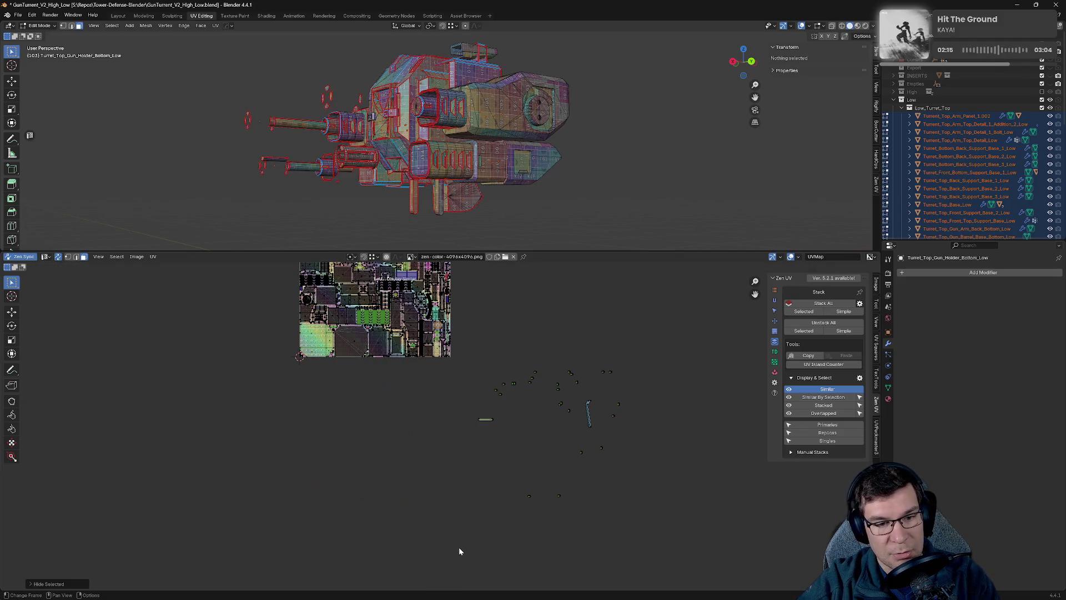
key(ctrl+z)
key(ctrl+shift+z)
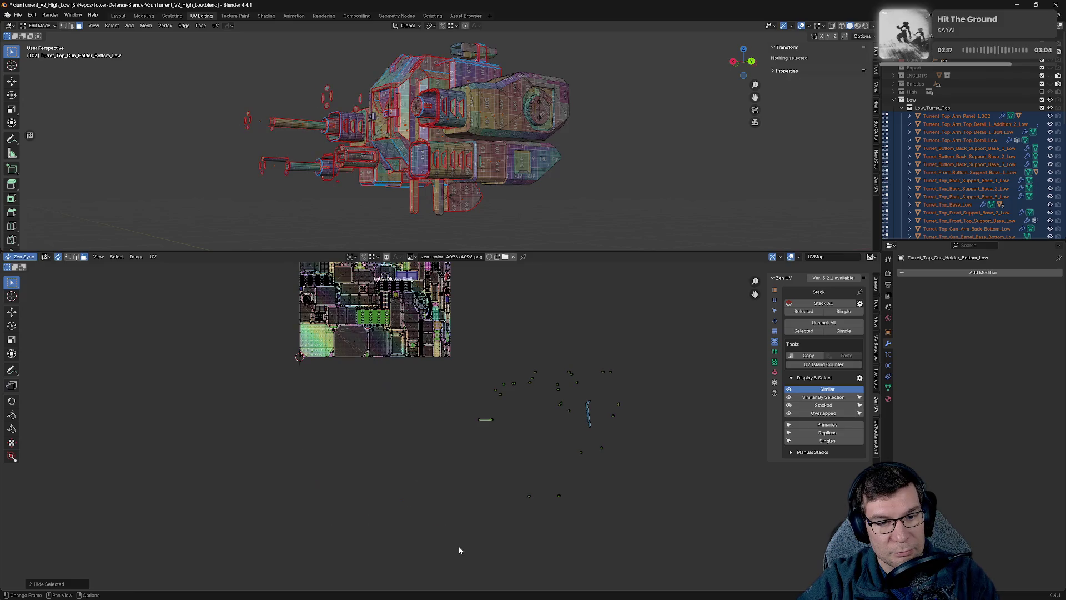
key(ctrl+z)
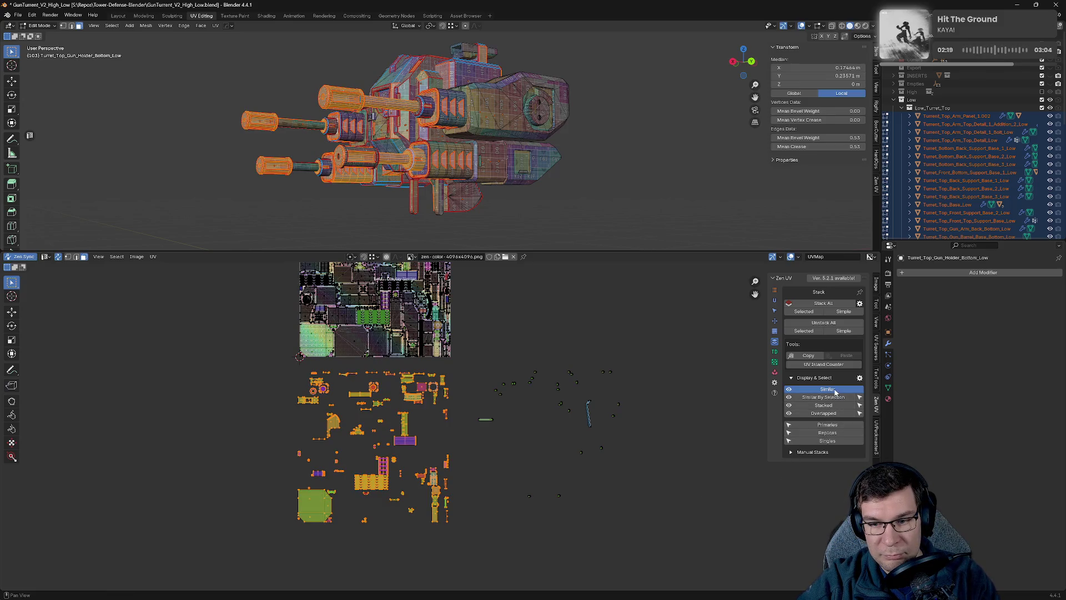
Reselect the islands below the texture and hide them again for good.
mouse_move(456, 553)
mouse_down()
mouse_move(346, 475)
mouse_move(269, 358)
mouse_move(268, 369)
mouse_up()
key(h)
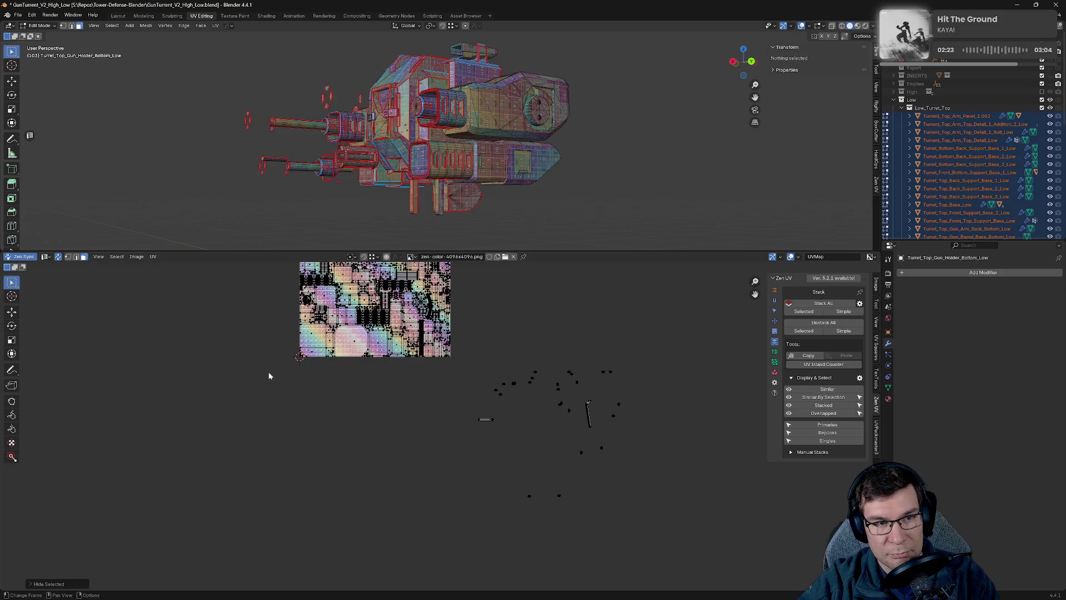
key(ctrl+z)
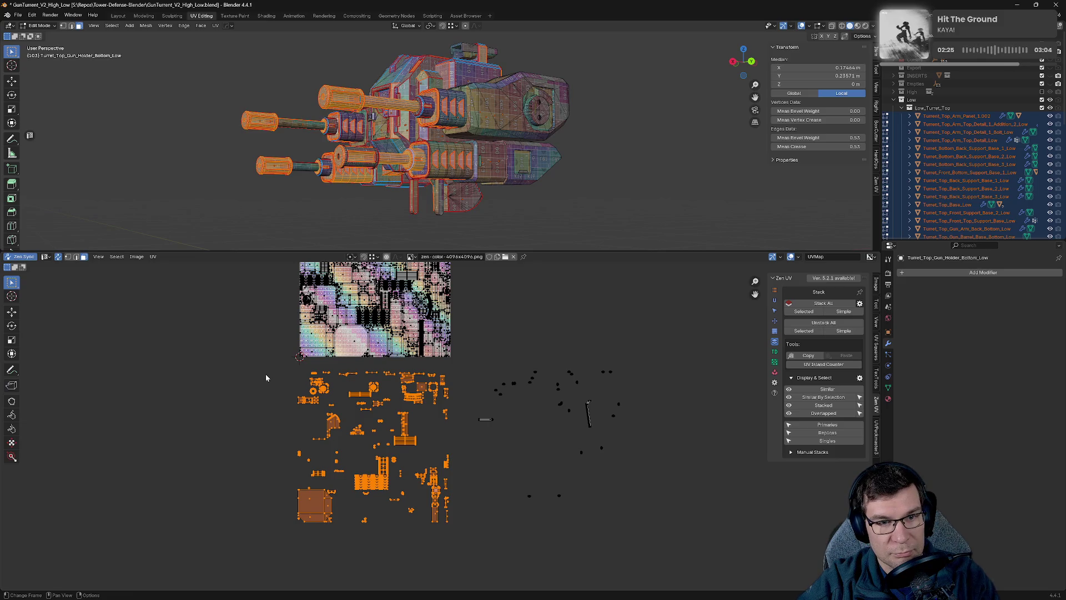
key(h)
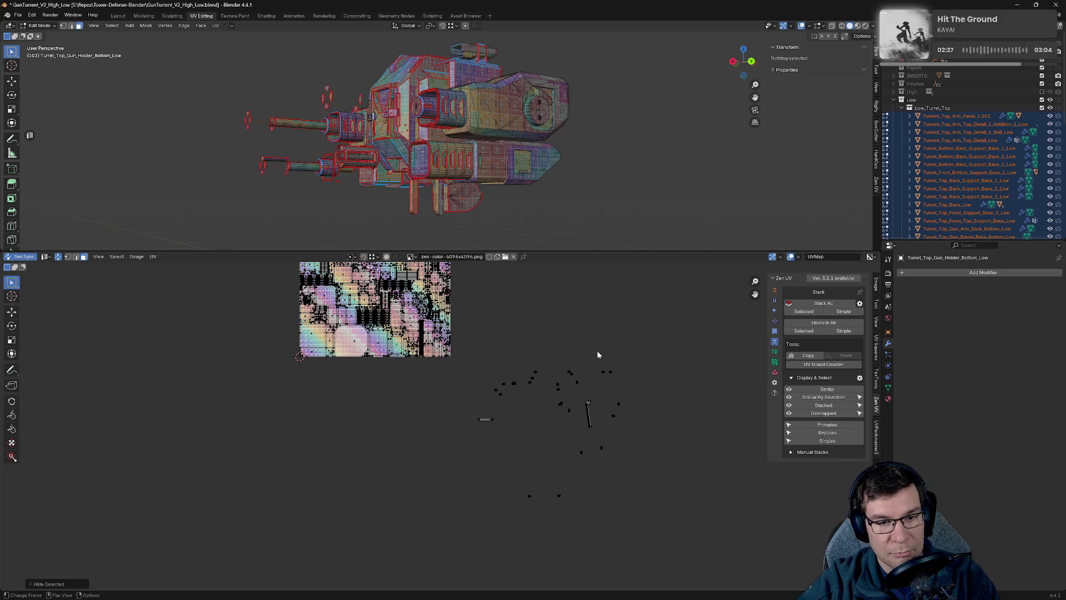
Repack visible islands into the texture, reveal the hidden ones, and stack duplicates onto matches.
click(777, 363)
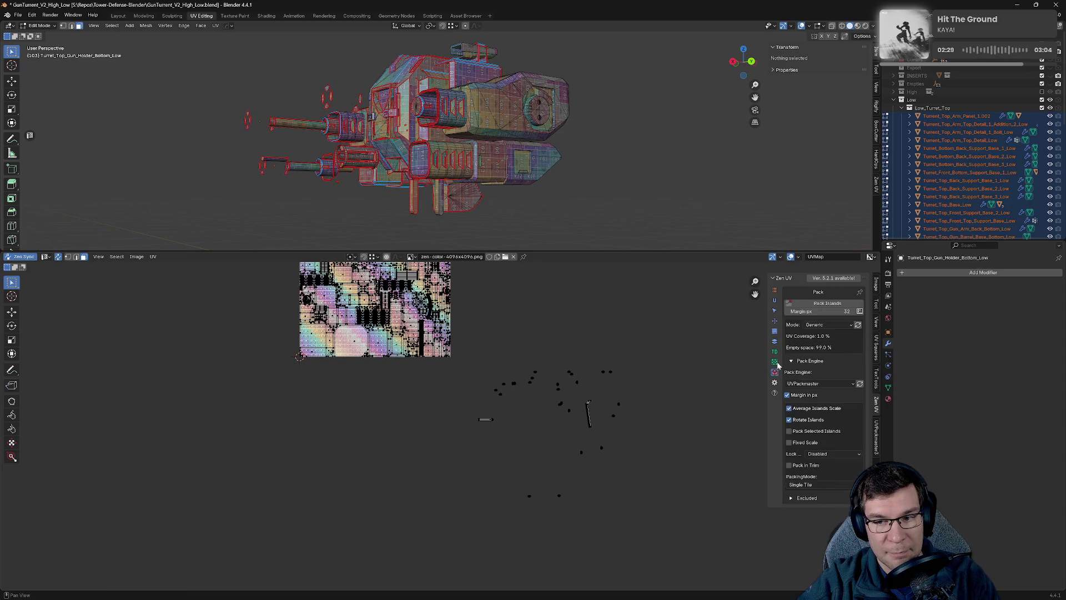
click(828, 304)
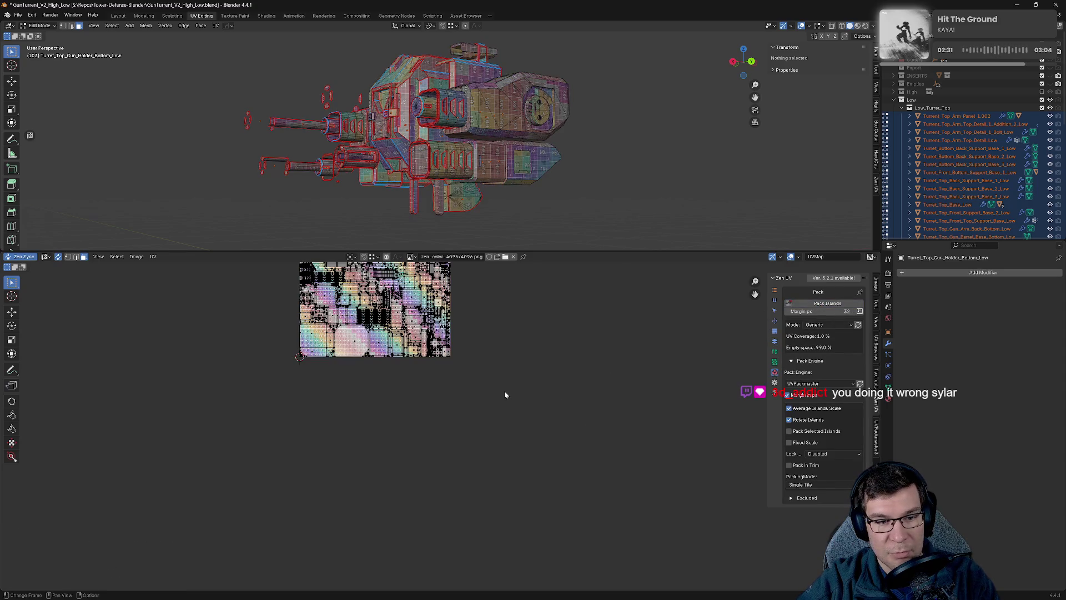
key(alt+h)
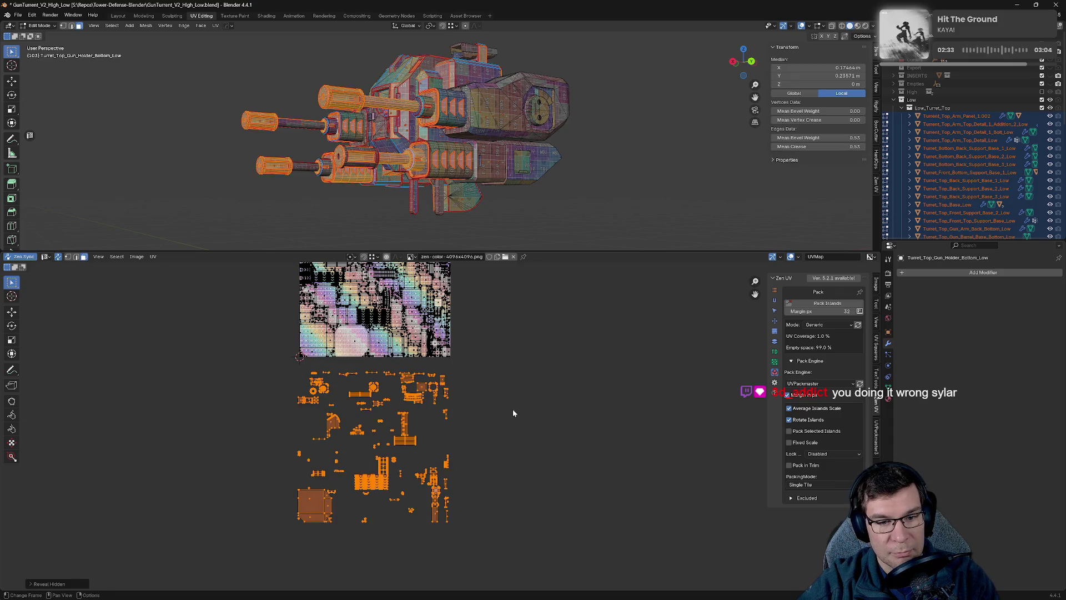
key(alt+a)
click(775, 341)
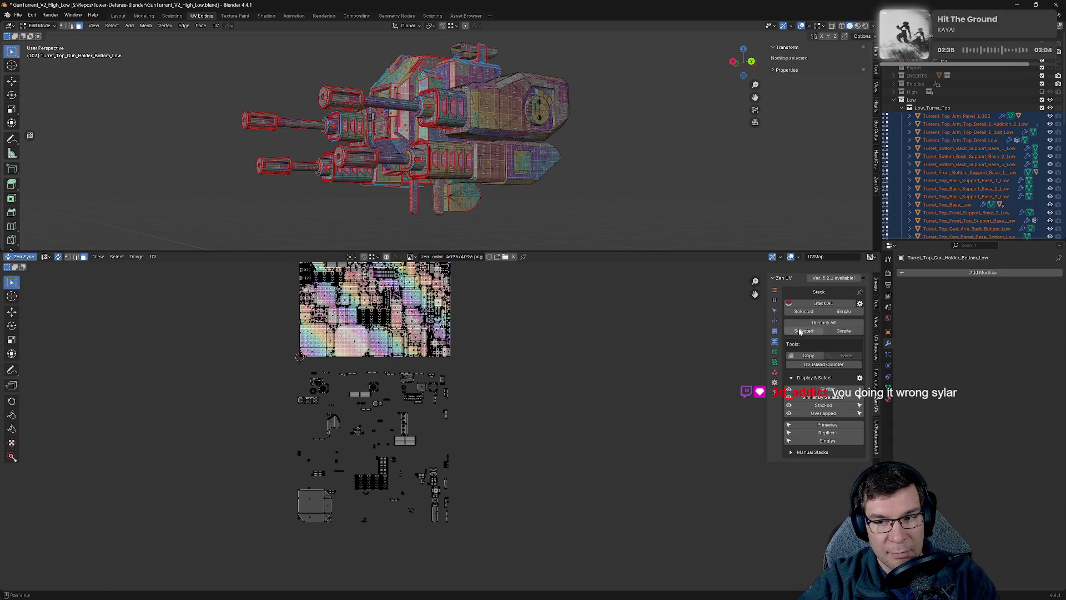
click(824, 304)
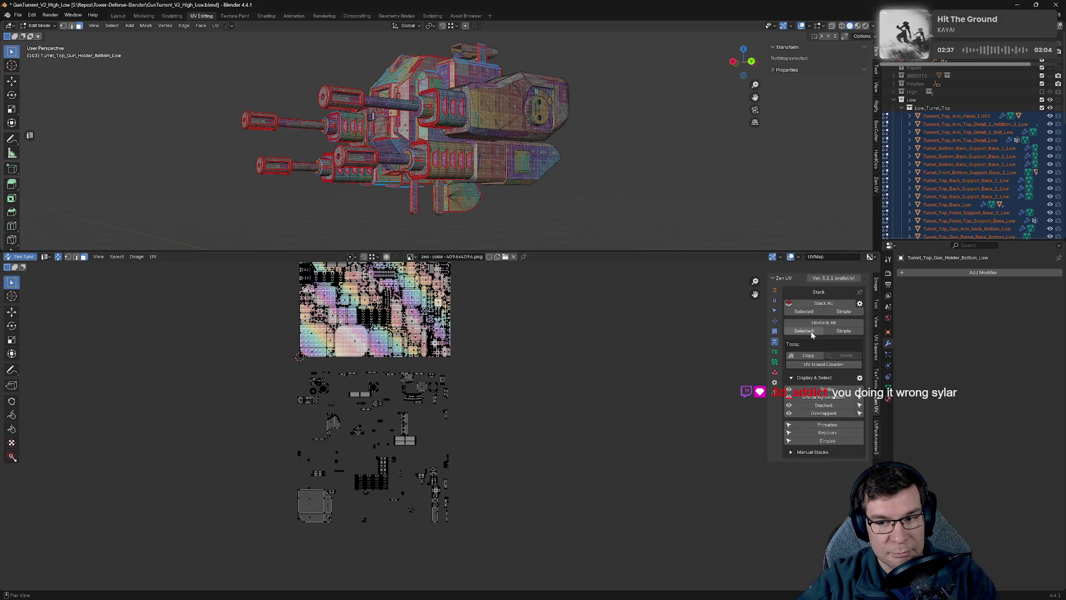
Shift the view and reposition the currently selected UVs slightly.
mouse_move(611, 393)
middle_down()
mouse_move(633, 474)
mouse_move(623, 507)
mouse_move(571, 364)
middle_up()
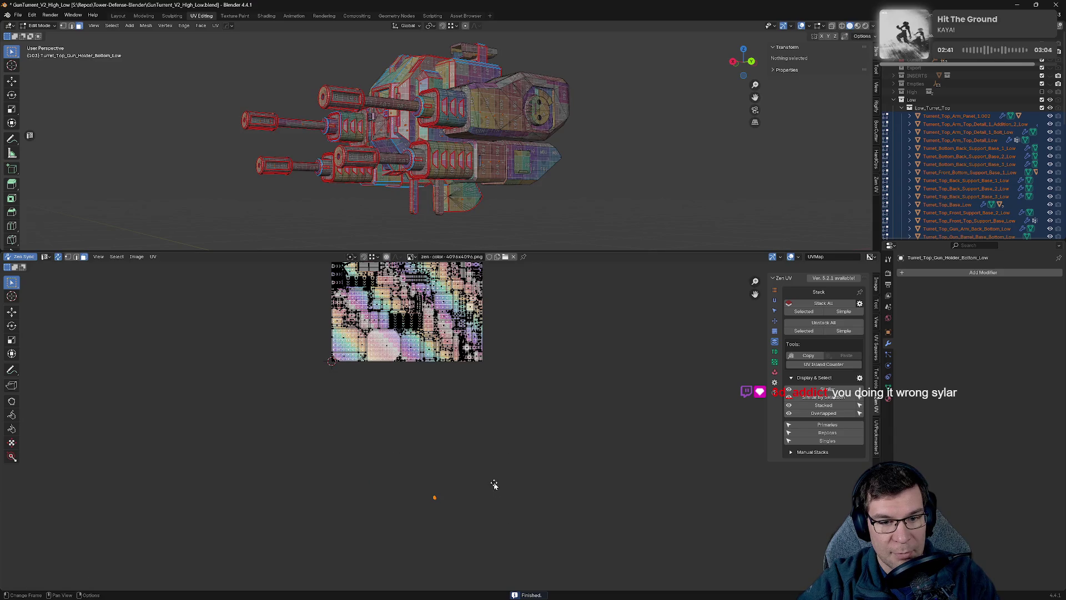
key(g)
click(553, 289)
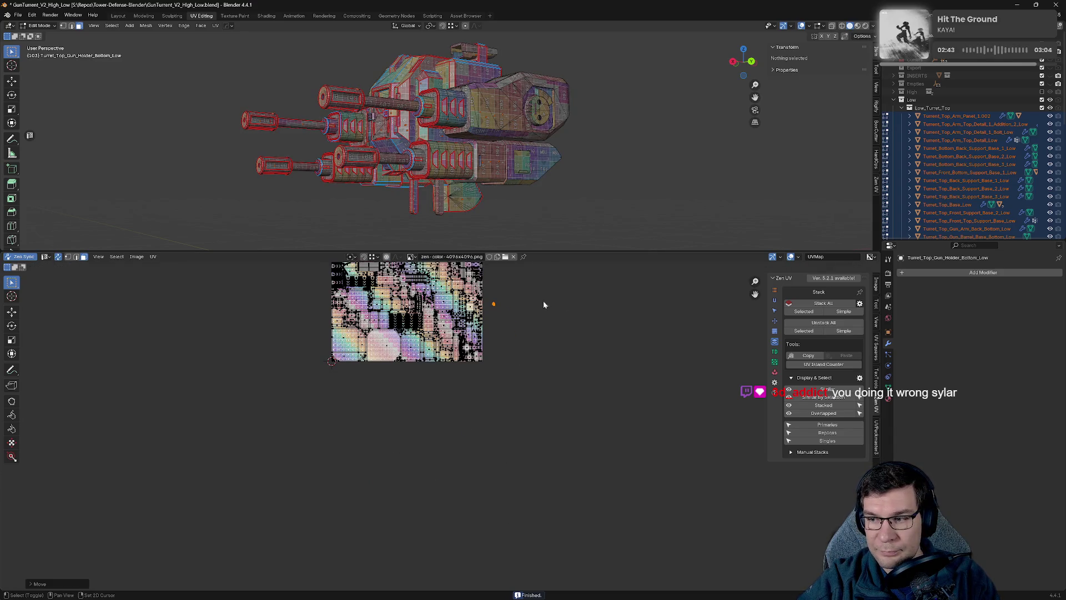
Box-select the stray orange island and drop it inside the texture square.
scroll(555, 311, up, 10)
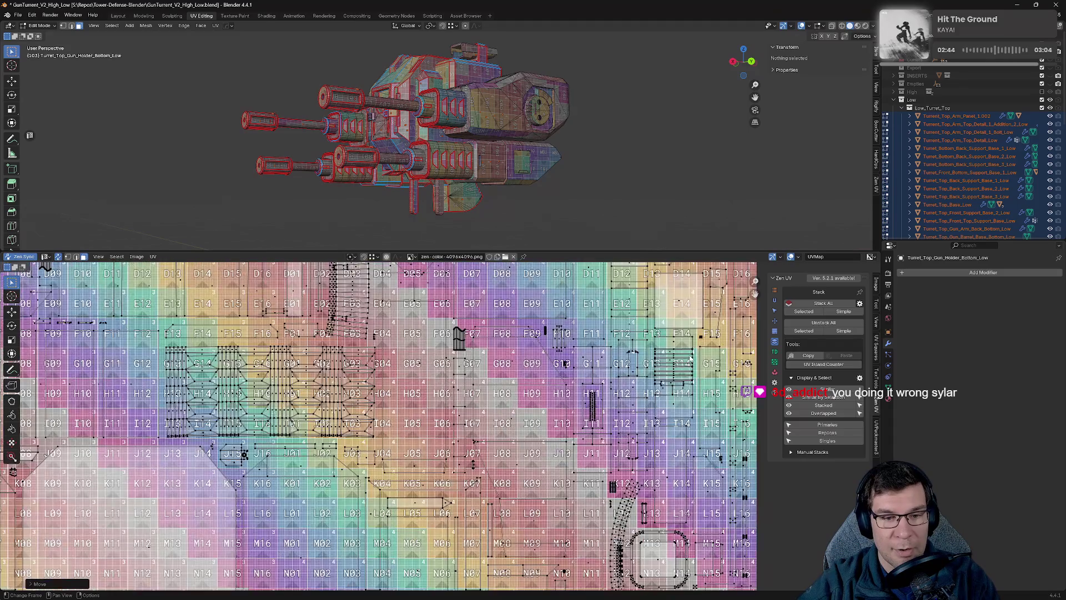
middle_drag(690, 360, 437, 513)
drag(546, 383, 686, 536)
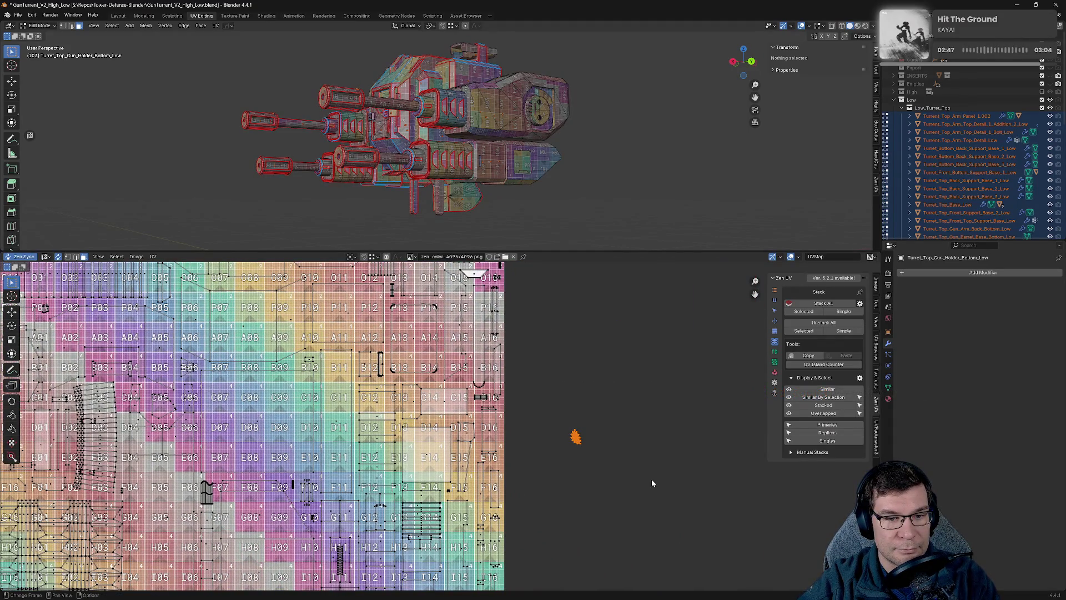
middle_drag(595, 324, 702, 549)
scroll(694, 533, down, 8)
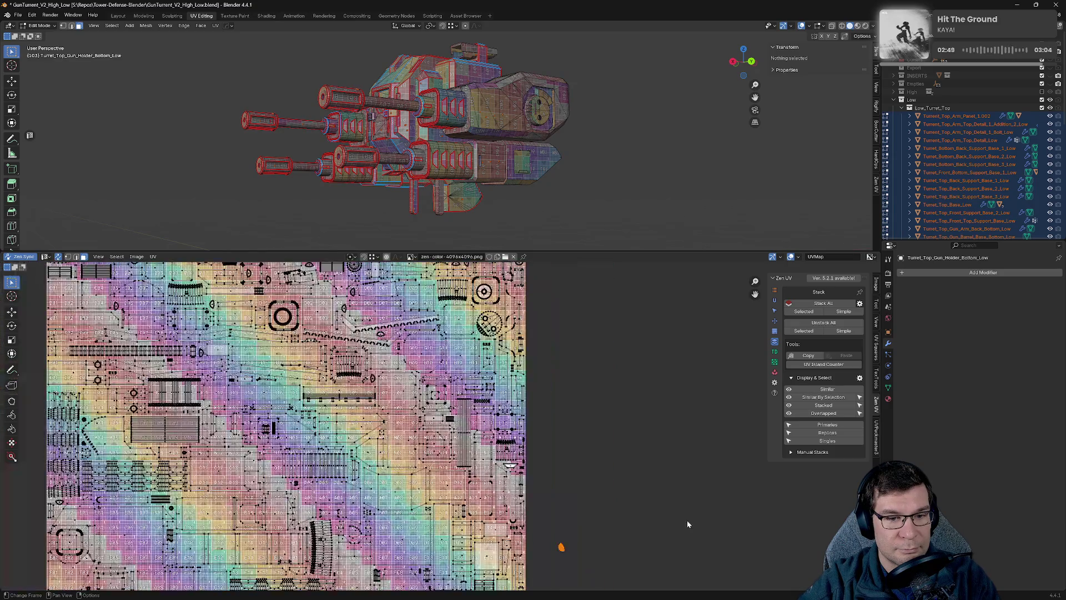
key(g)
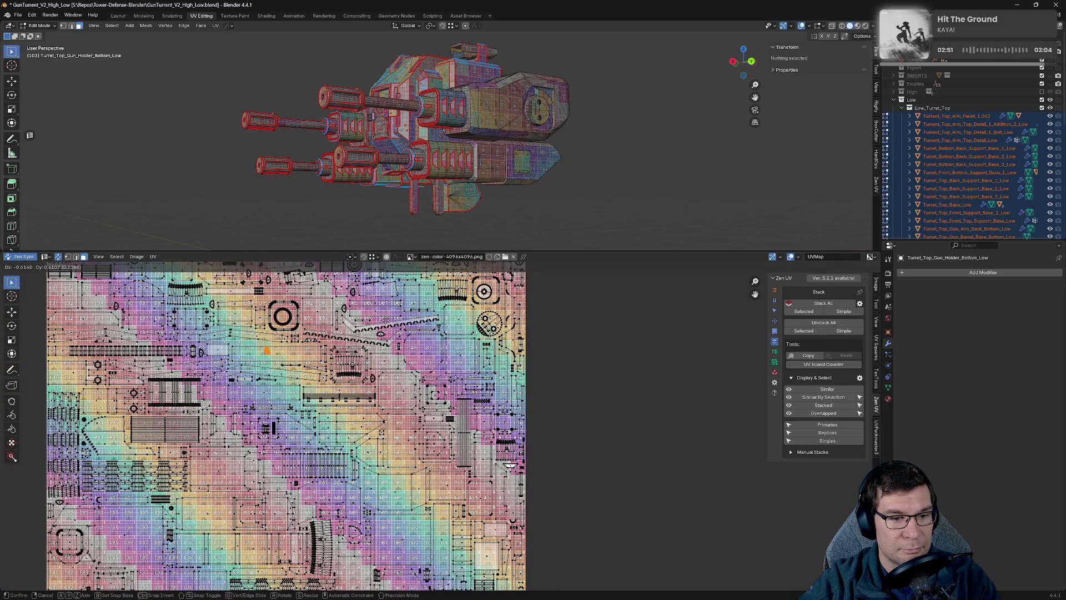
click(397, 332)
mouse_move(396, 332)
middle_down()
mouse_move(583, 480)
mouse_move(577, 490)
mouse_move(586, 359)
middle_up()
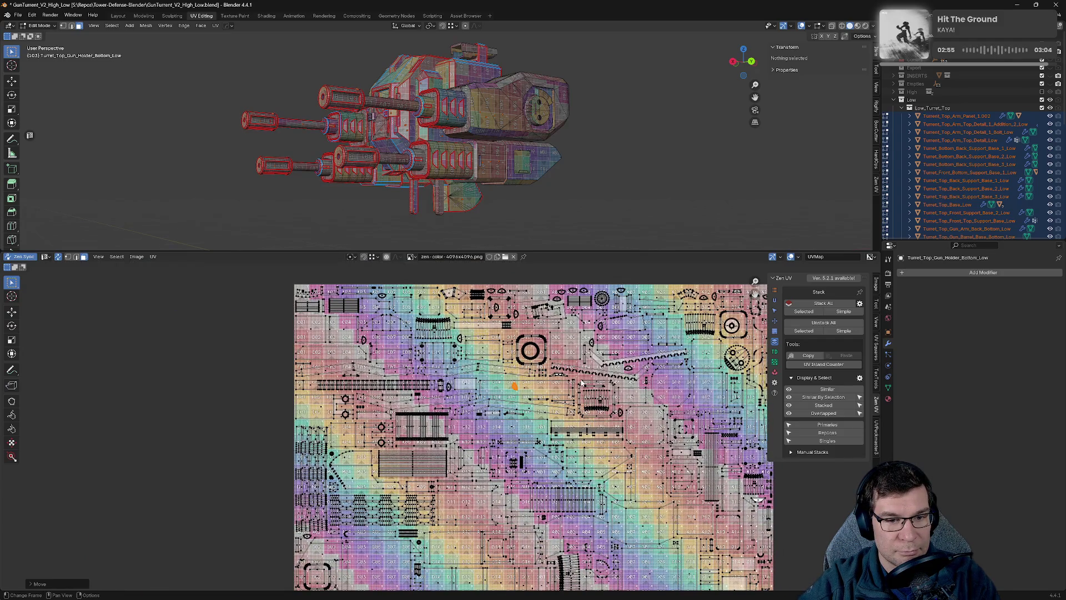
scroll(582, 383, up, 3)
scroll(581, 383, up, 1)
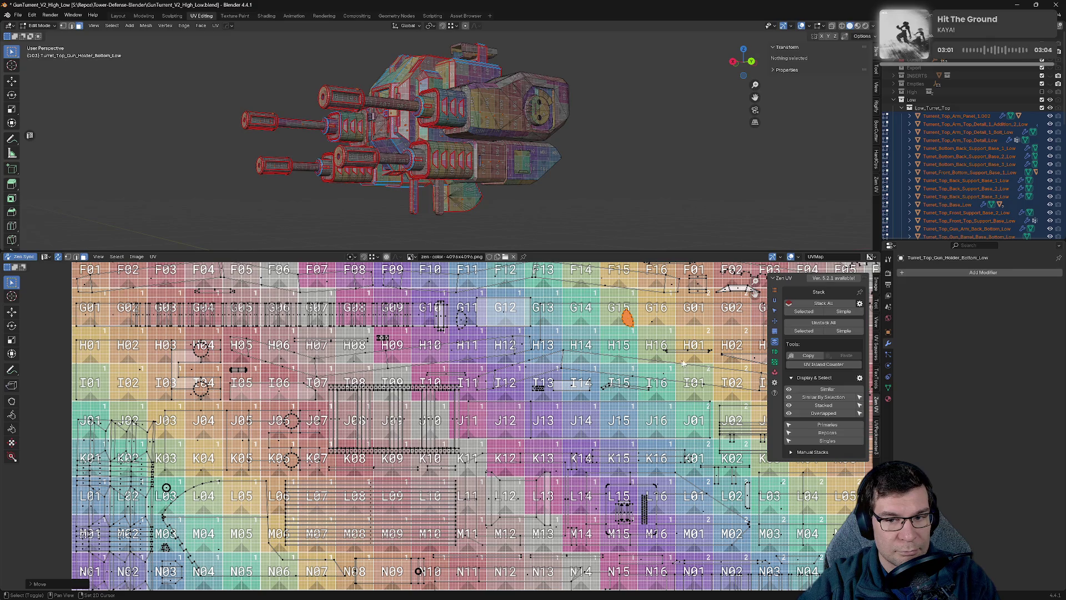
Move the small orange island from tile G15 up to tile A09.
middle_drag(669, 364, 337, 533)
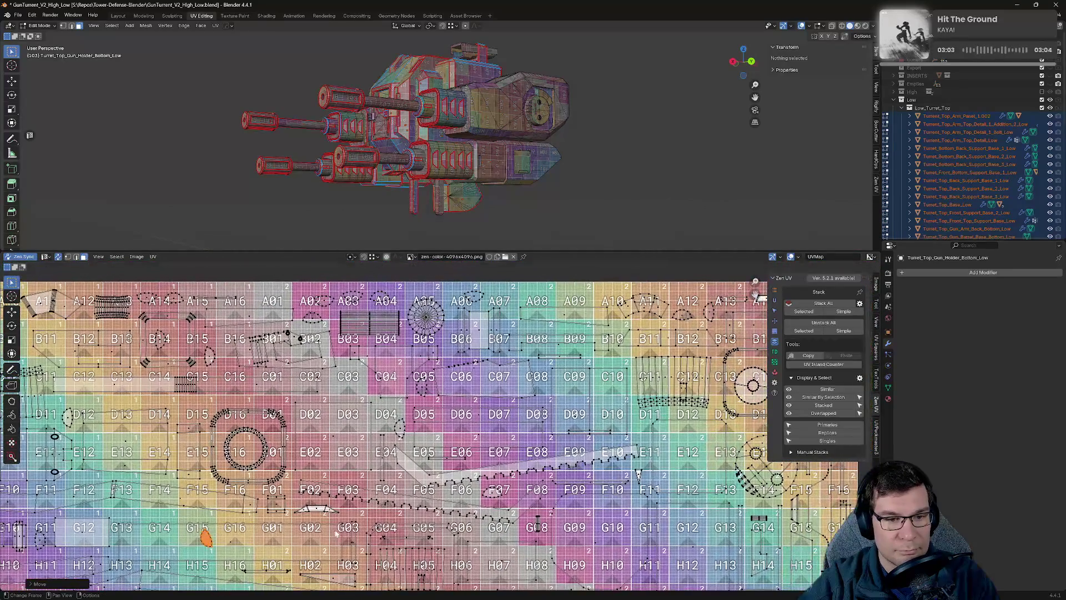
key(g)
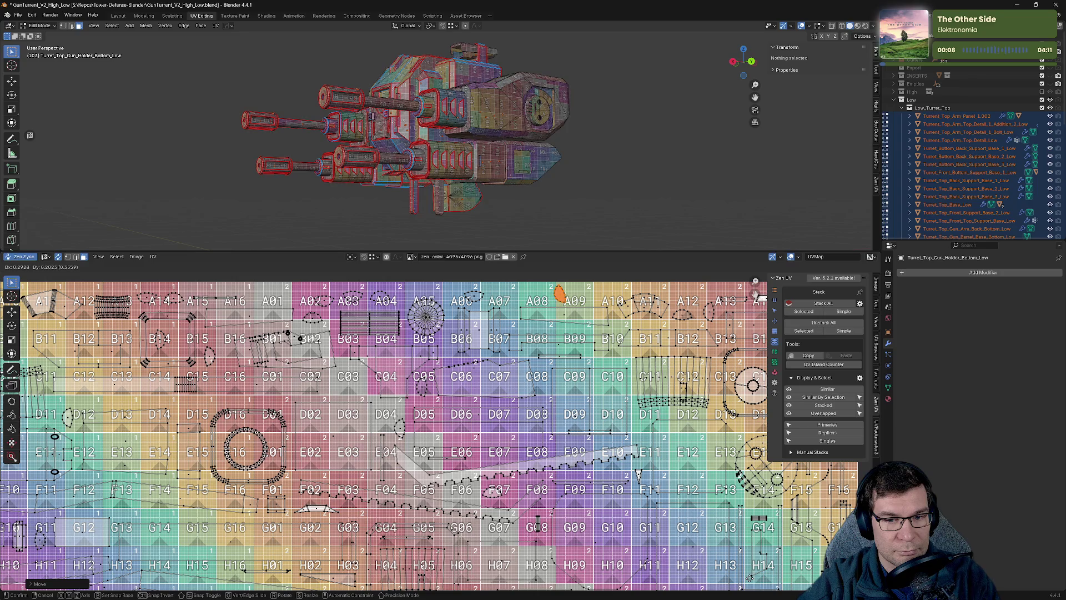
click(750, 577)
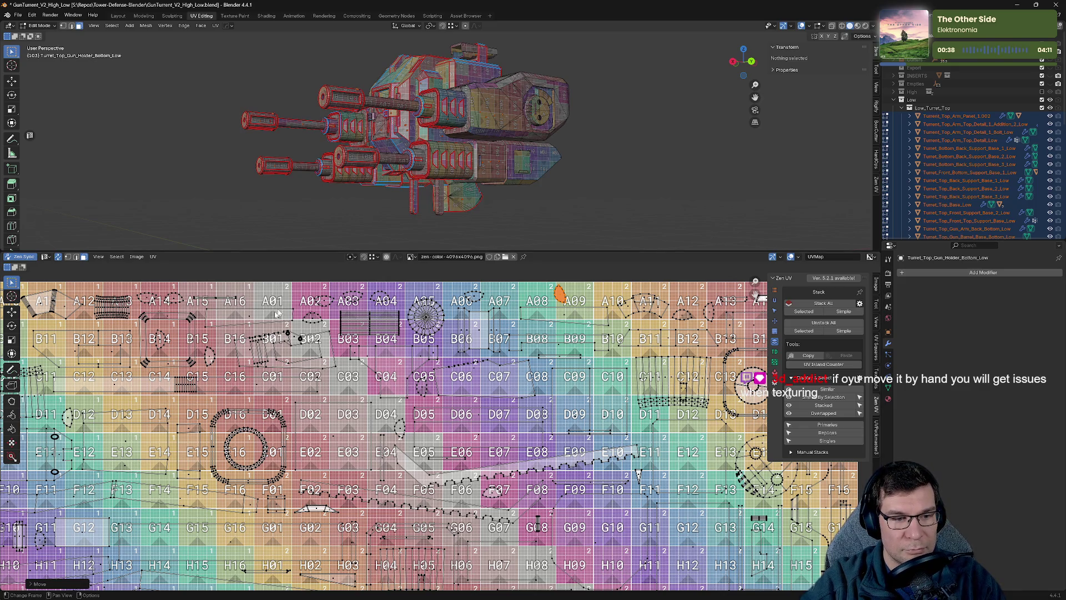
Enlarge the UV editor to show the whole texture and select all replica islands.
drag(389, 253, 389, 72)
scroll(505, 259, down, 3)
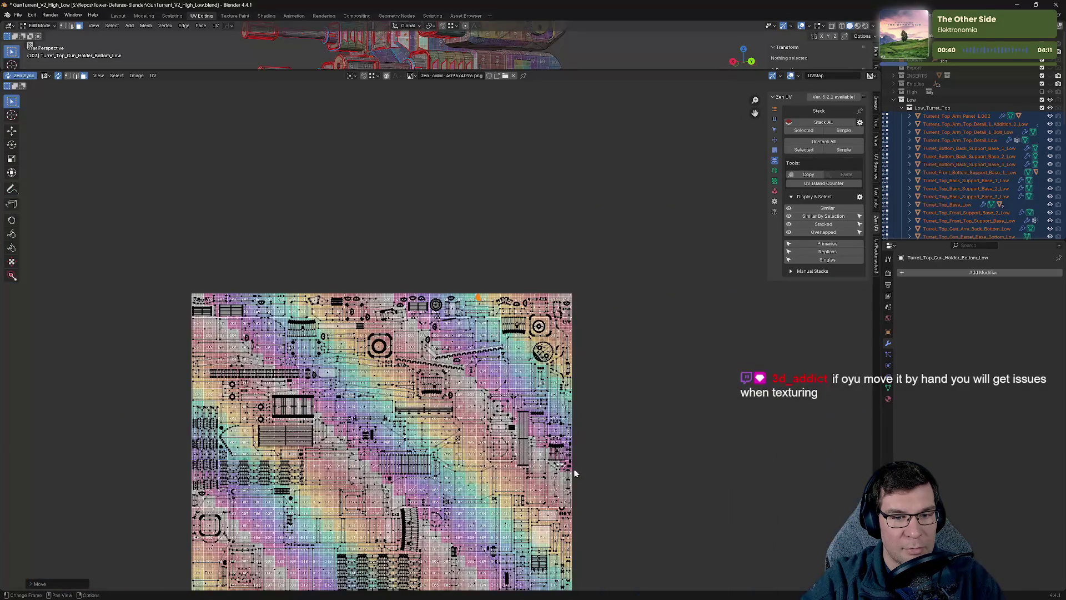
scroll(611, 433, down, 5)
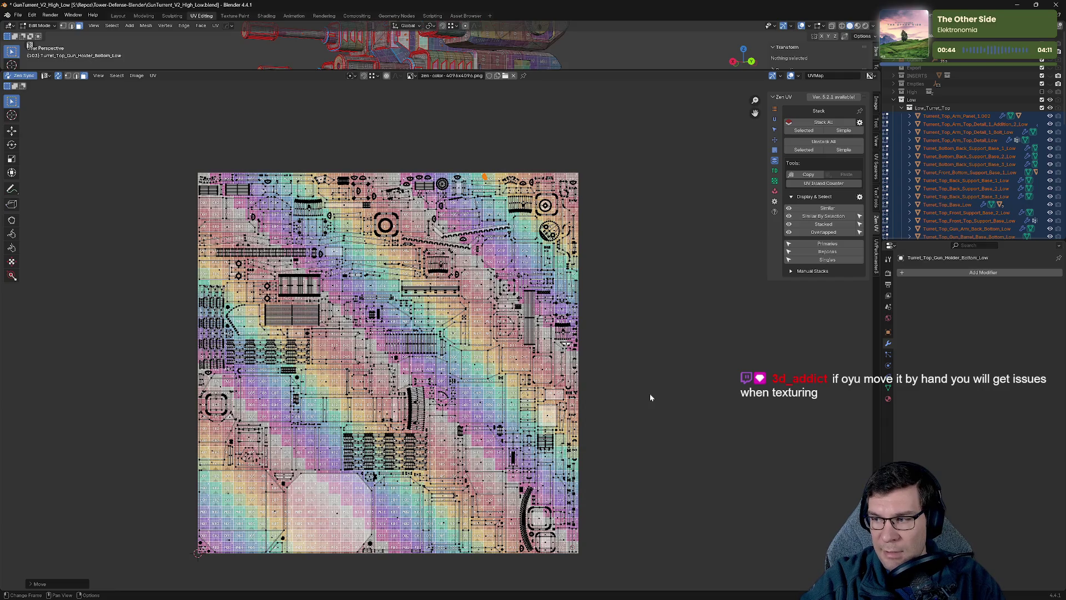
key(ctrl+z)
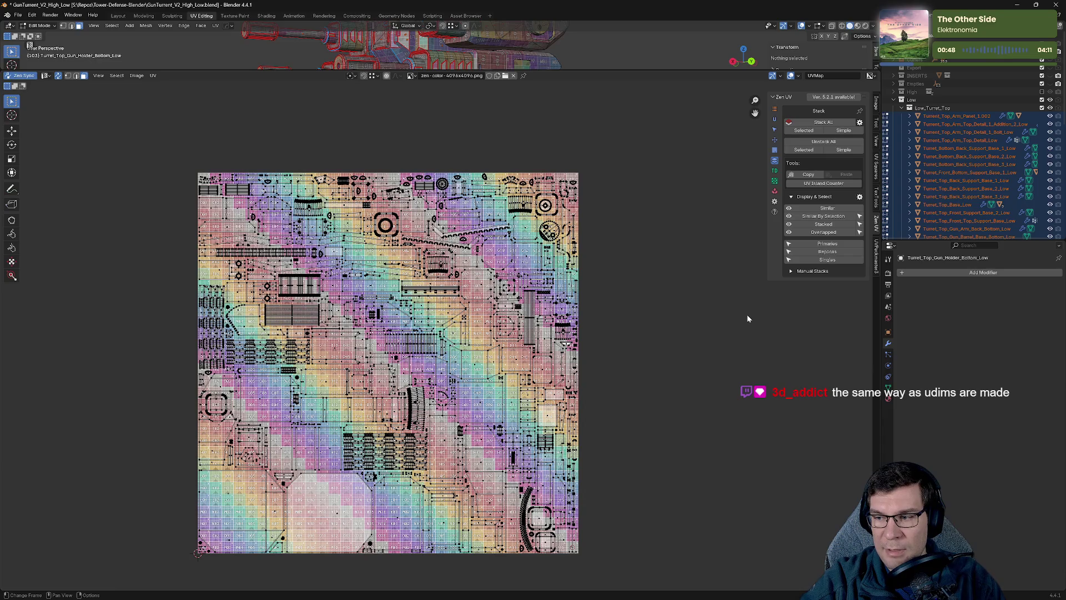
click(815, 253)
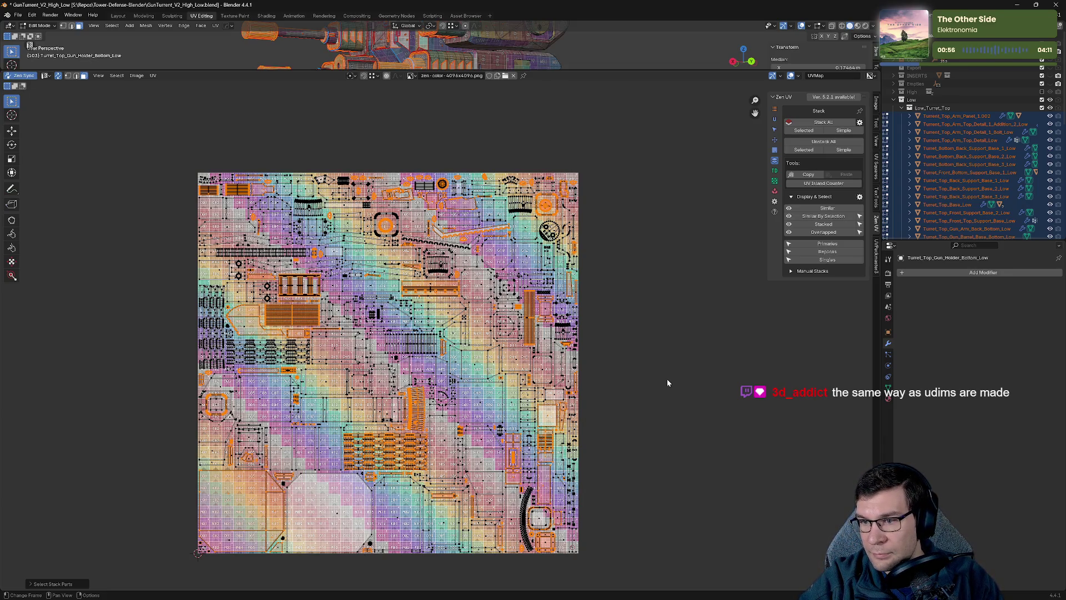
Move the selected islands exactly 1 UV unit along X with 'gx1', after two cancelled tries.
key(g)
key(x)
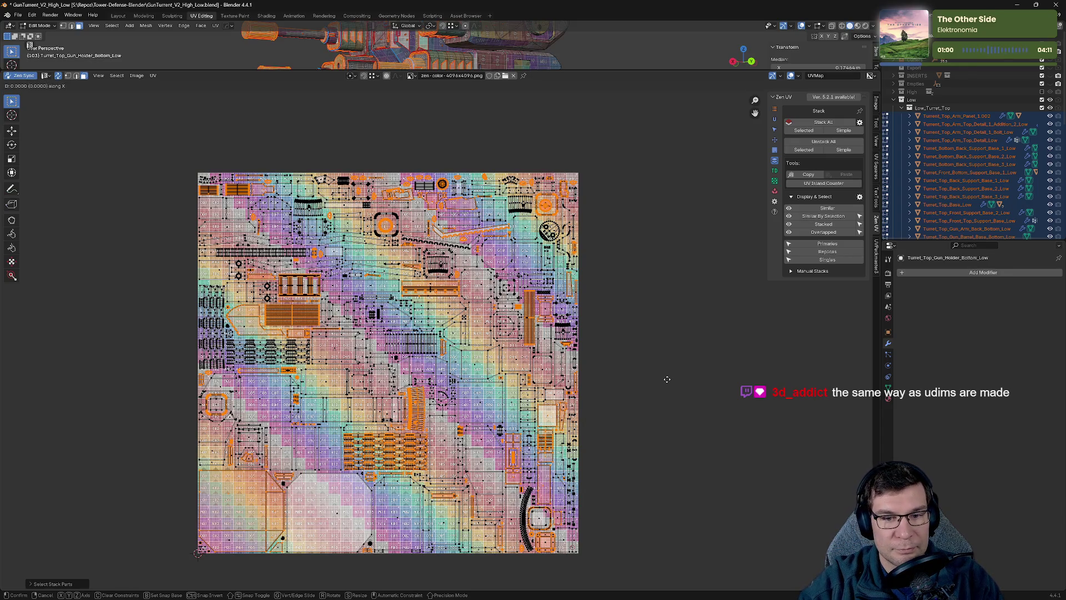
key(Escape)
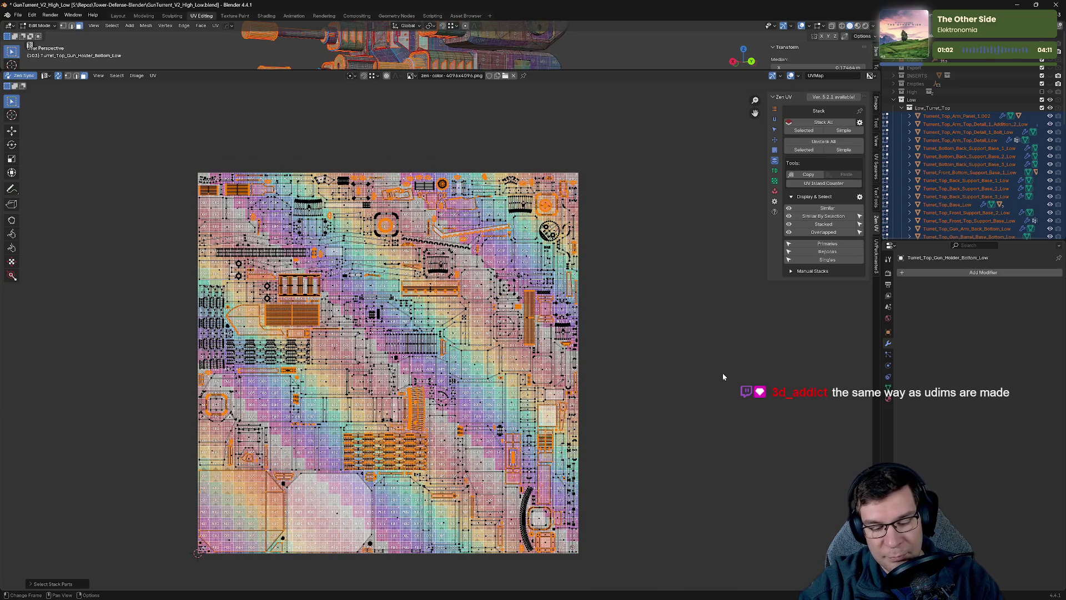
key(g)
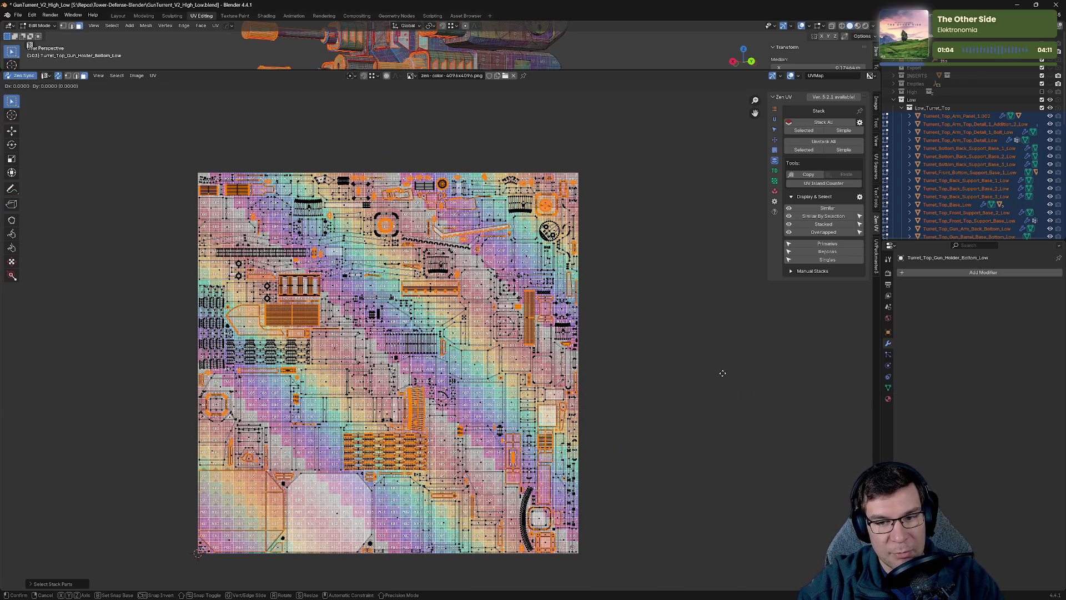
key(Escape)
text(gx)
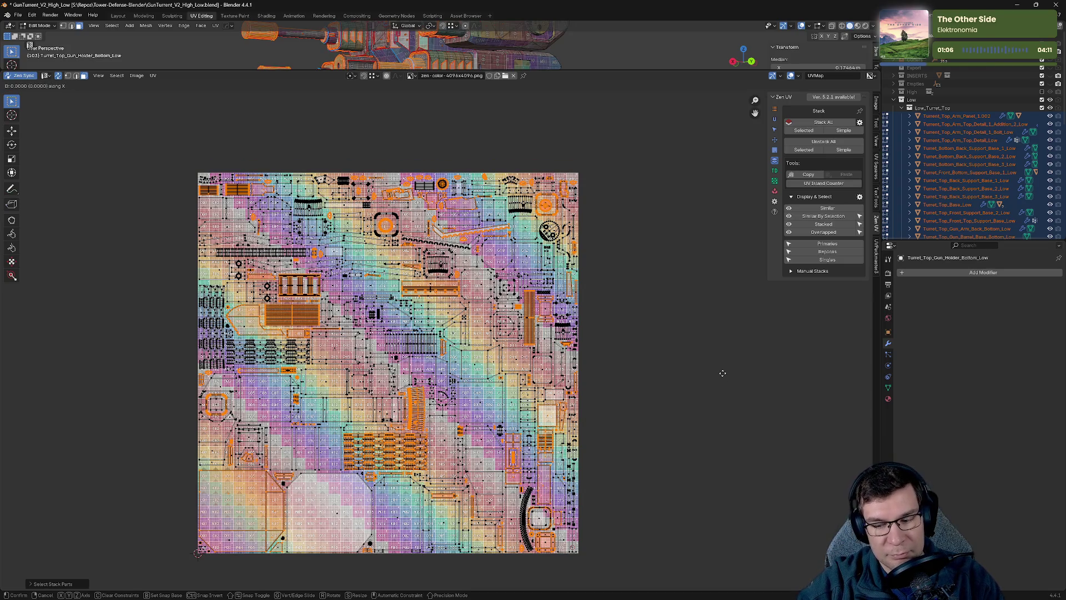
text(1)
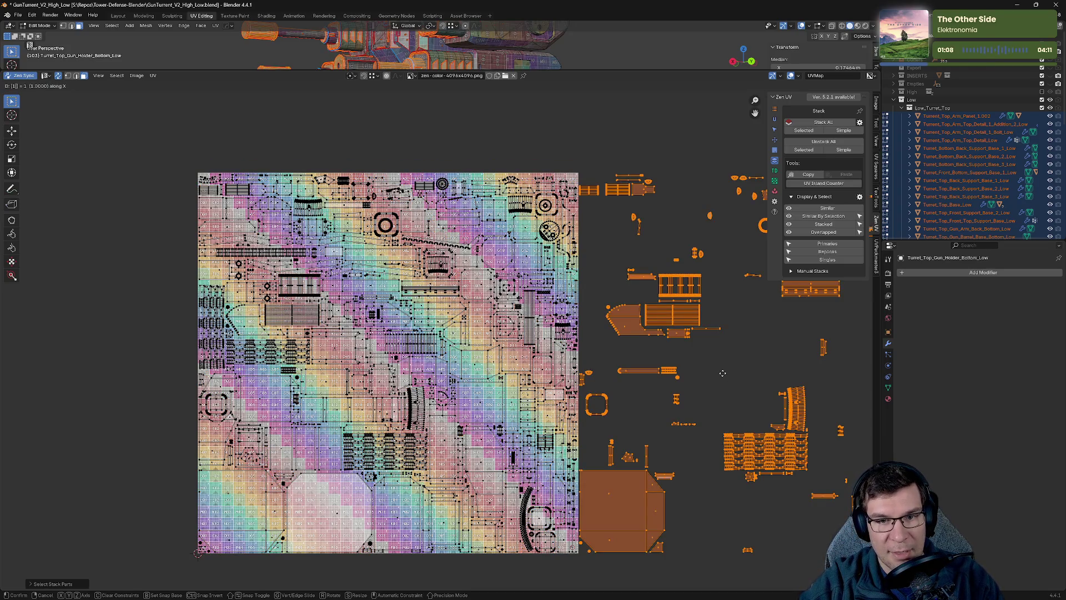
Confirm moving the replica islands one tile right and inspect them in the UV editor.
click(722, 373)
middle_drag(722, 373, 536, 385)
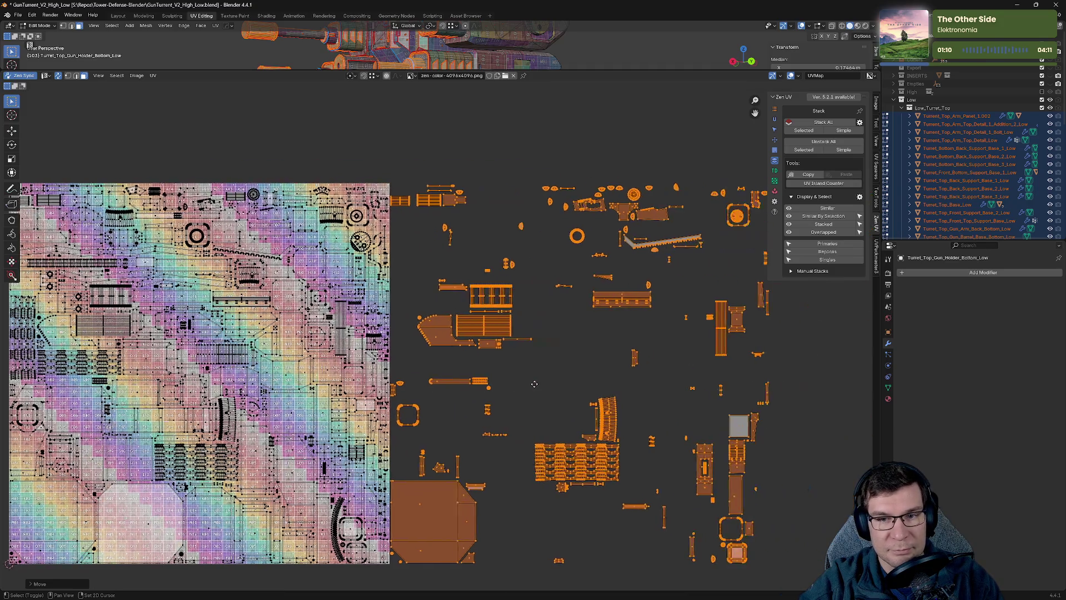
scroll(534, 383, down, 2)
middle_drag(669, 432, 716, 425)
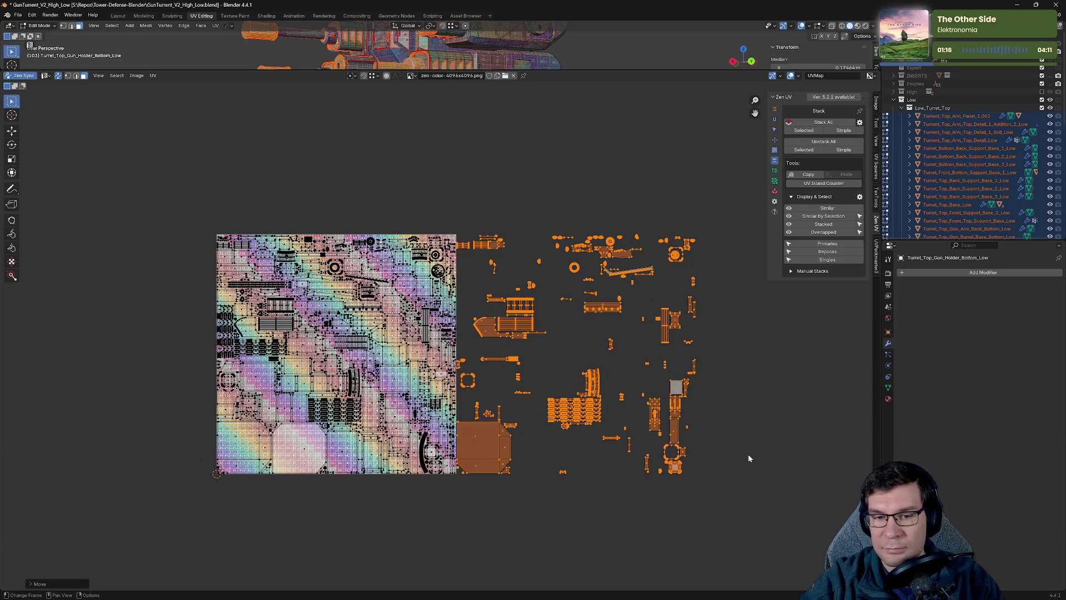
scroll(747, 454, up, 5)
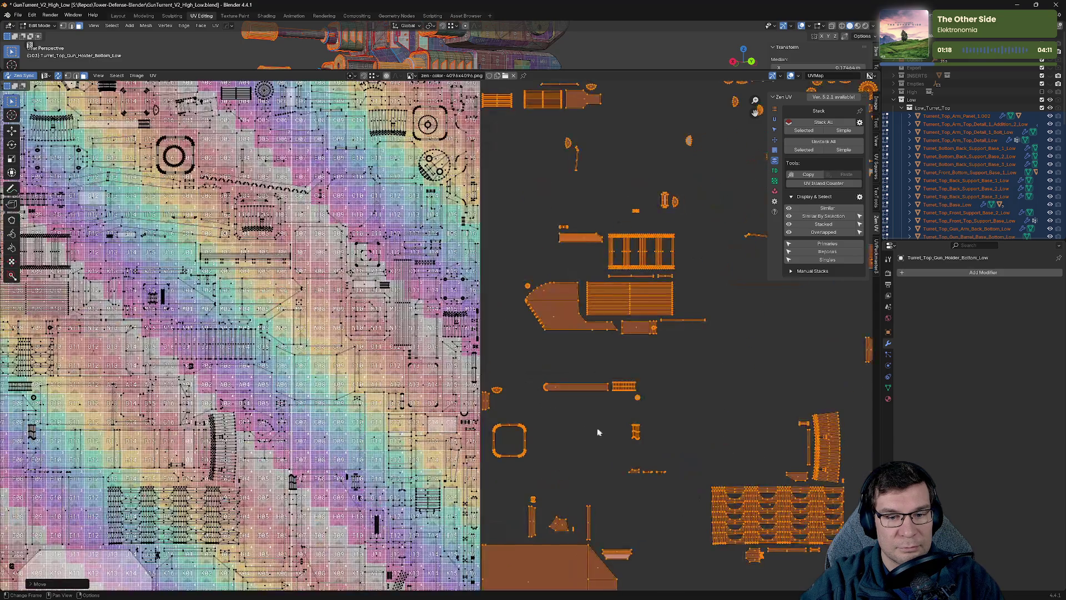
scroll(598, 432, down, 3)
scroll(756, 369, down, 5)
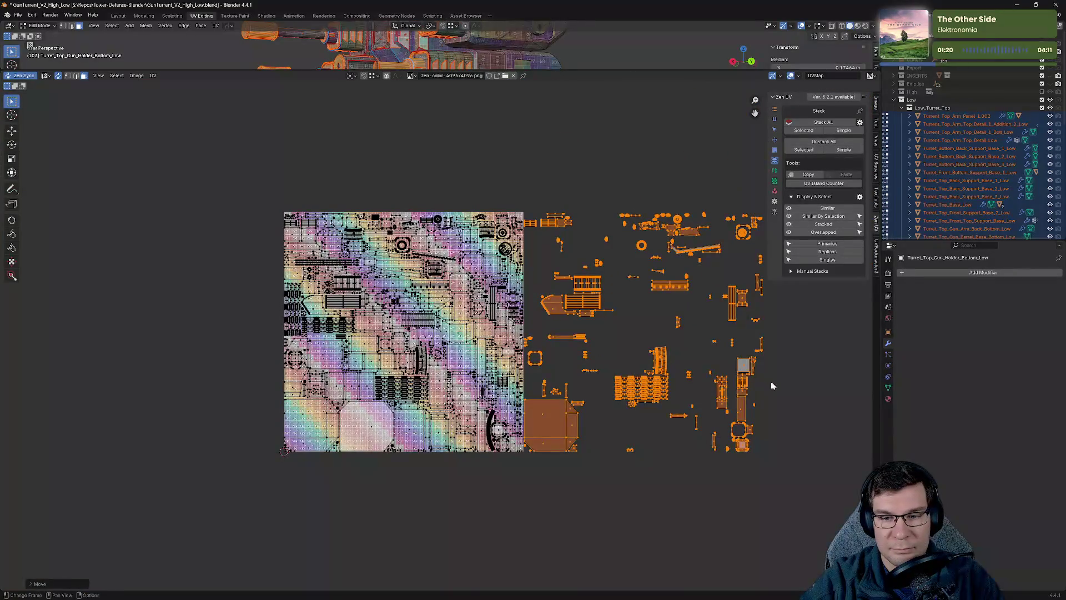
middle_drag(772, 385, 661, 415)
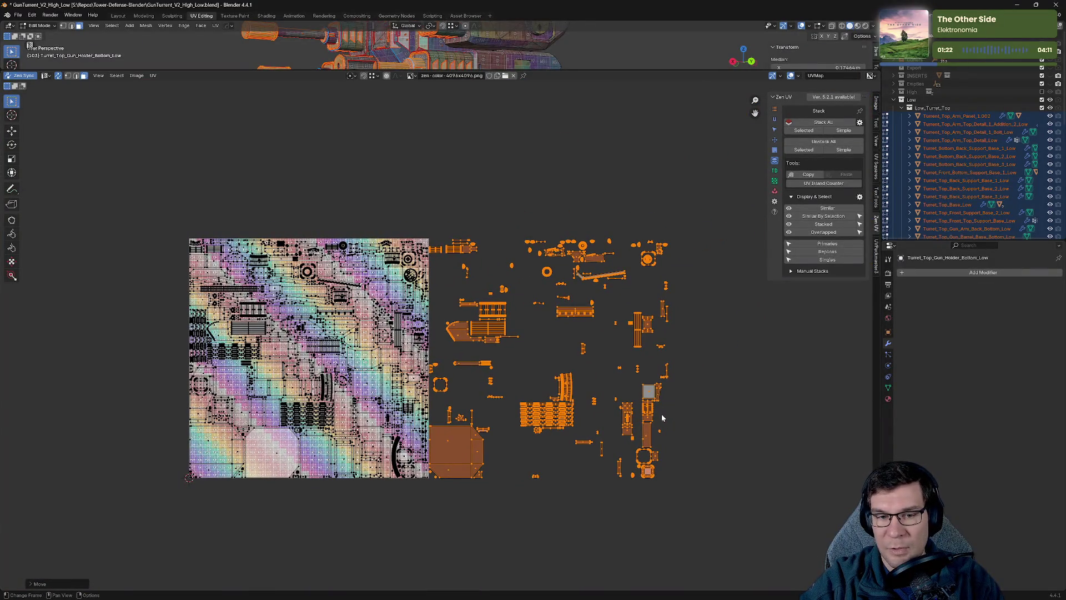
Frame the whole texture and all islands, then save GunTurrent_V2_High_Low.blend.
middle_drag(698, 366, 701, 391)
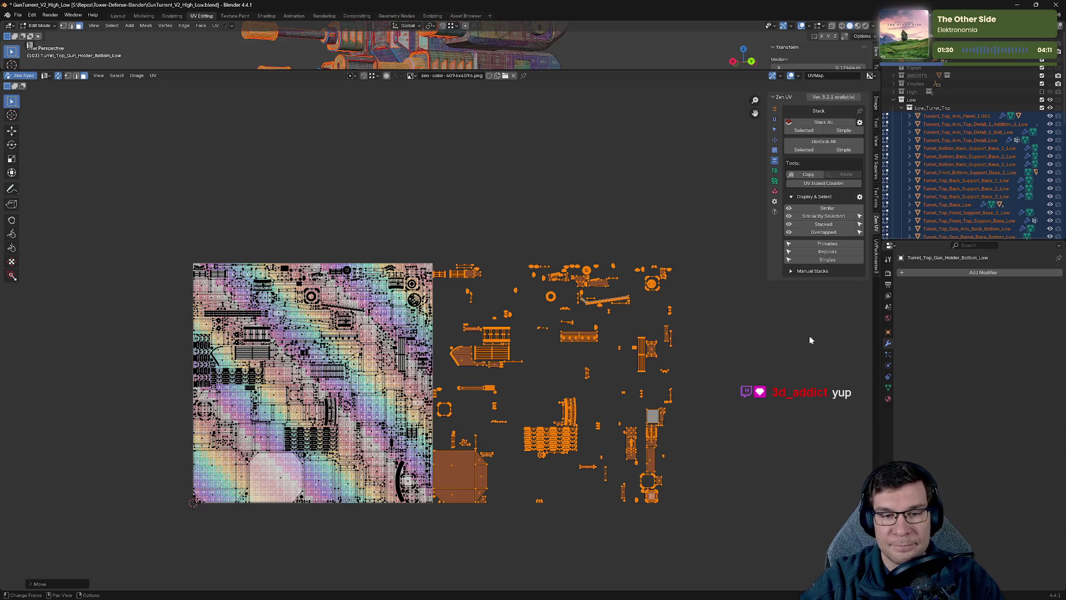
scroll(664, 321, up, 8)
scroll(665, 317, down, 8)
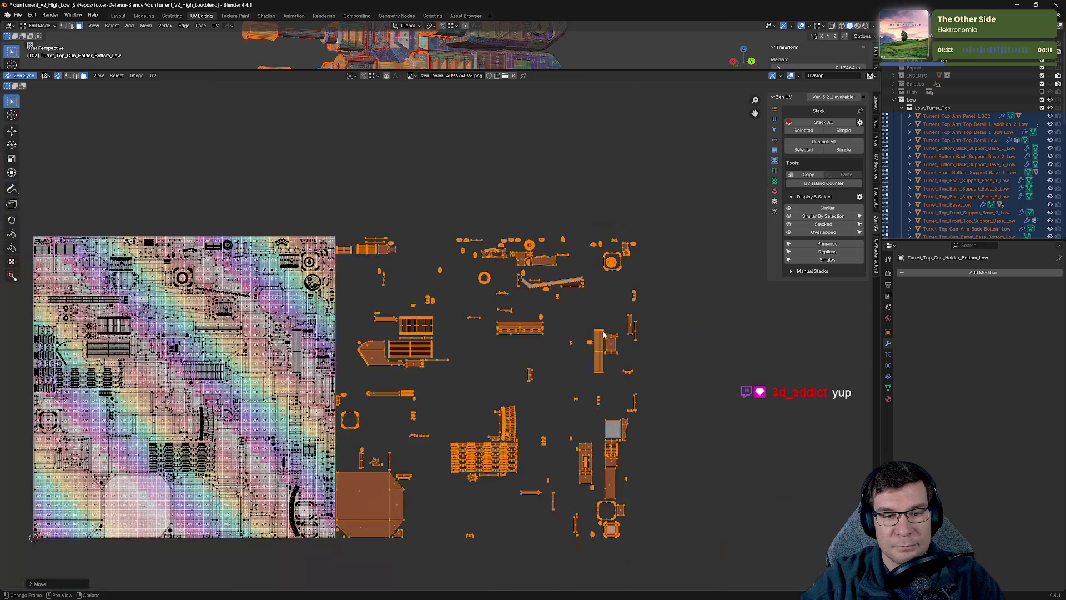
middle_drag(683, 352, 777, 327)
key(ctrl+s)
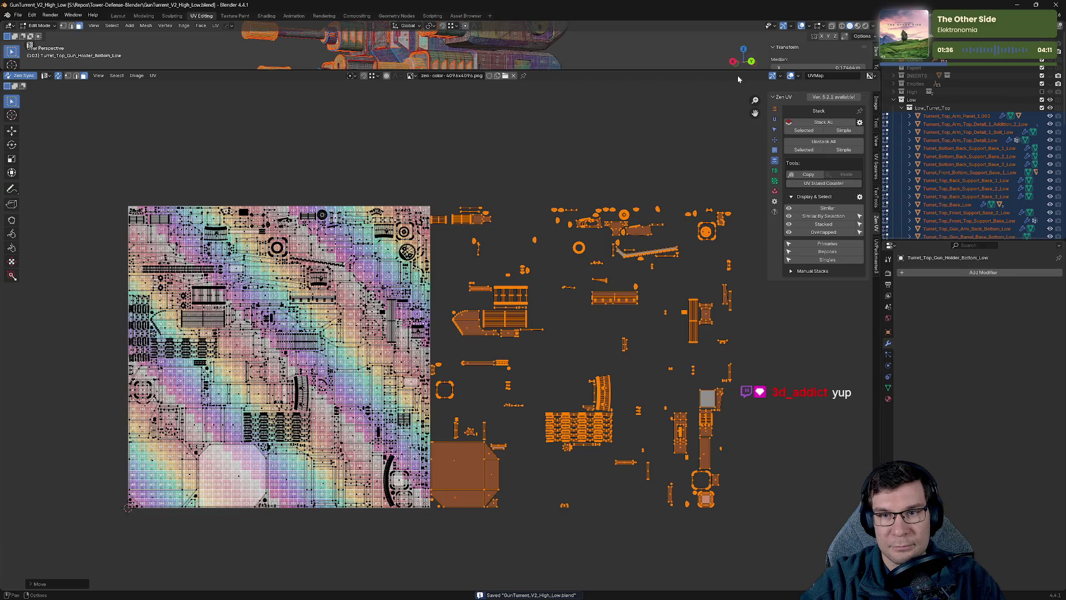
drag(737, 71, 750, 336)
Deselect all, collapse Low_Turret_Top and unhide Low_Turret_Base so the full turret shows.
click(762, 236)
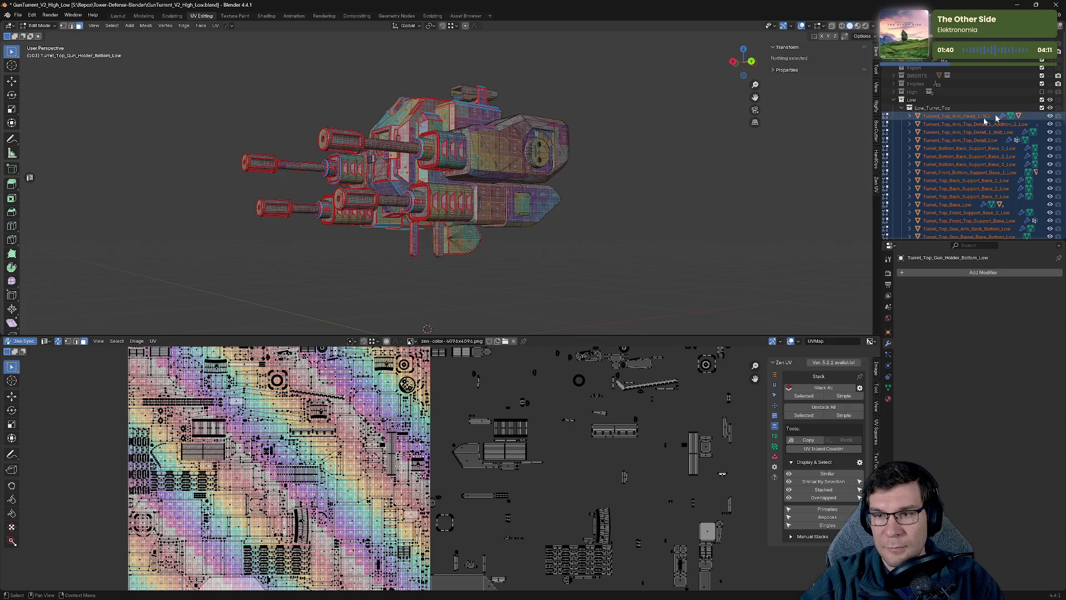
click(901, 108)
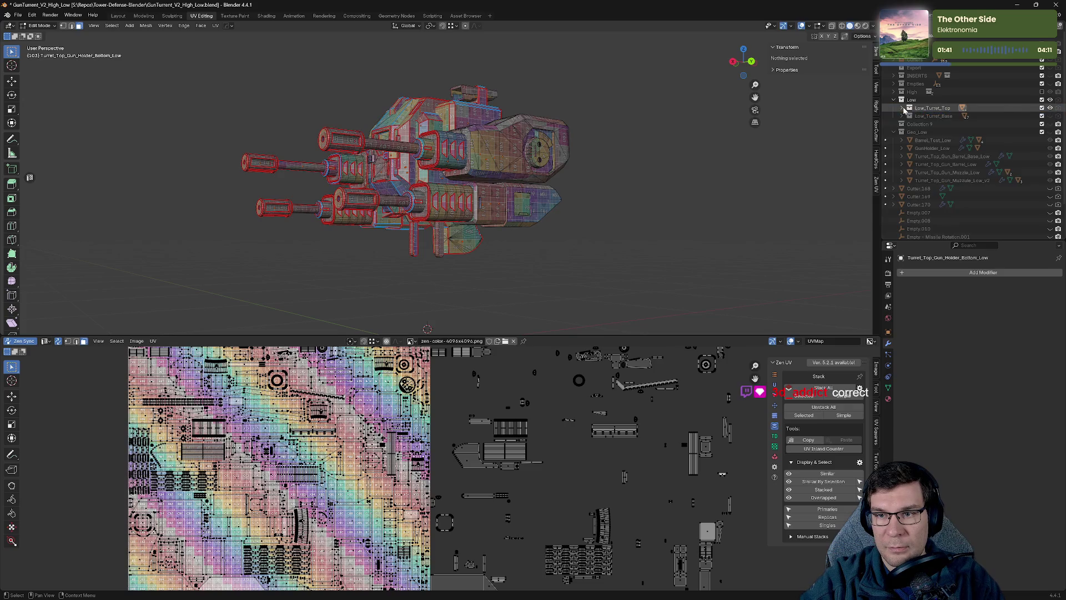
click(1050, 115)
middle_drag(633, 215, 659, 251)
scroll(659, 252, down, 4)
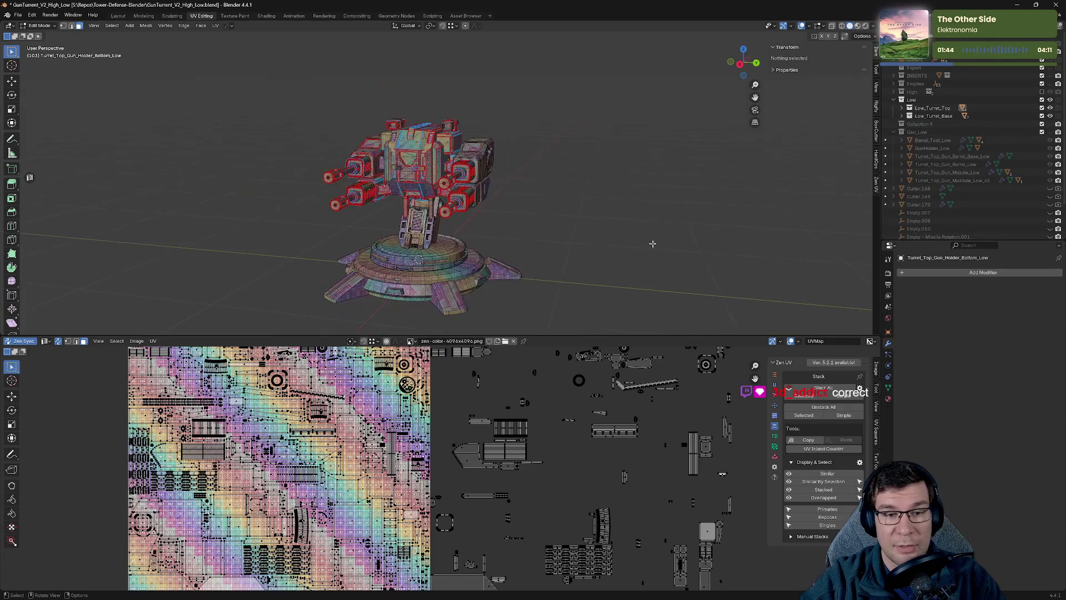
Return to the Layout workspace, select all 56 objects and save the file.
click(117, 16)
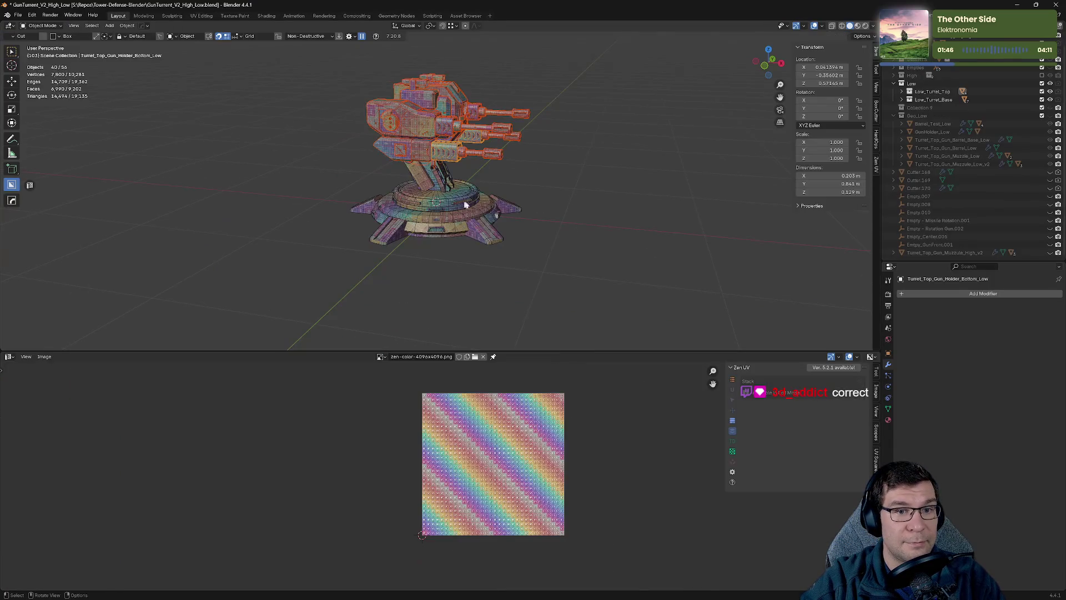
mouse_move(601, 165)
middle_down()
mouse_move(576, 164)
mouse_move(586, 166)
middle_up()
key(a)
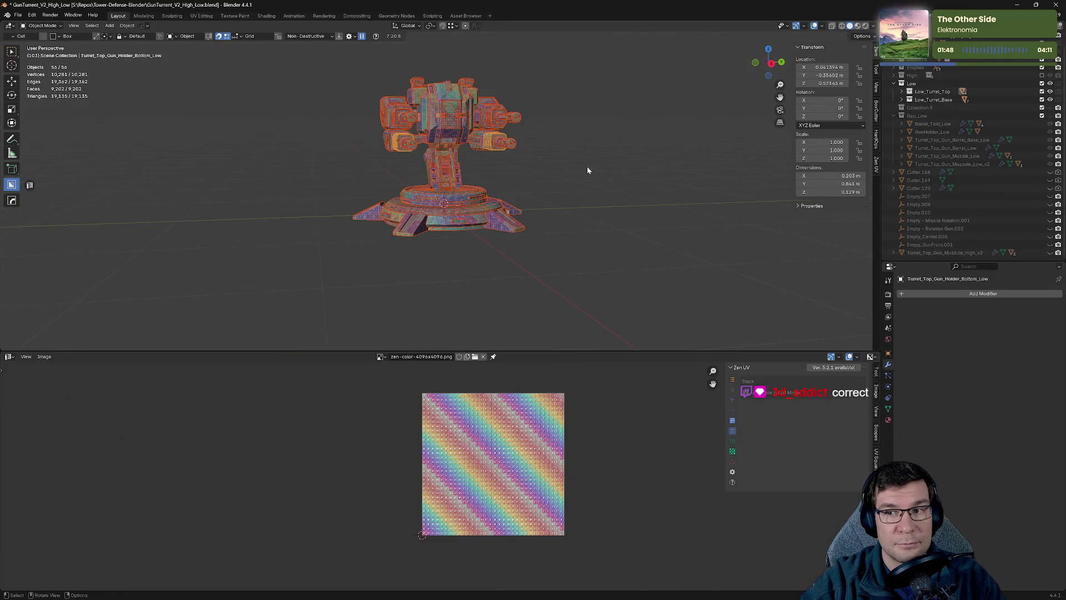
key(ctrl+s)
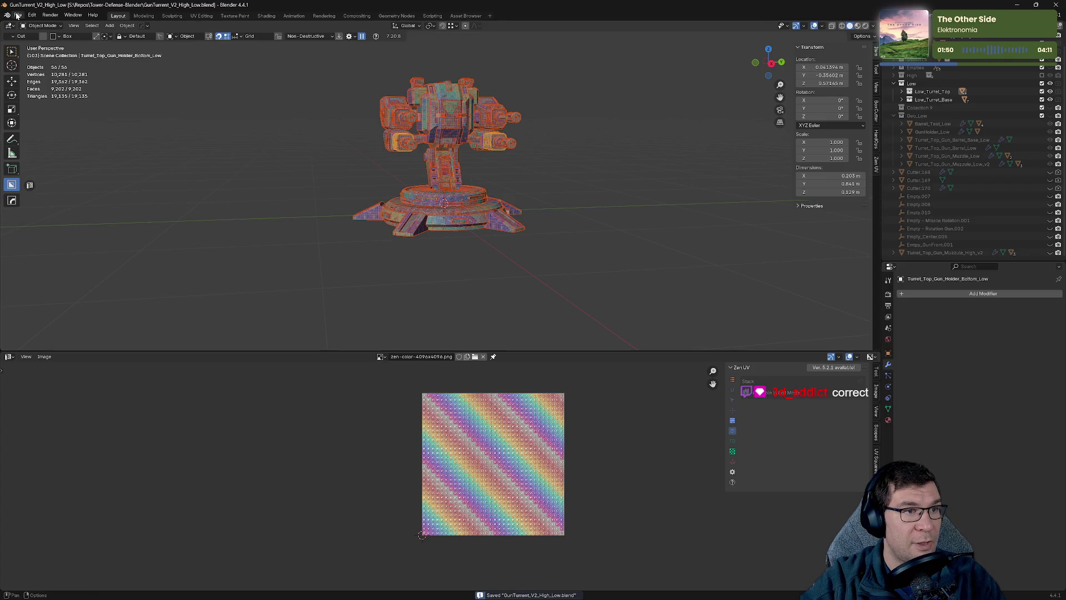
Open the FBX (.fbx) export dialog from File > Export.
click(18, 15)
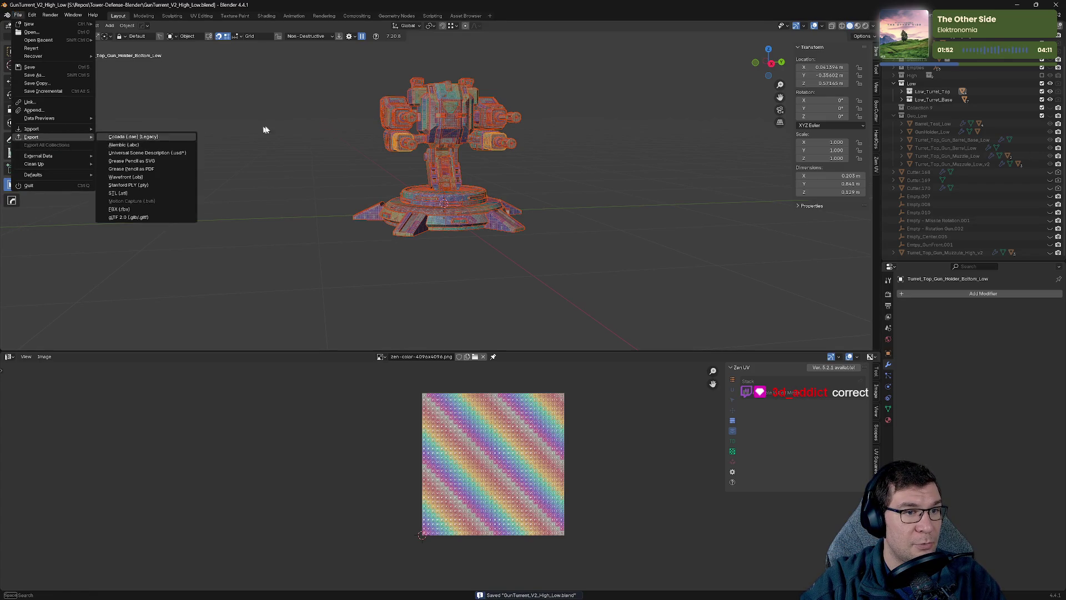
click(149, 102)
click(18, 15)
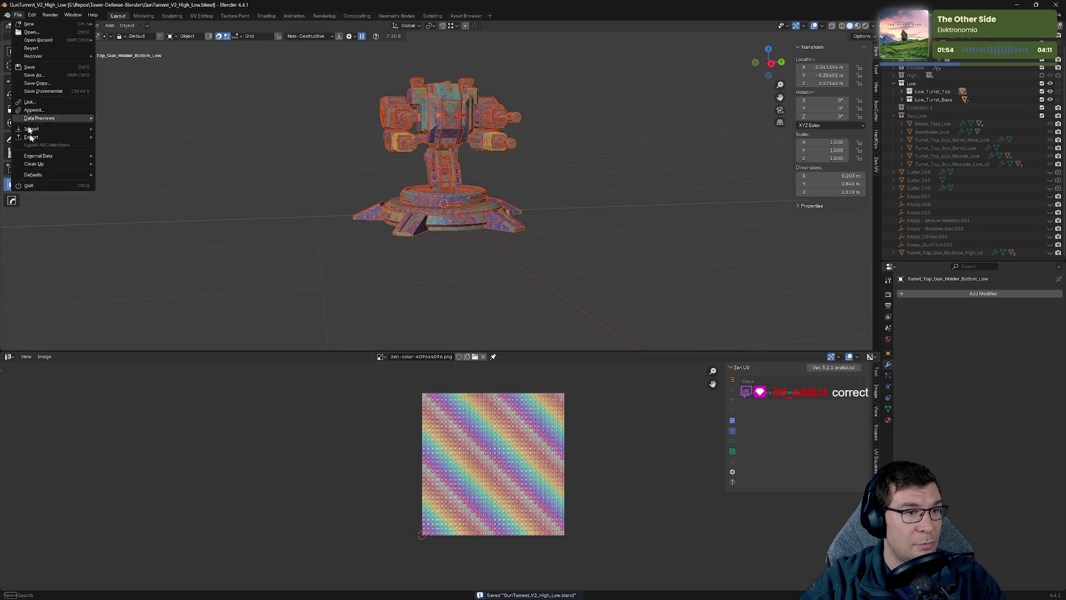
mouse_move(78, 138)
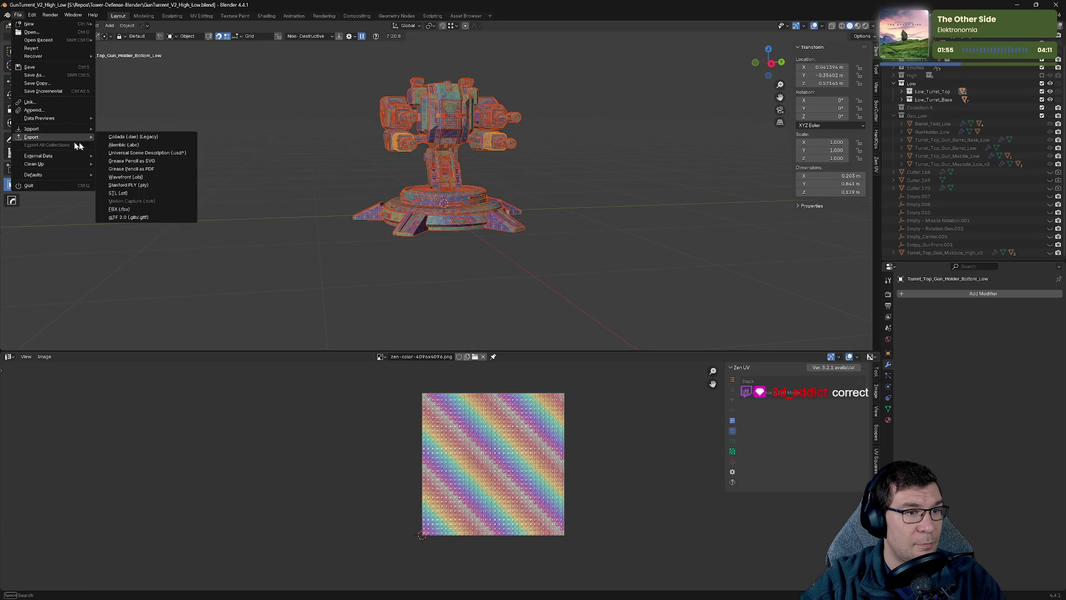
click(161, 209)
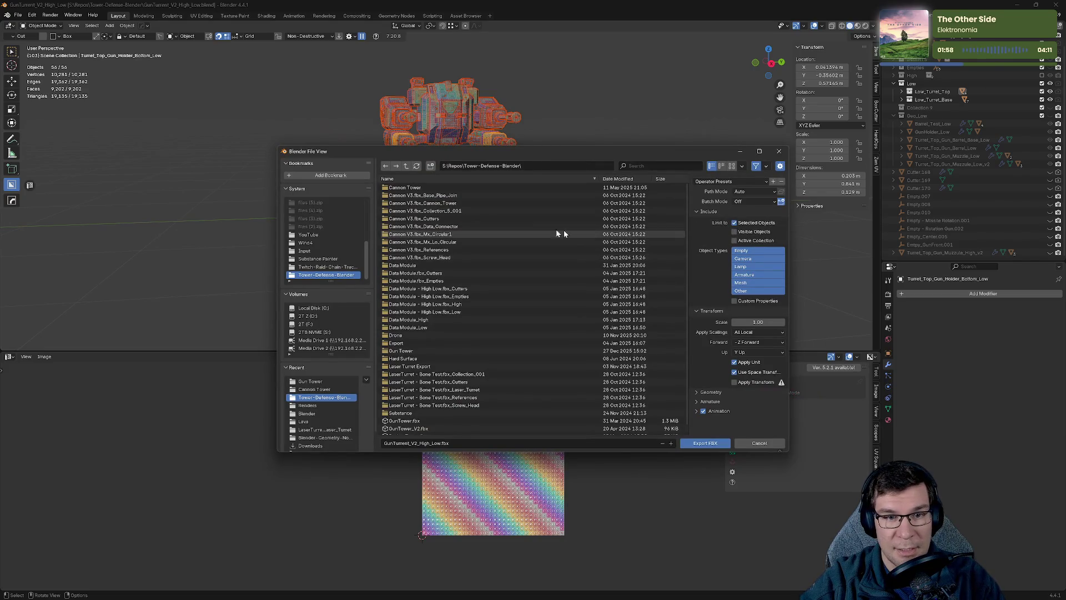
Browse the export dialog into the Gun Tower folder.
drag(497, 151, 487, 73)
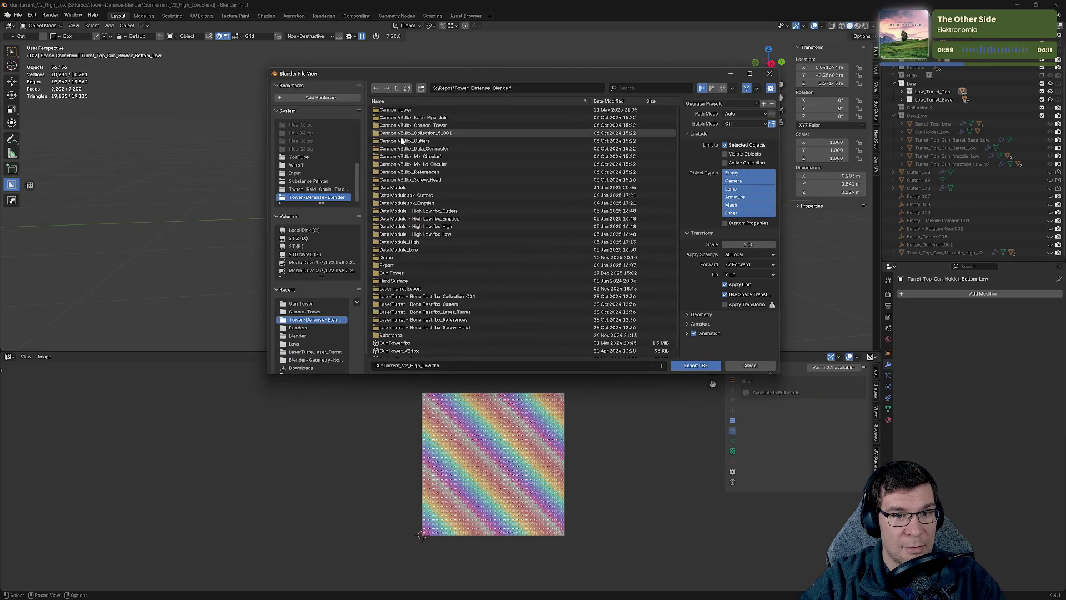
scroll(408, 278, down, 1)
click(412, 268)
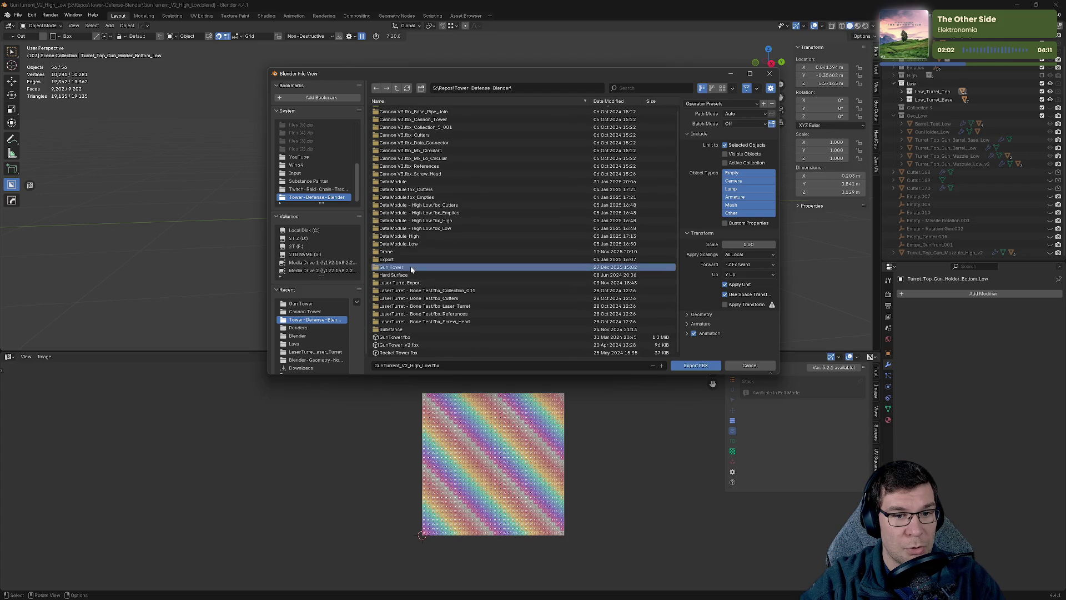
click(411, 268)
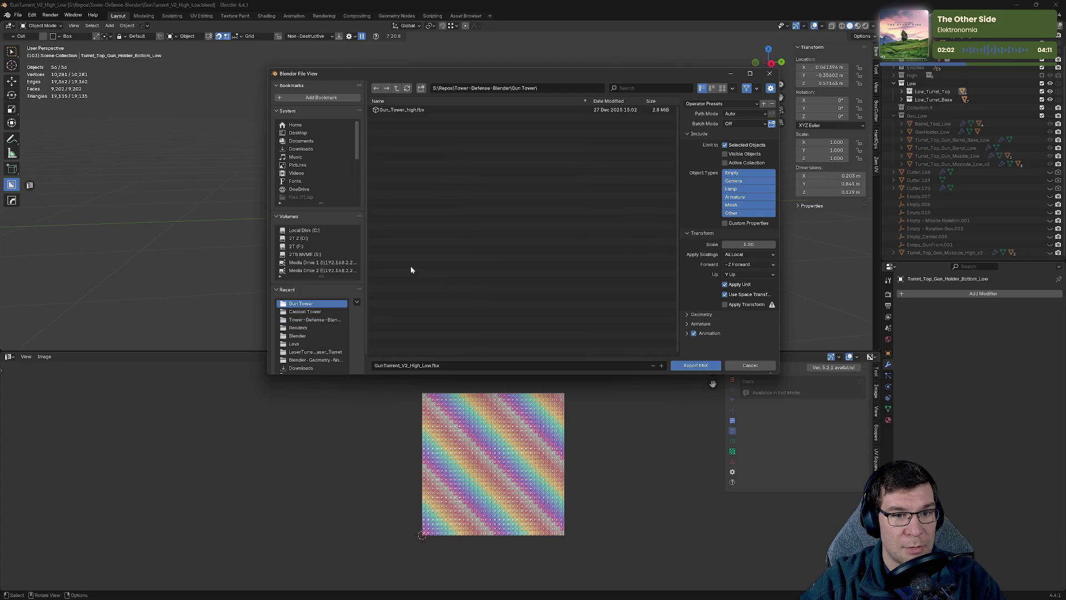
click(703, 367)
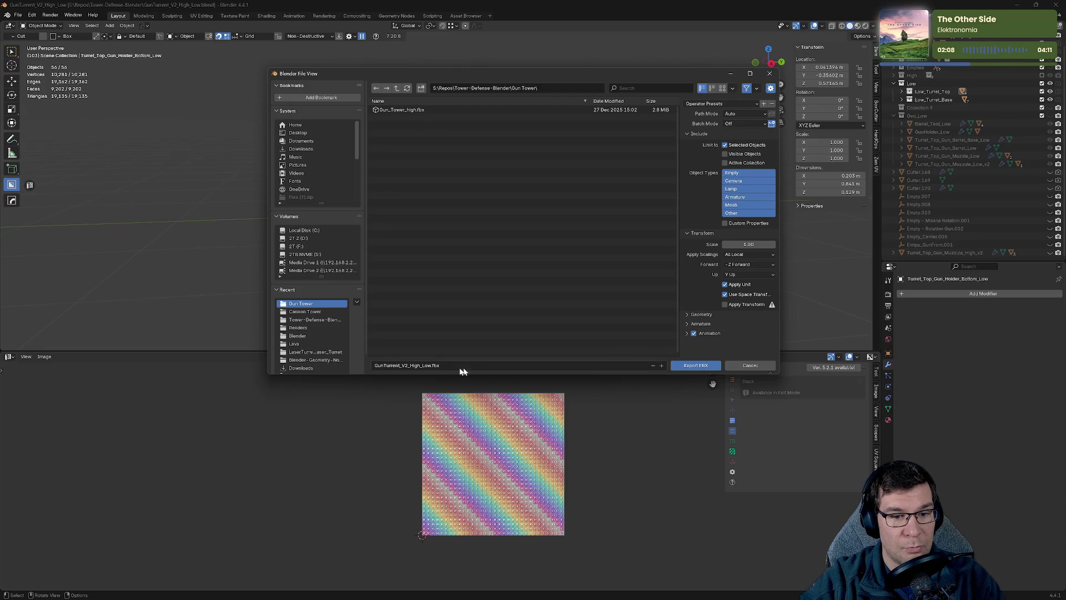
Export the selection as Gun_Tower_low.fbx, renaming it from Gun_Tower_high.fbx.
click(400, 112)
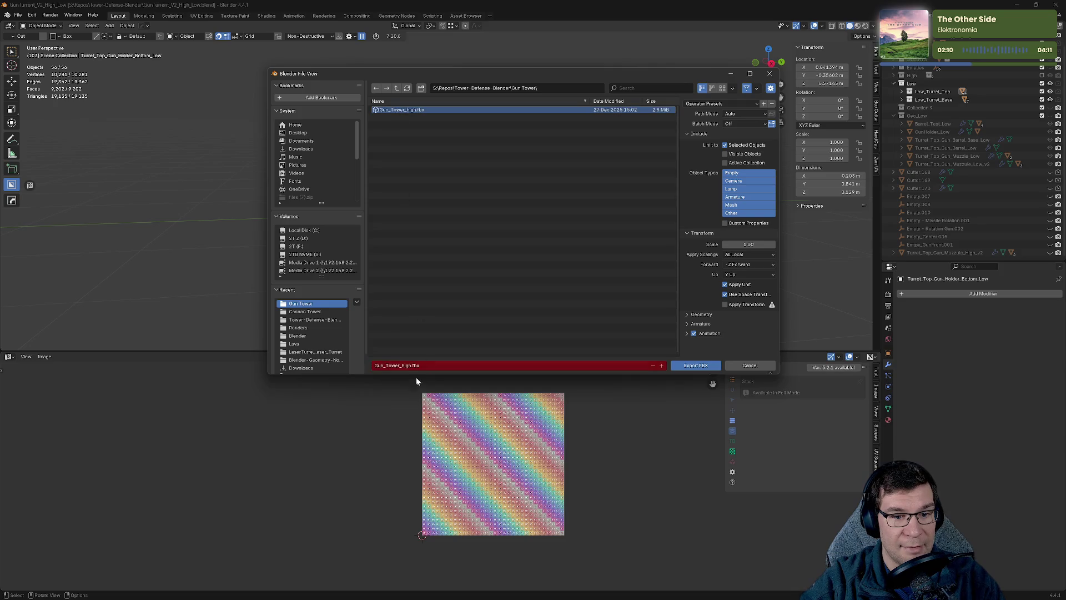
click(404, 366)
click(405, 365)
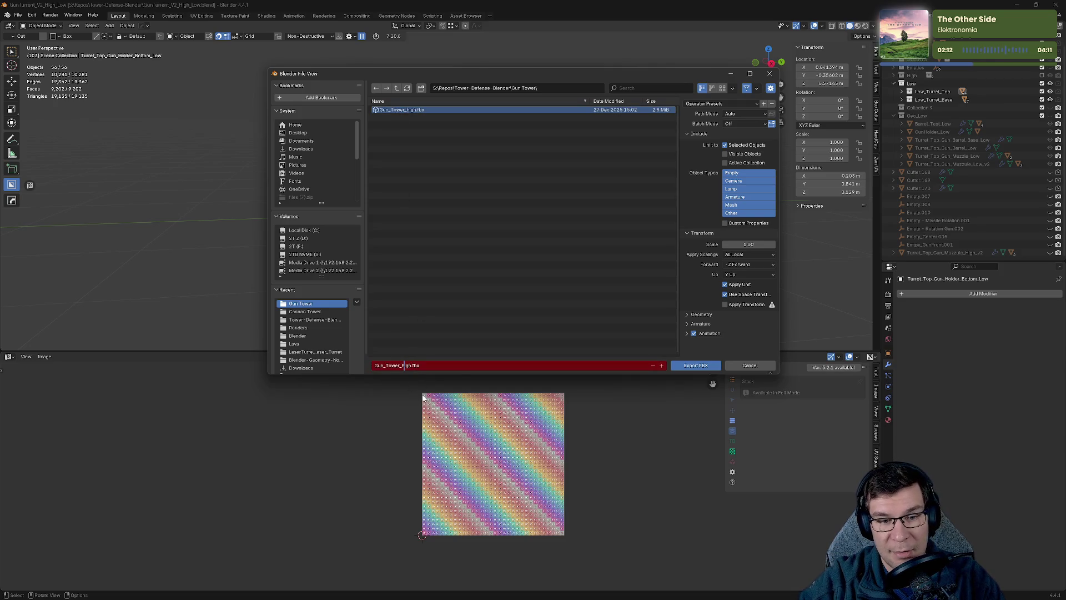
key(shift+Right)
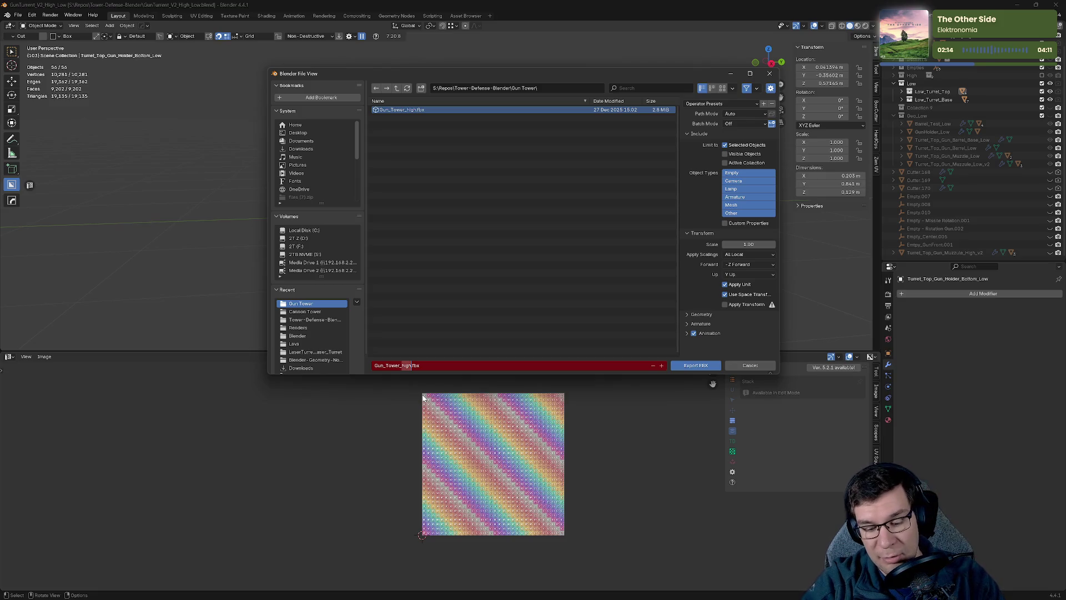
text(low)
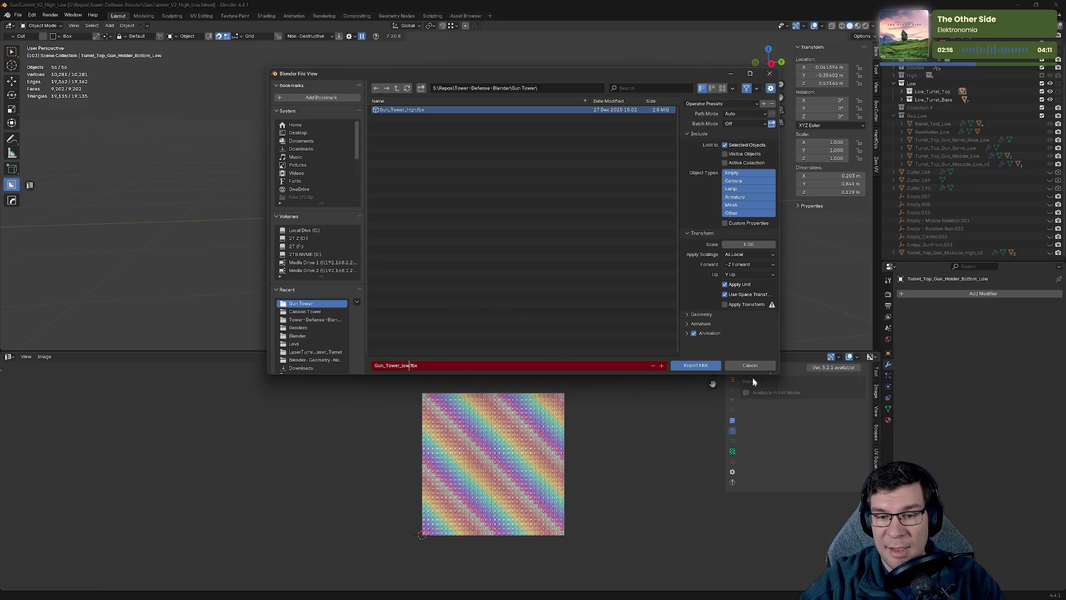
click(688, 366)
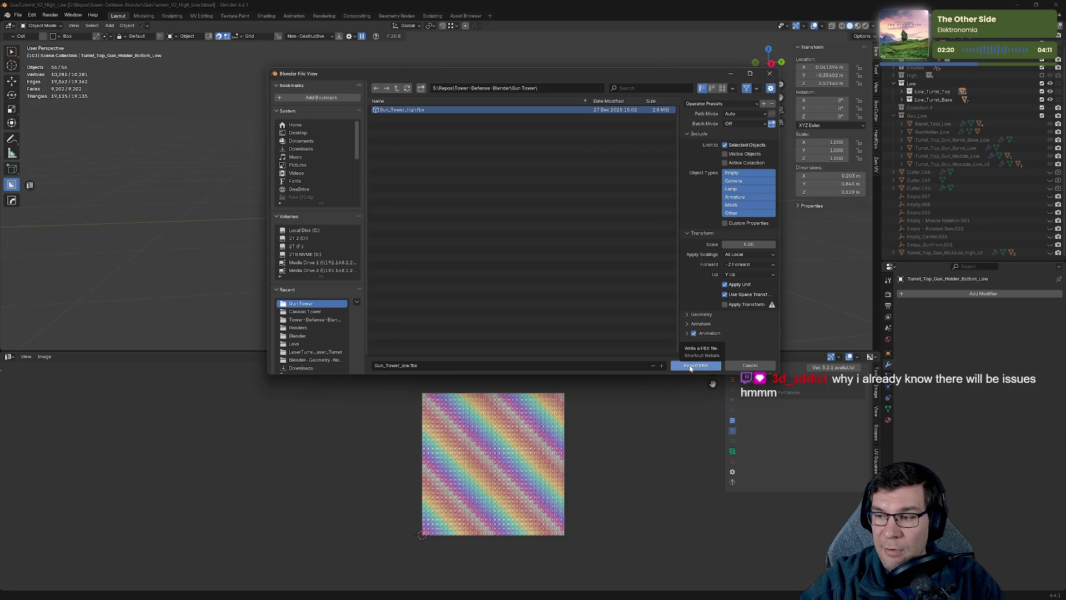
click(691, 366)
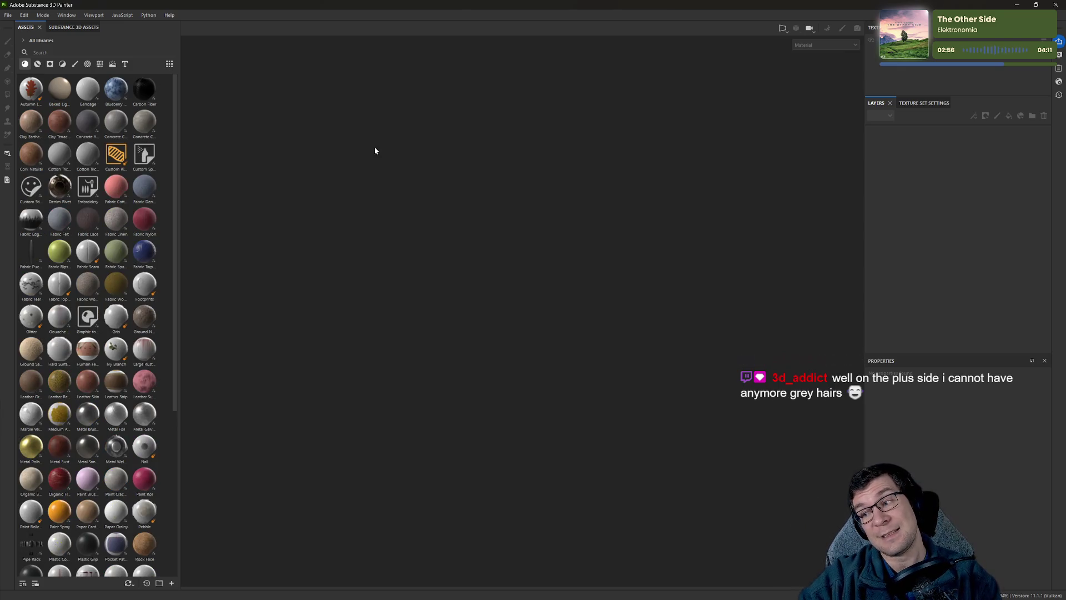
Browse the Open project dialog to Tower-Defense-Blender\Gun Tower looking for a saved project.
click(8, 15)
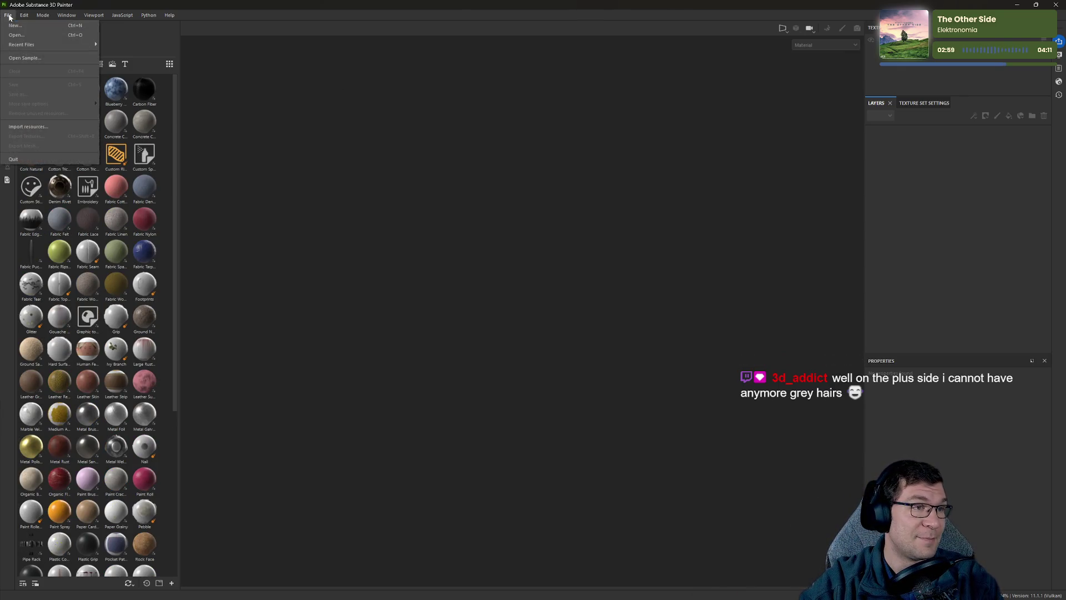
click(37, 35)
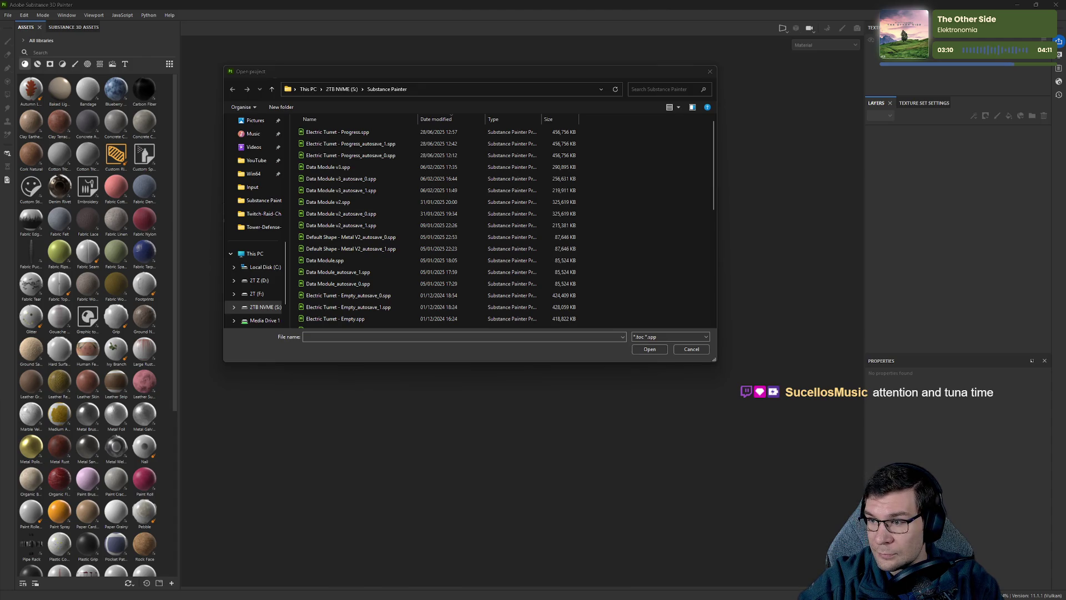
click(421, 89)
text(S:\Repos\Tower-Defense-Blender)
key(Return)
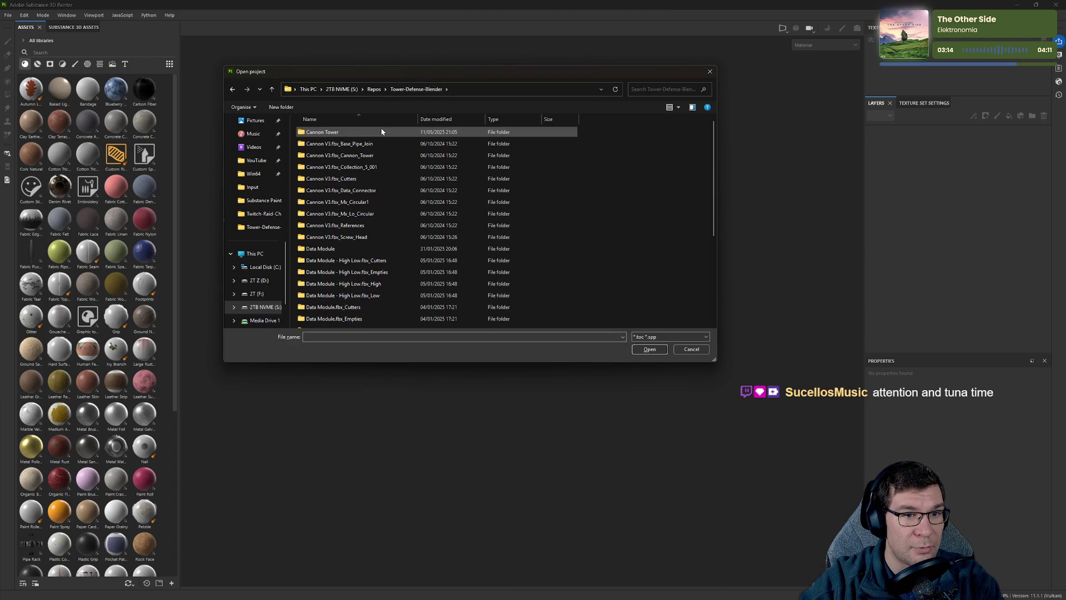
click(380, 129)
click(340, 250)
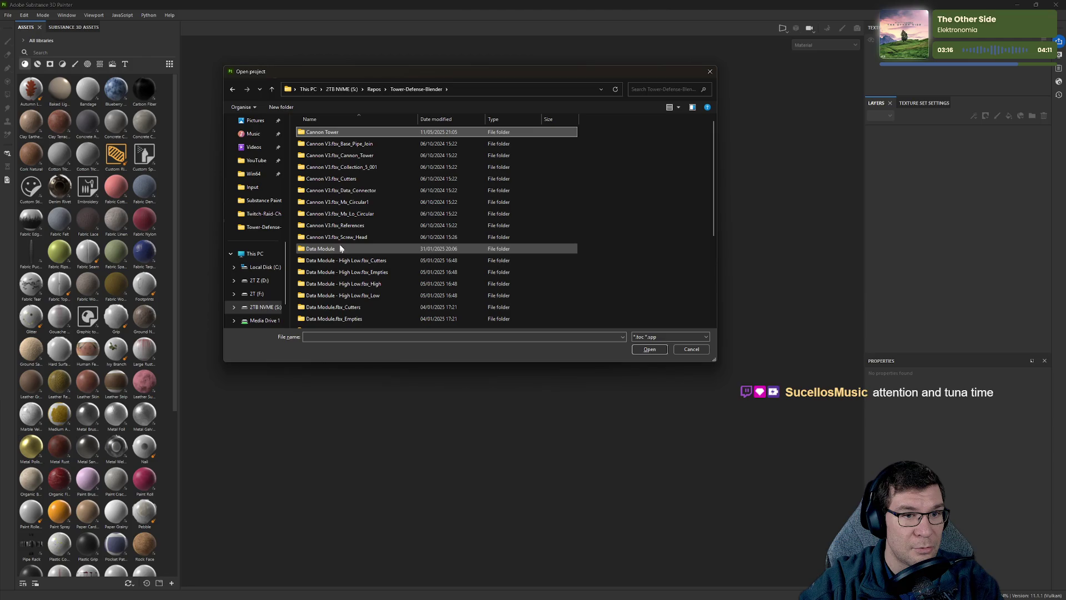
key(g)
double_click(338, 229)
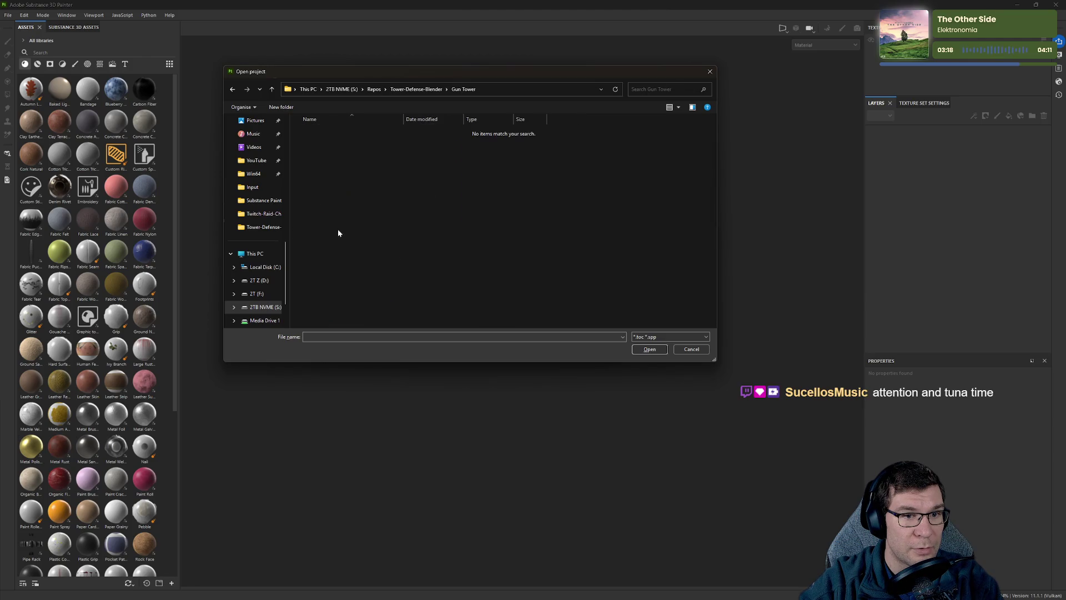
Check the shown file types, find no project, and close the Open dialog.
click(650, 337)
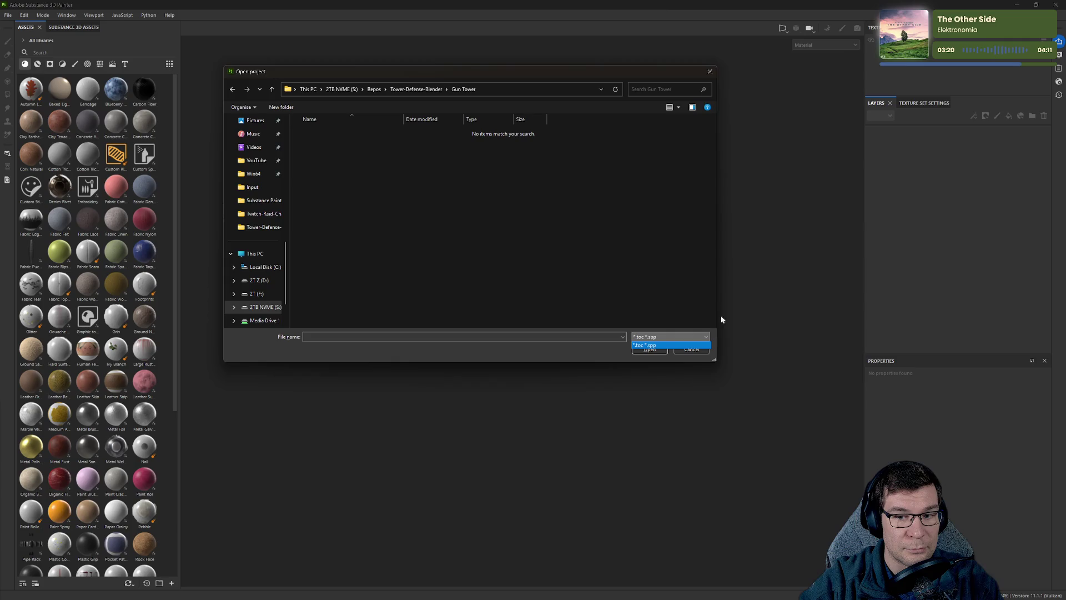
click(710, 71)
click(710, 71)
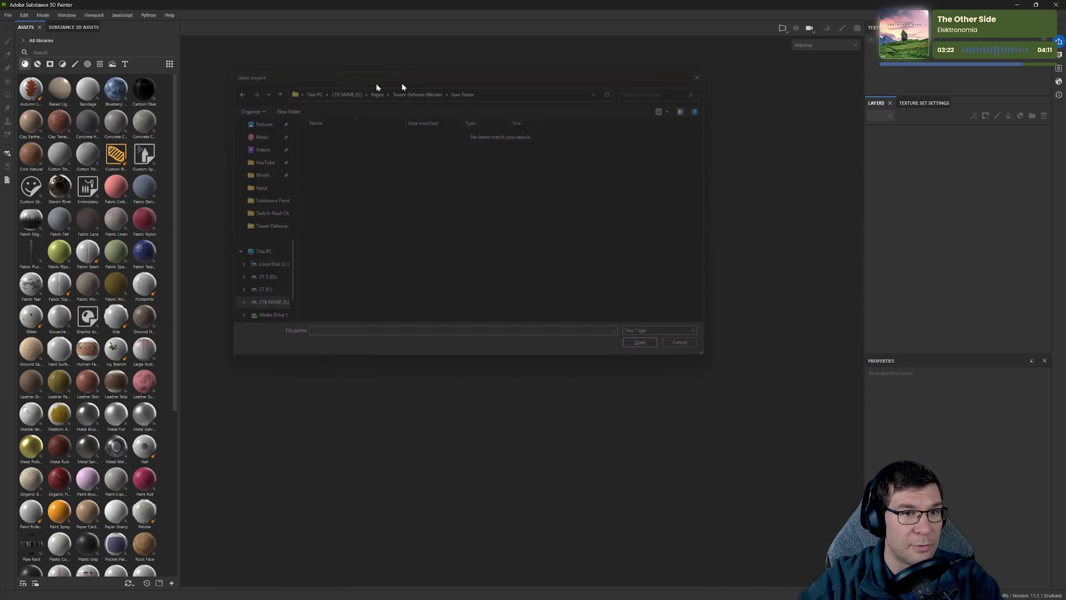
click(7, 16)
Start a new project and look through the template list without changing it.
click(22, 25)
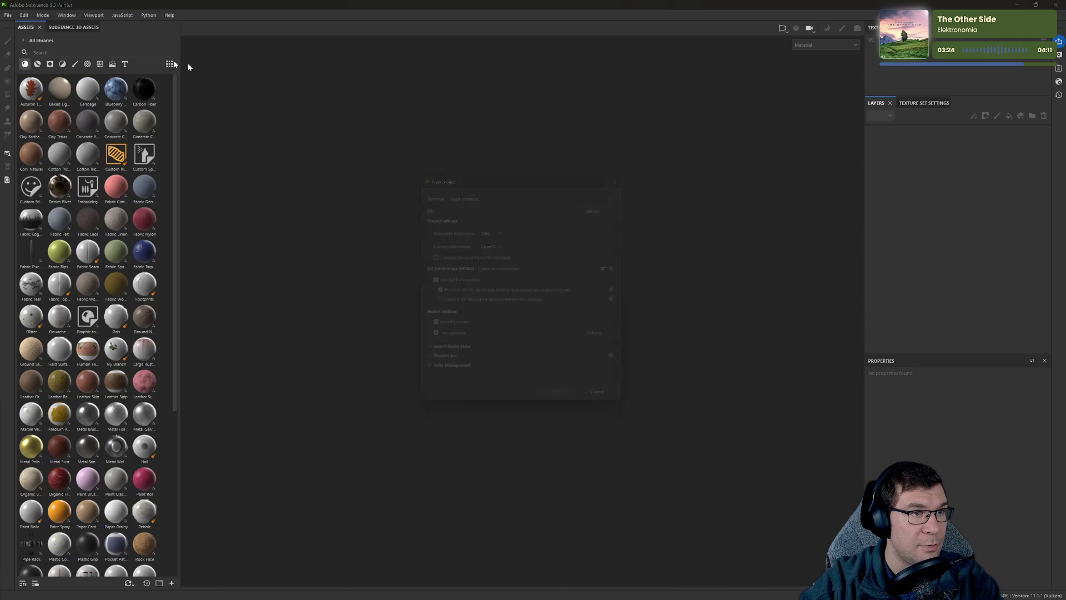
click(581, 194)
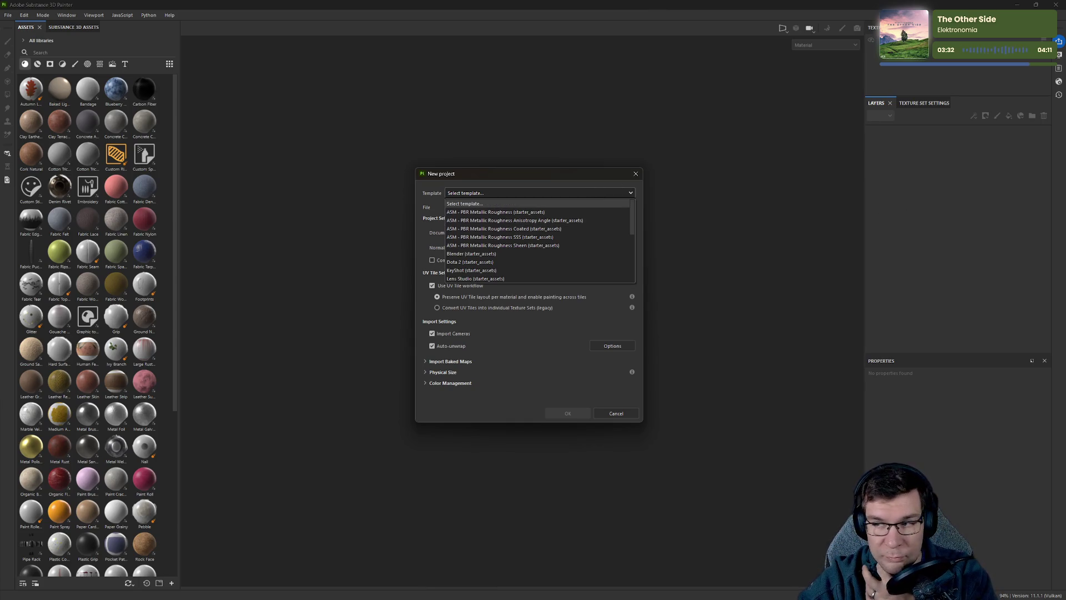
key(Escape)
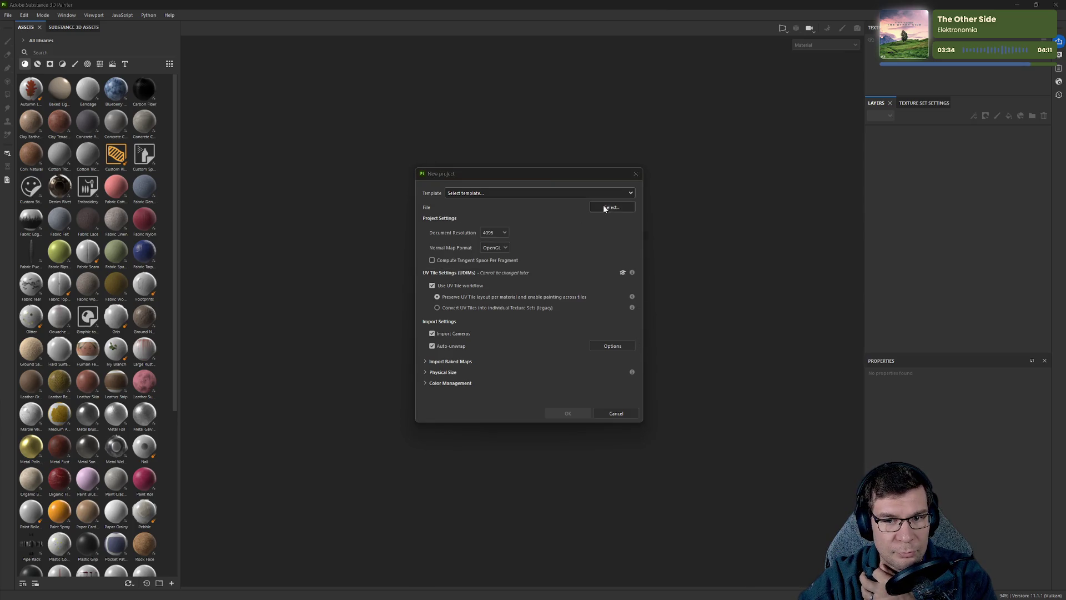
Load Gun_Tower_low.fbx from S:\Repos\Tower-Defense-Blender\Gun Tower as the project mesh.
click(605, 206)
click(696, 203)
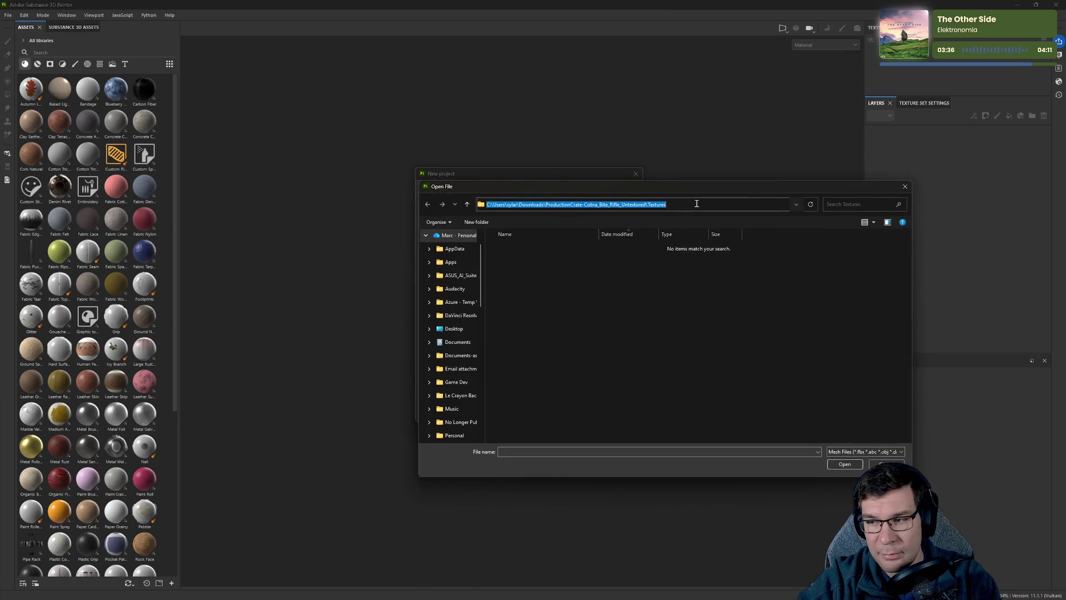
text(S:\Repos\Tower-Defense-Blender)
key(Return)
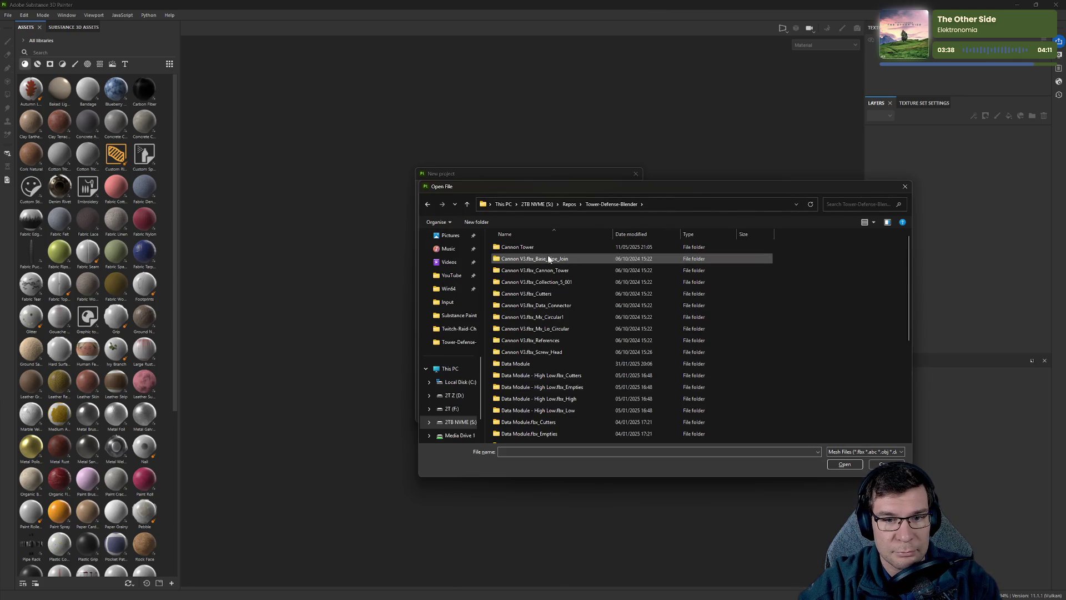
scroll(536, 364, down, 5)
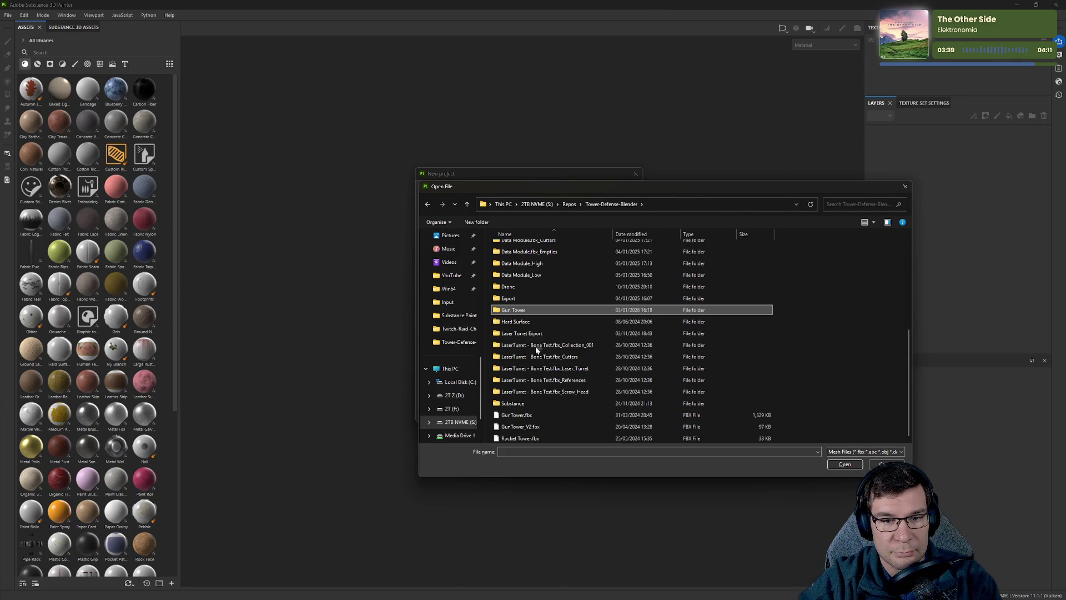
double_click(528, 310)
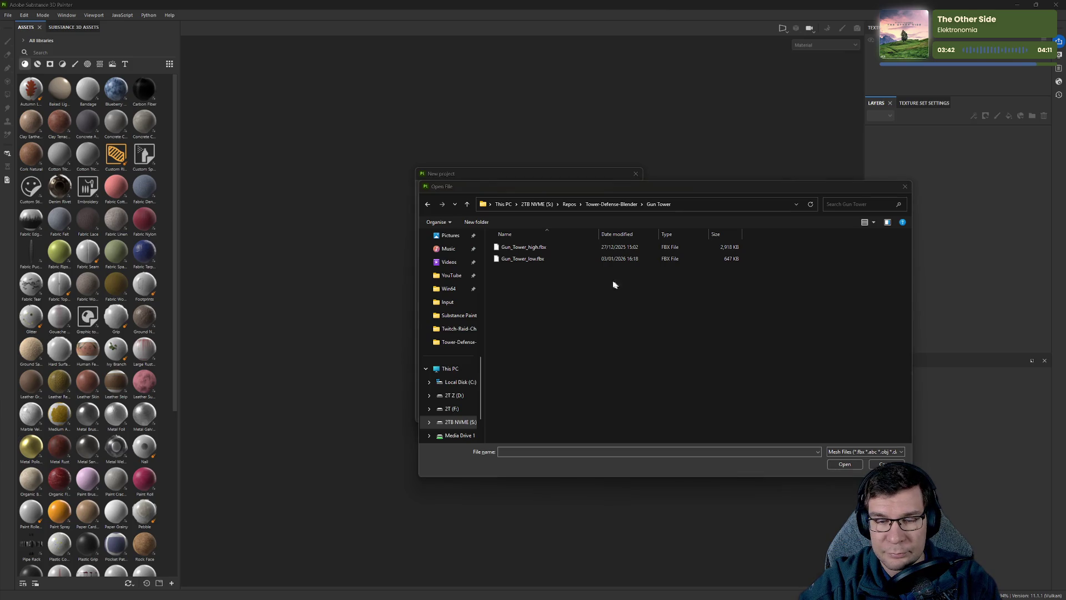
click(520, 259)
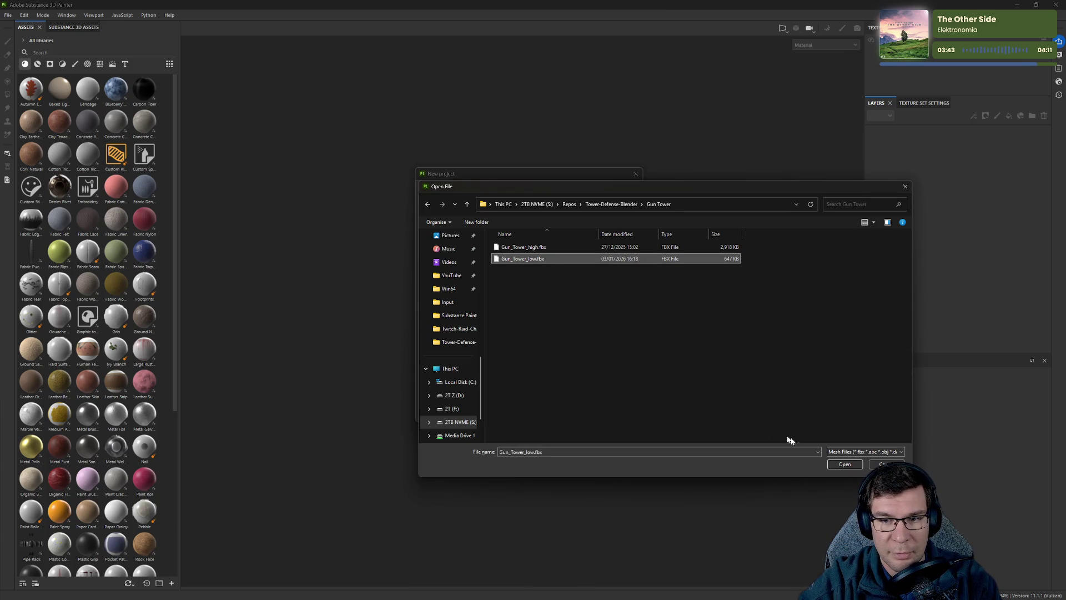
click(846, 465)
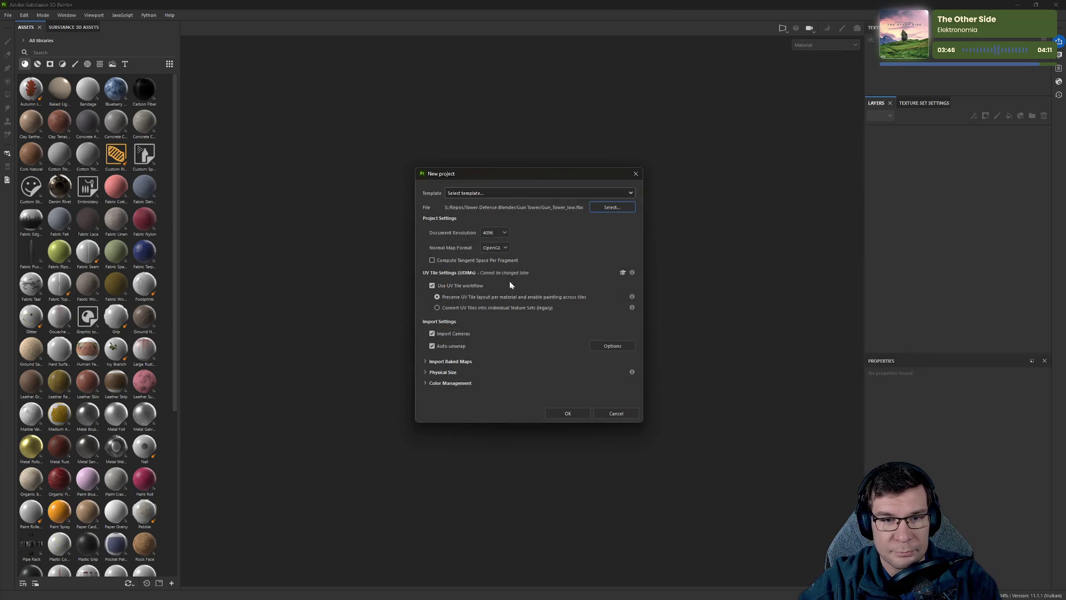
click(494, 233)
Choose the PBR - Metallic Roughness Alpha-blend (starter_assets) template for the new project.
click(500, 248)
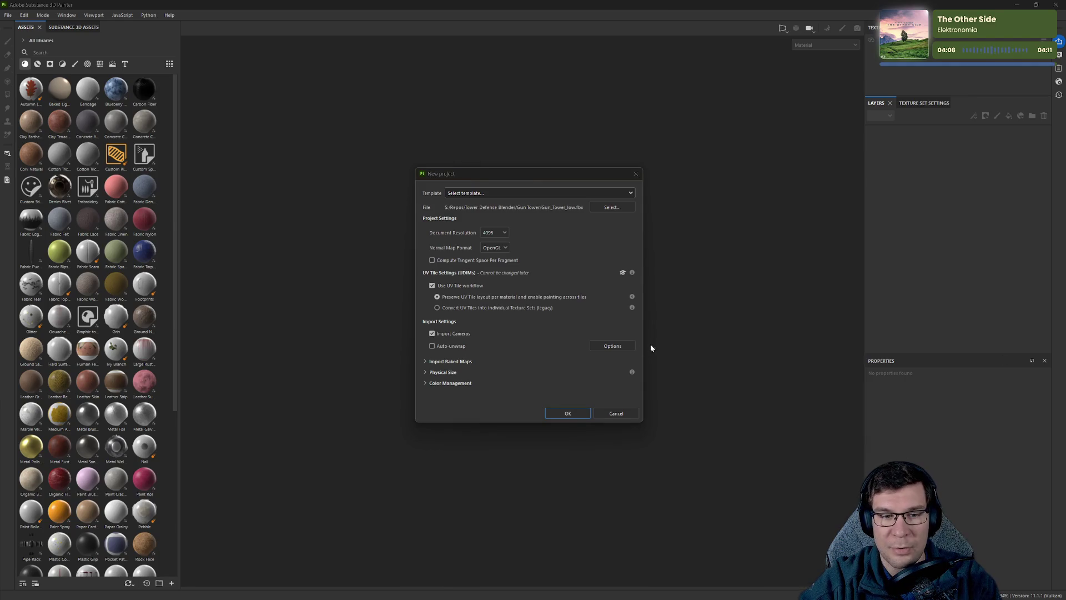
drag(565, 175, 542, 137)
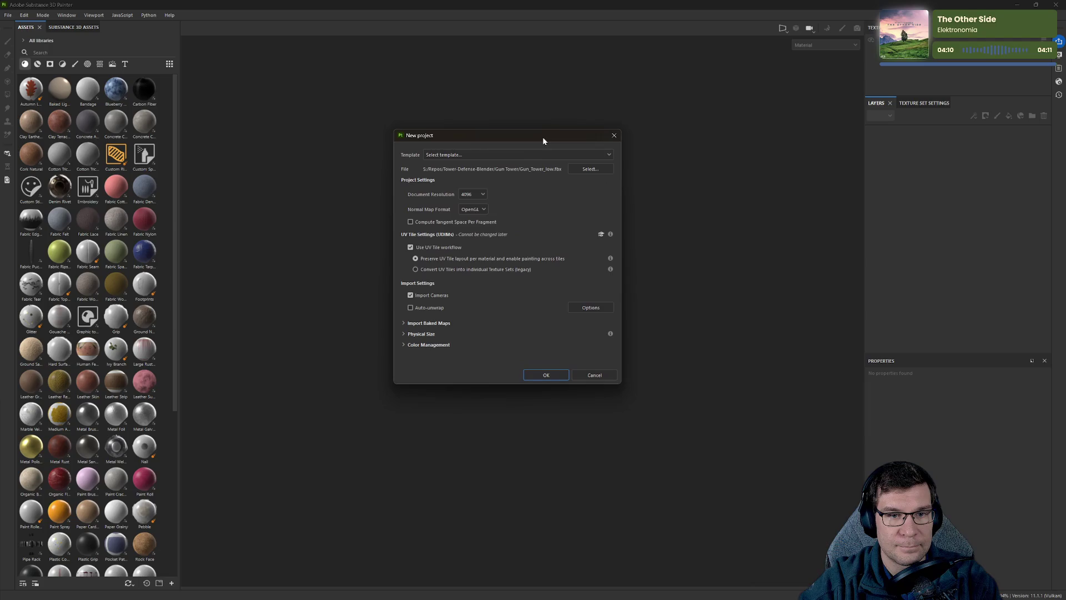
click(533, 154)
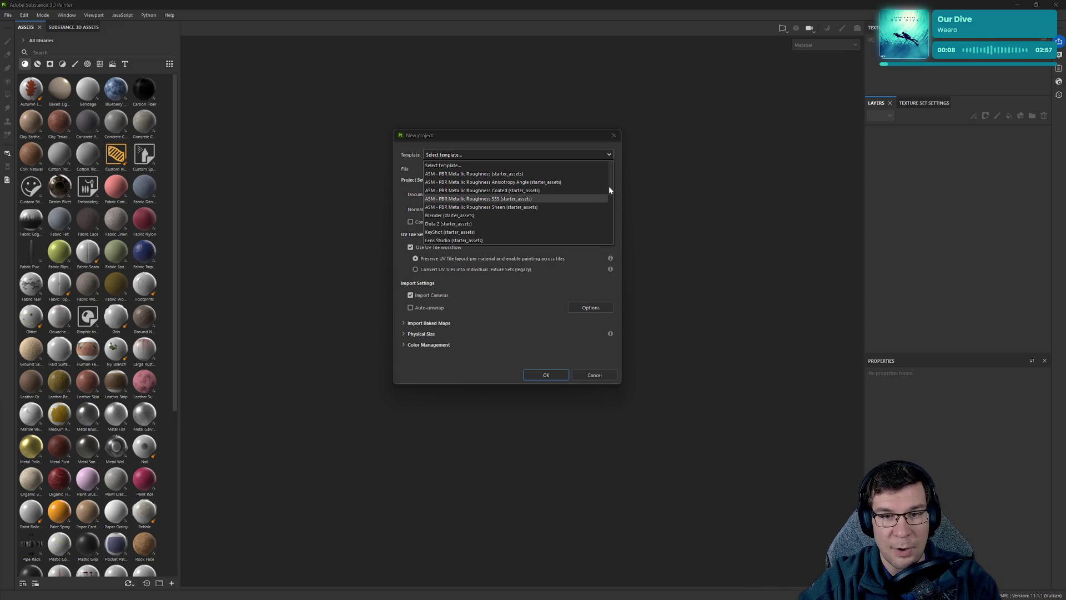
mouse_move(608, 185)
mouse_down()
mouse_move(628, 225)
mouse_move(611, 233)
mouse_up()
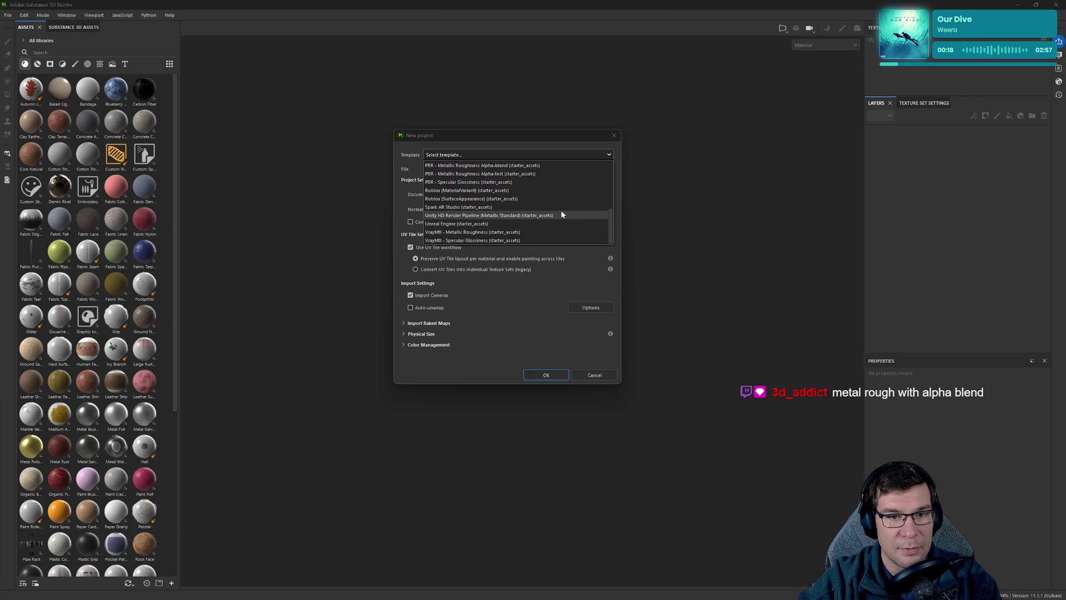
scroll(561, 214, up, 1)
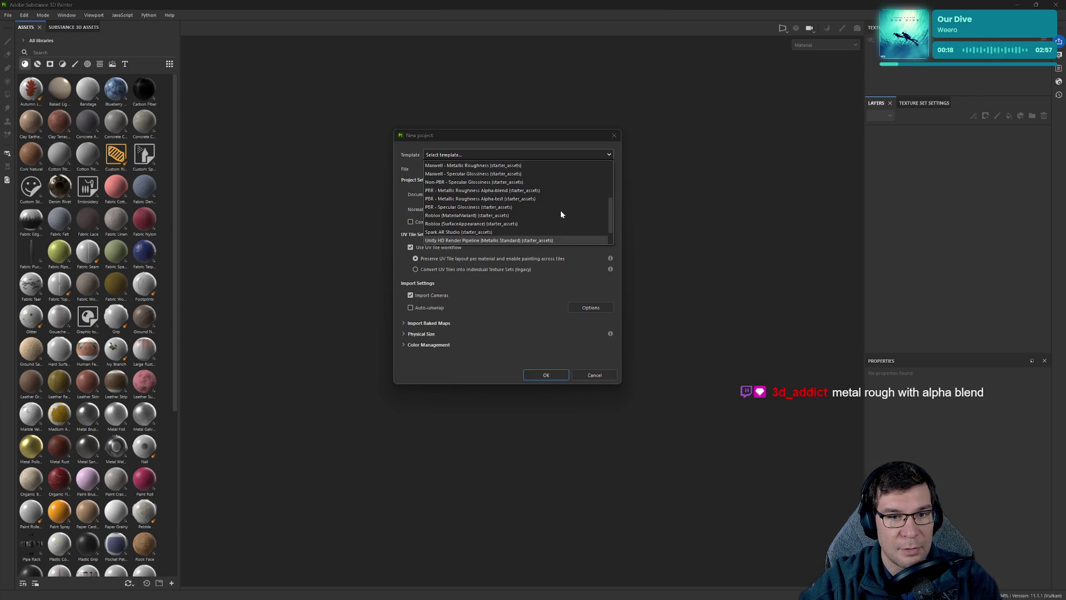
click(533, 191)
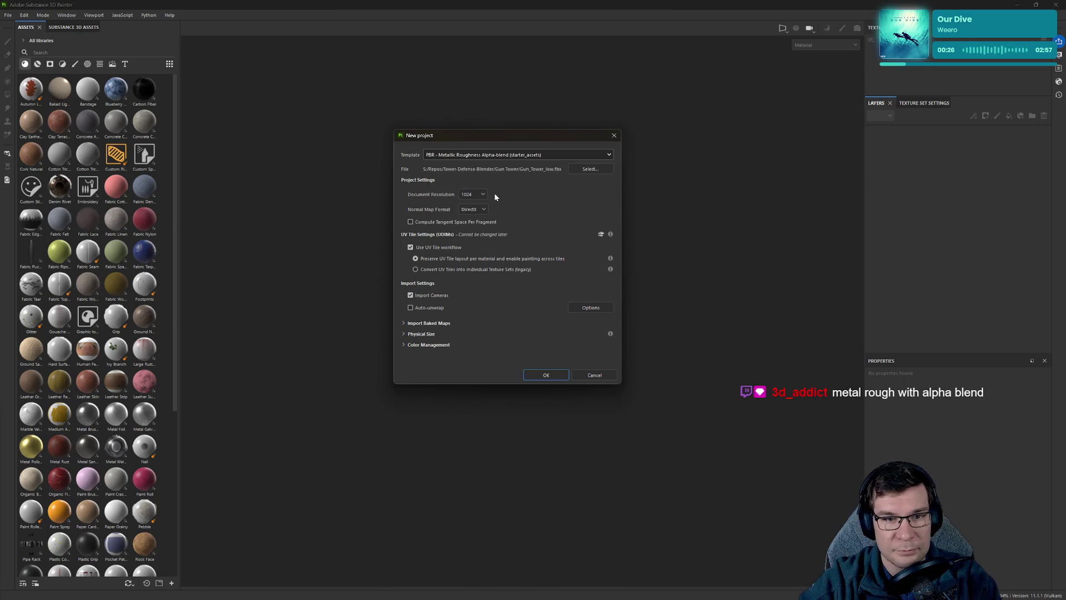
click(473, 195)
click(478, 239)
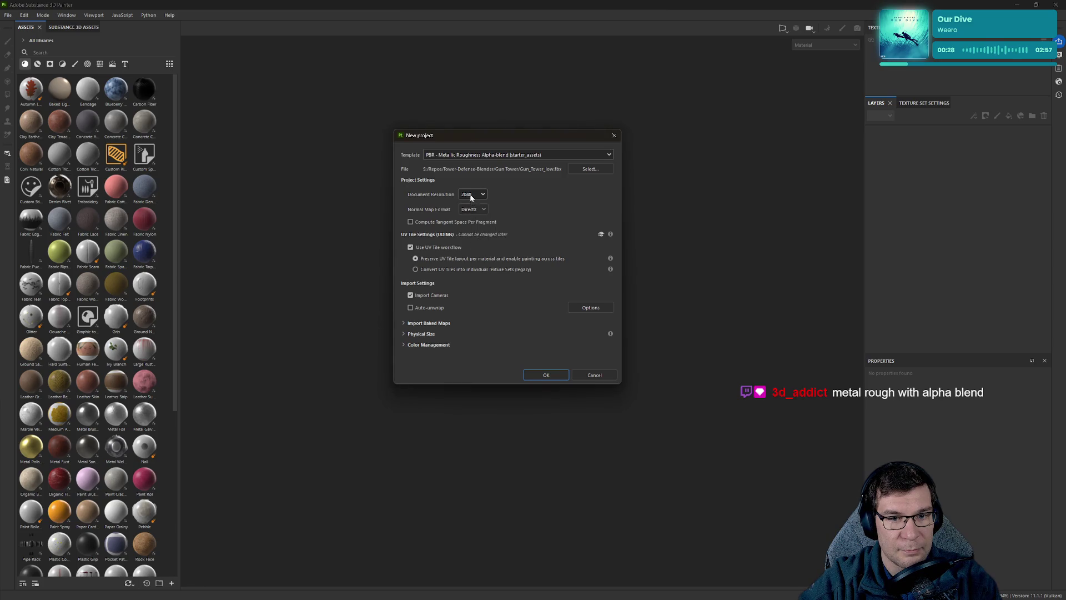
click(478, 247)
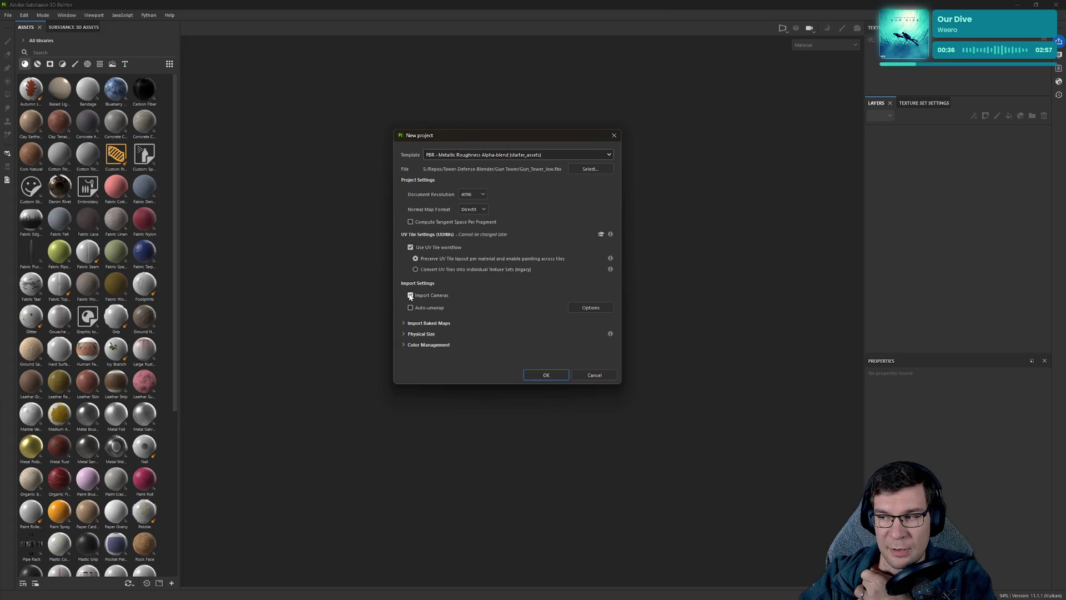
click(410, 296)
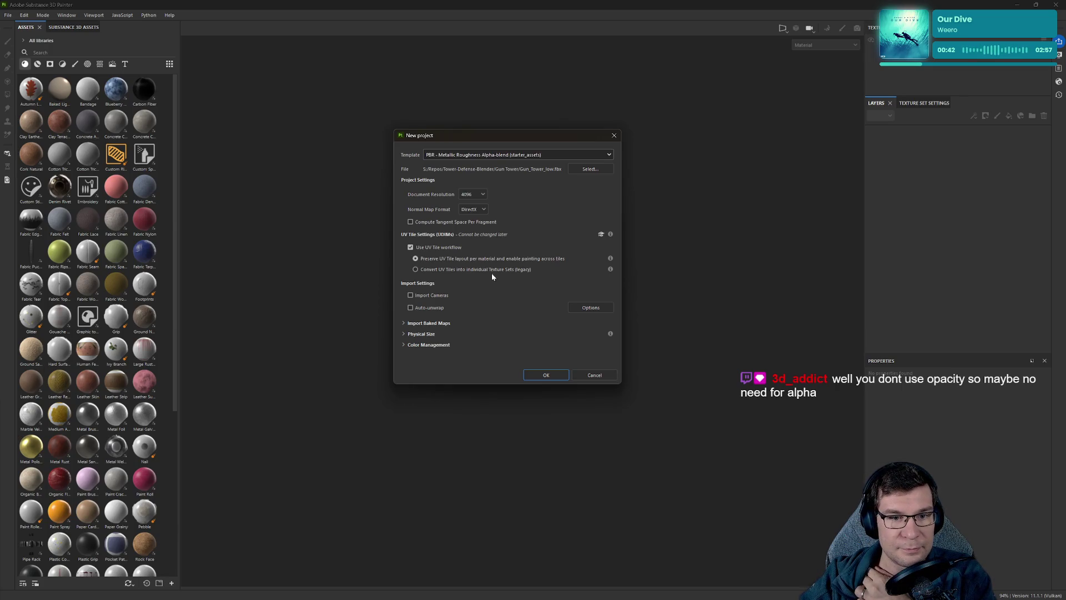
click(555, 155)
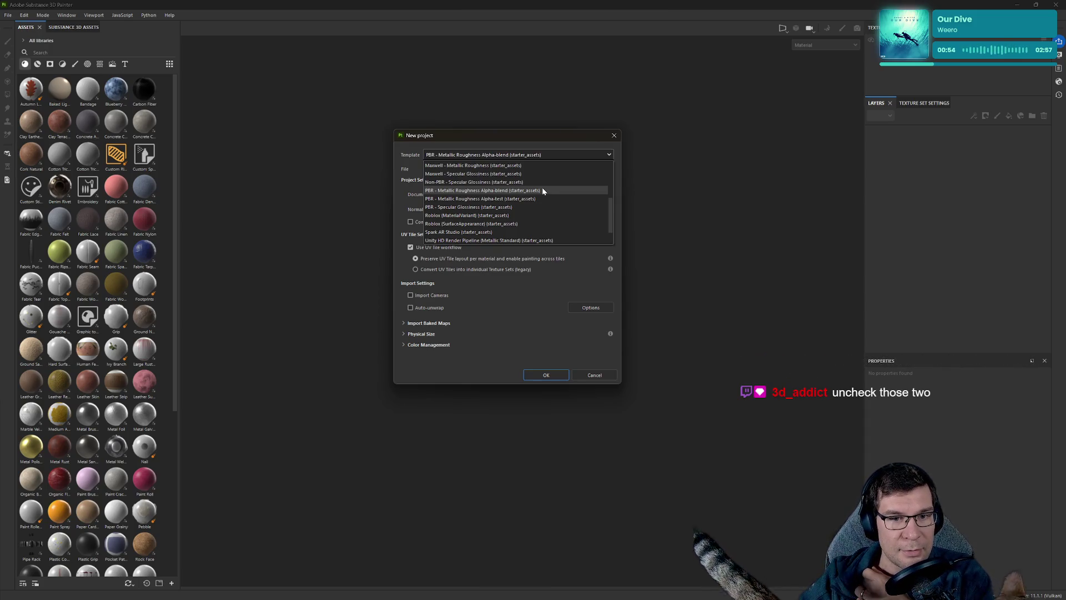
Scroll through the template presets again and keep PBR - Metallic Roughness Alpha-blend.
click(614, 212)
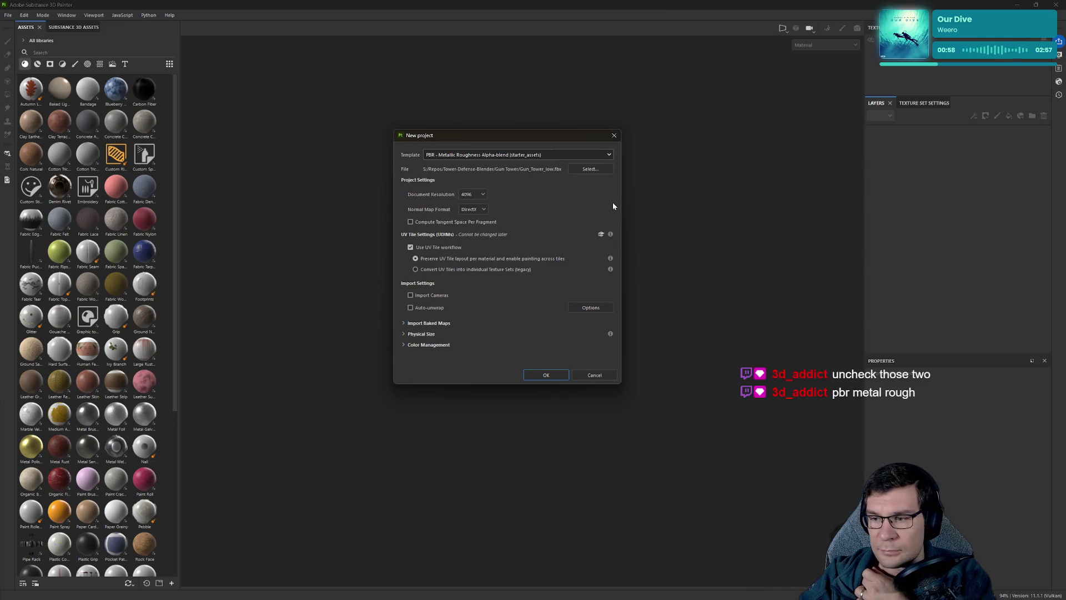
click(545, 155)
scroll(516, 200, up, 3)
scroll(515, 201, down, 1)
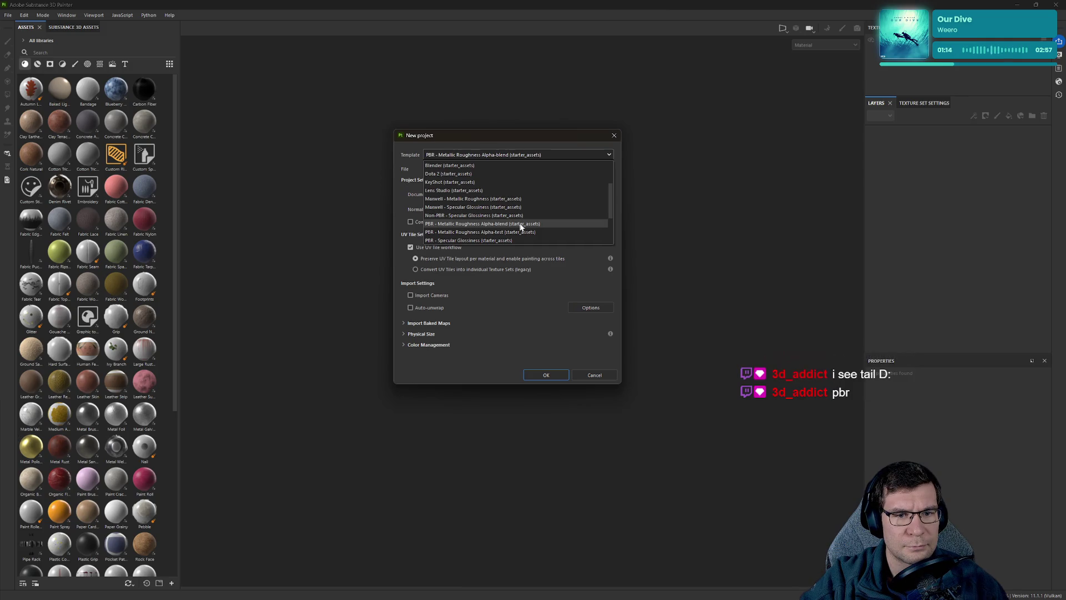
mouse_move(612, 205)
mouse_down()
mouse_move(618, 230)
mouse_move(615, 174)
mouse_move(620, 201)
mouse_move(607, 206)
mouse_up()
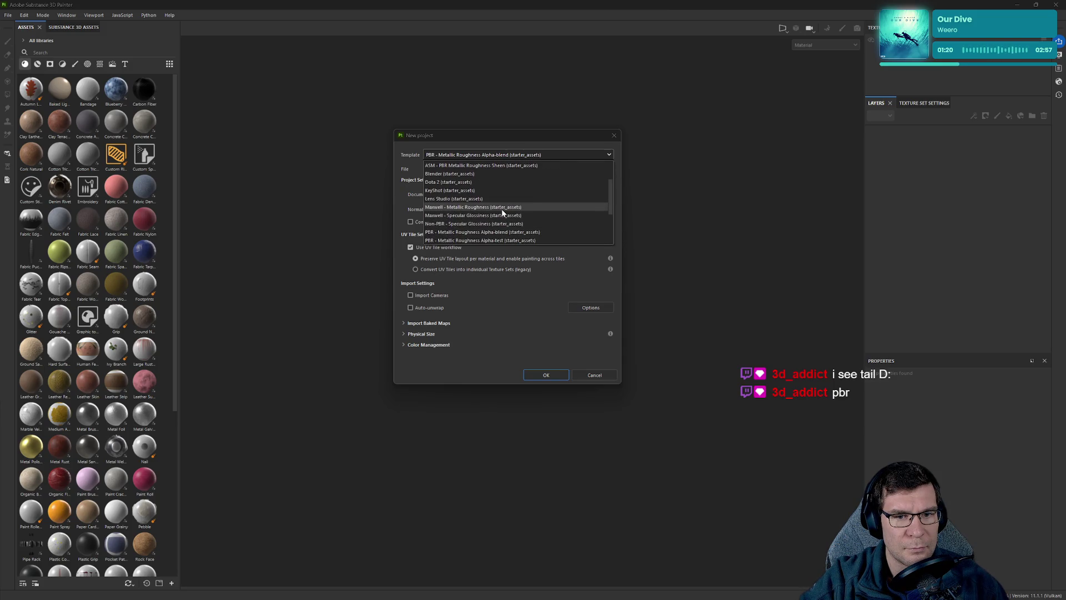
scroll(501, 209, down, 1)
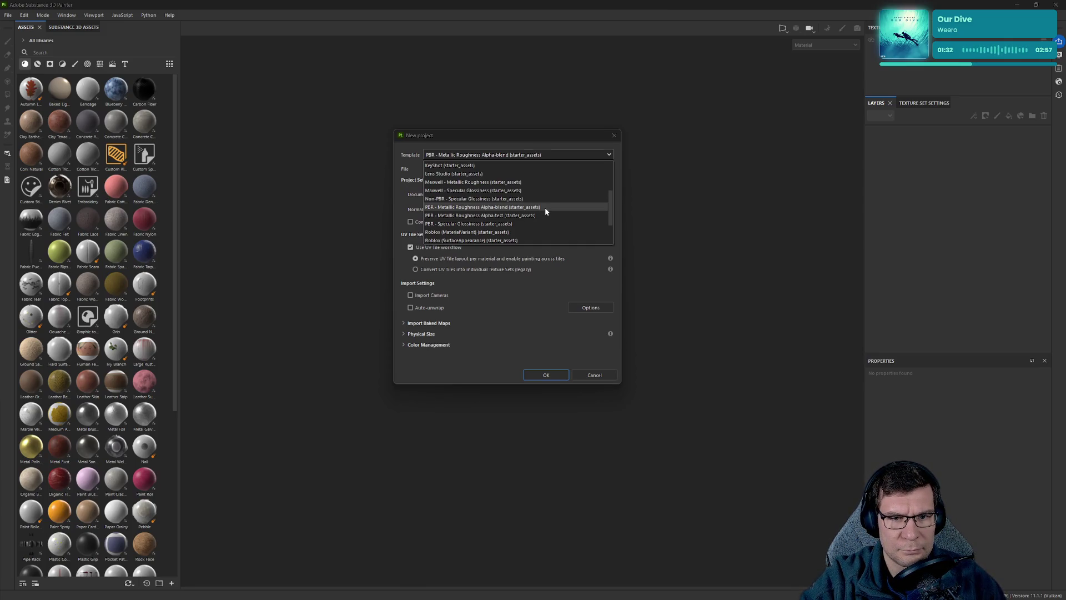
click(544, 208)
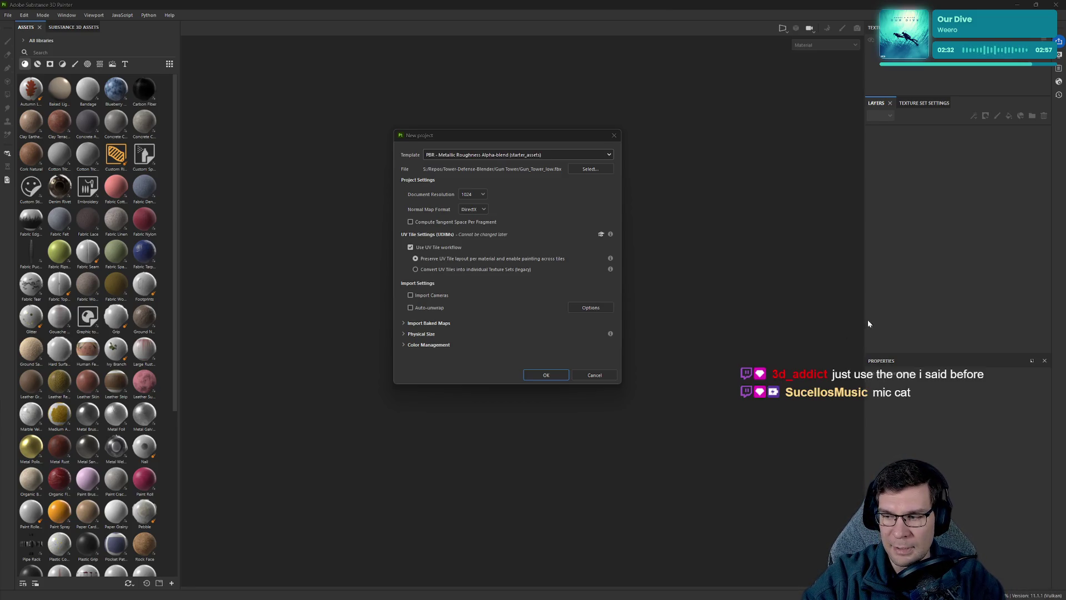
Set the document resolution back to 4096, leaving the template unchanged.
click(485, 156)
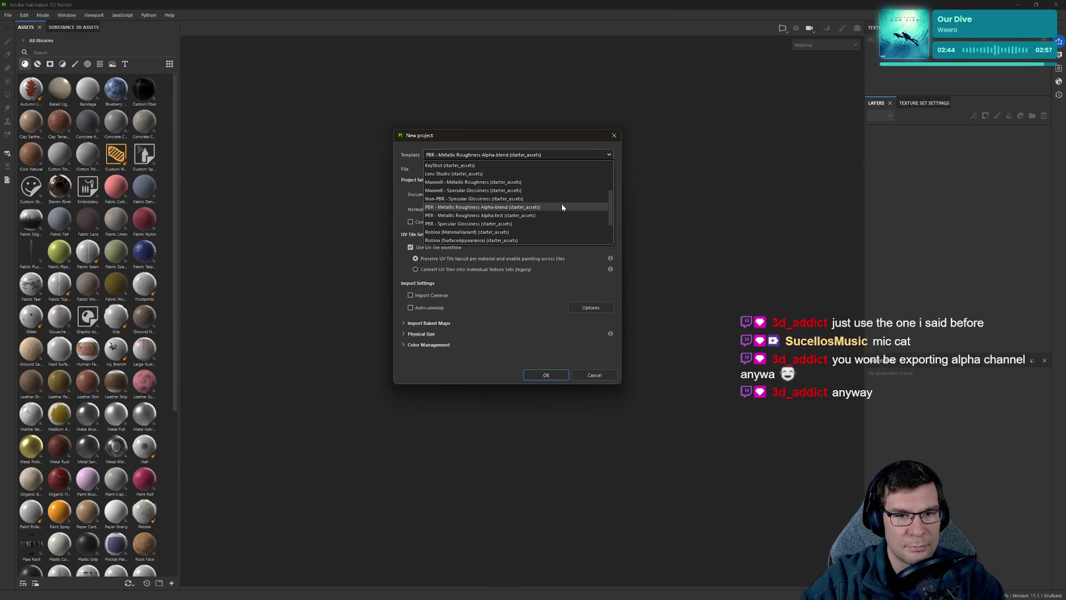
click(562, 206)
click(473, 195)
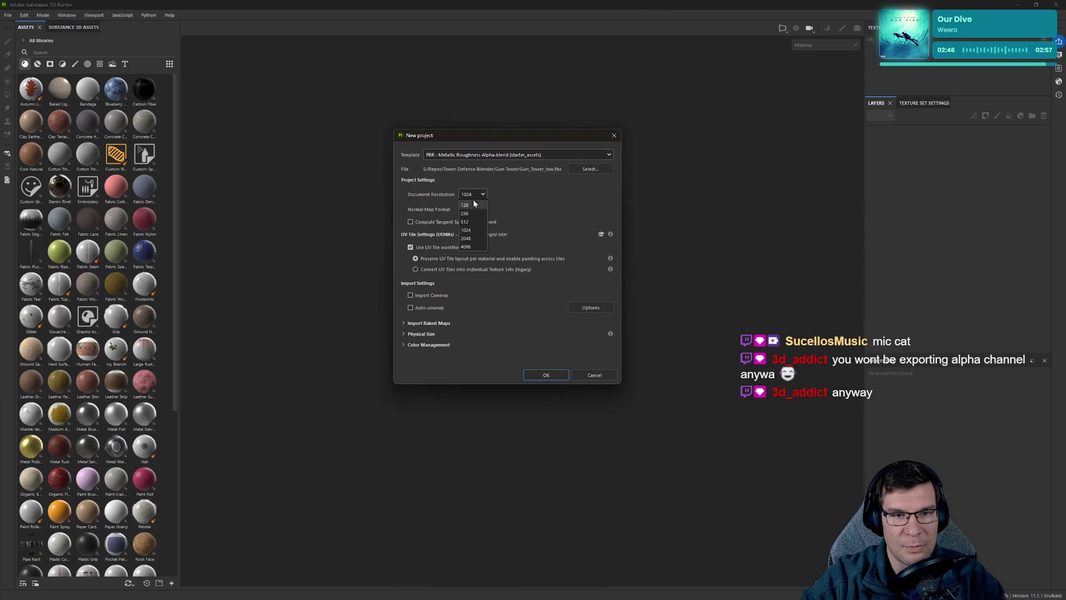
click(474, 246)
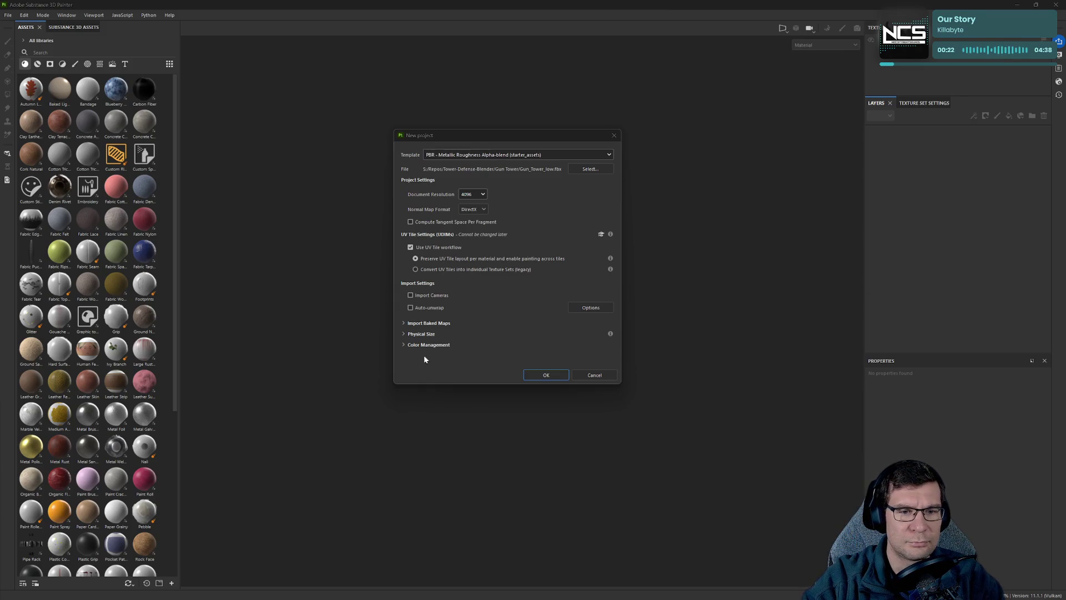
Expand and collapse the Import Baked Maps, Physical Size and Color Management sections.
click(404, 324)
click(403, 323)
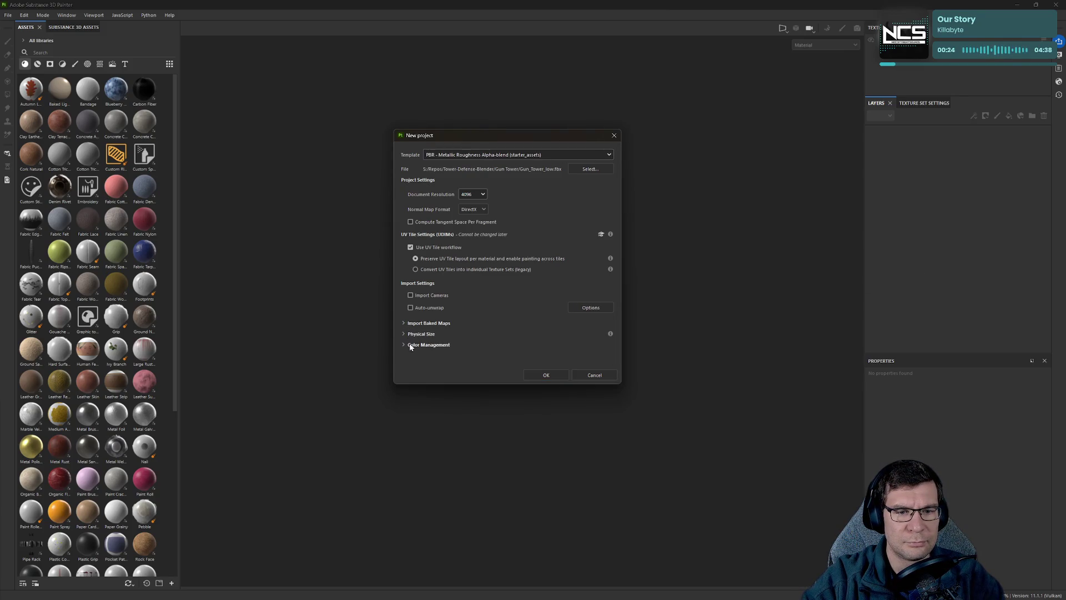
click(404, 334)
click(404, 333)
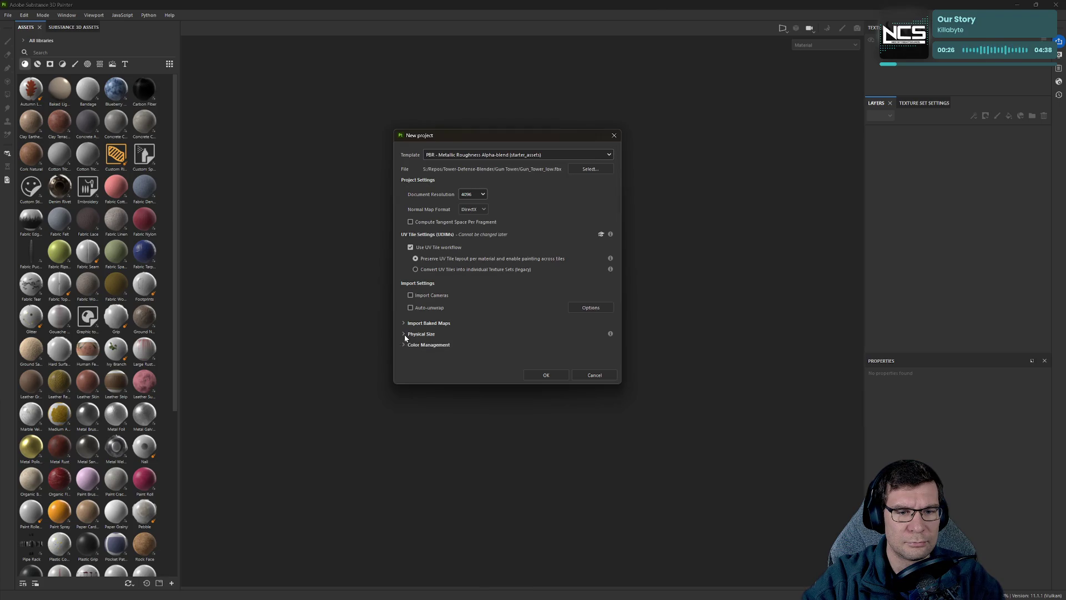
click(403, 345)
click(404, 345)
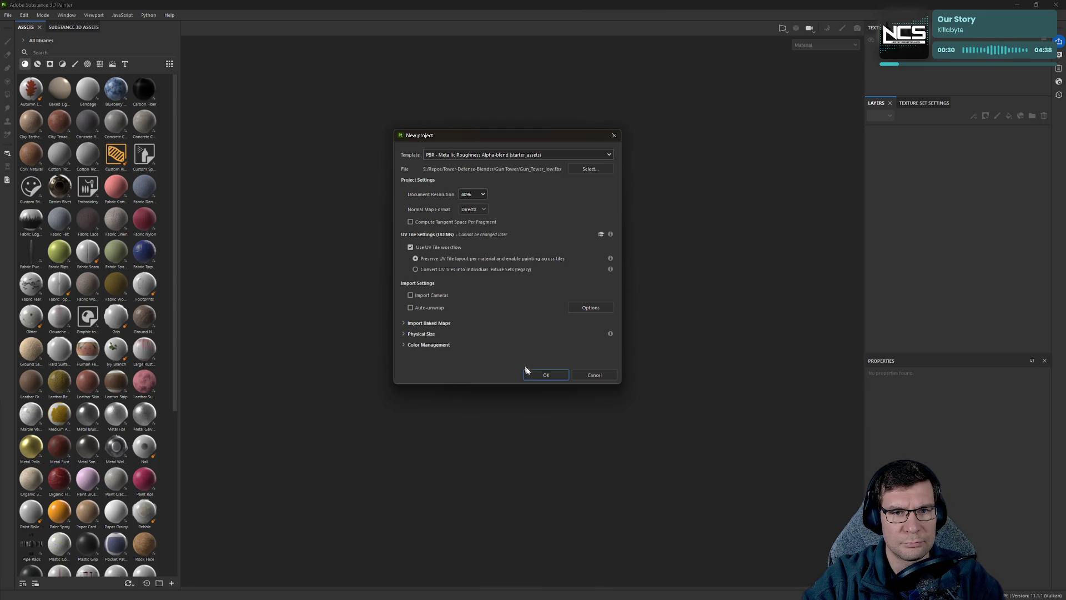
Create the project and orbit around the loaded turret to inspect it.
click(544, 376)
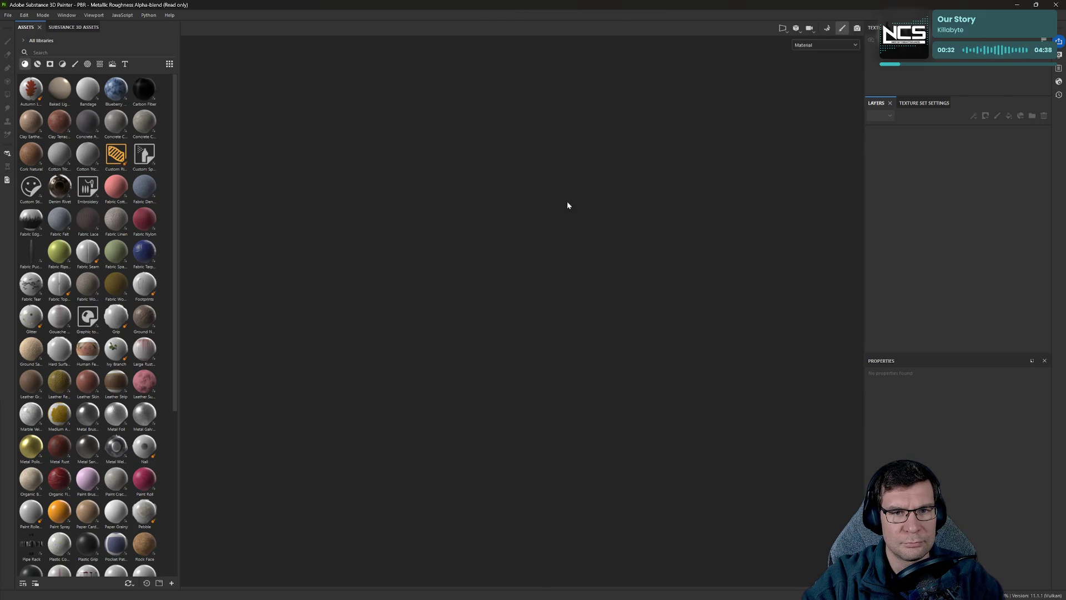
alt+drag(722, 222, 555, 266)
mouse_move(555, 266)
alt+right_down()
mouse_move(511, 316)
mouse_move(499, 300)
alt+right_up()
alt+drag(500, 300, 583, 300)
alt+right_drag(583, 300, 610, 334)
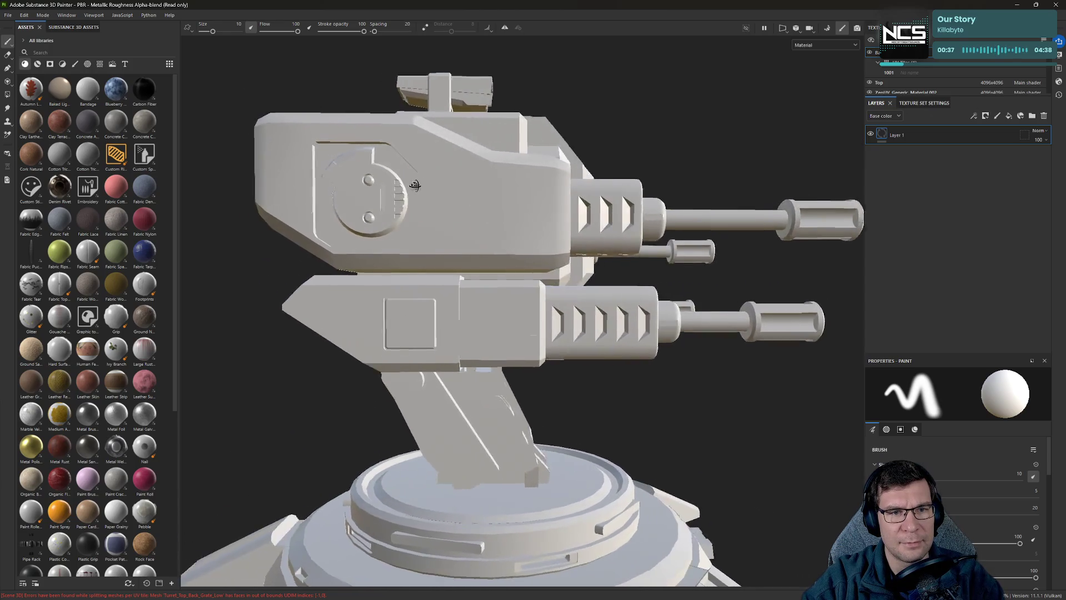
mouse_move(415, 185)
alt+mouse_down()
mouse_move(722, 340)
mouse_move(499, 292)
mouse_move(673, 290)
mouse_move(615, 261)
alt+mouse_up()
scroll(733, 248, down, 5)
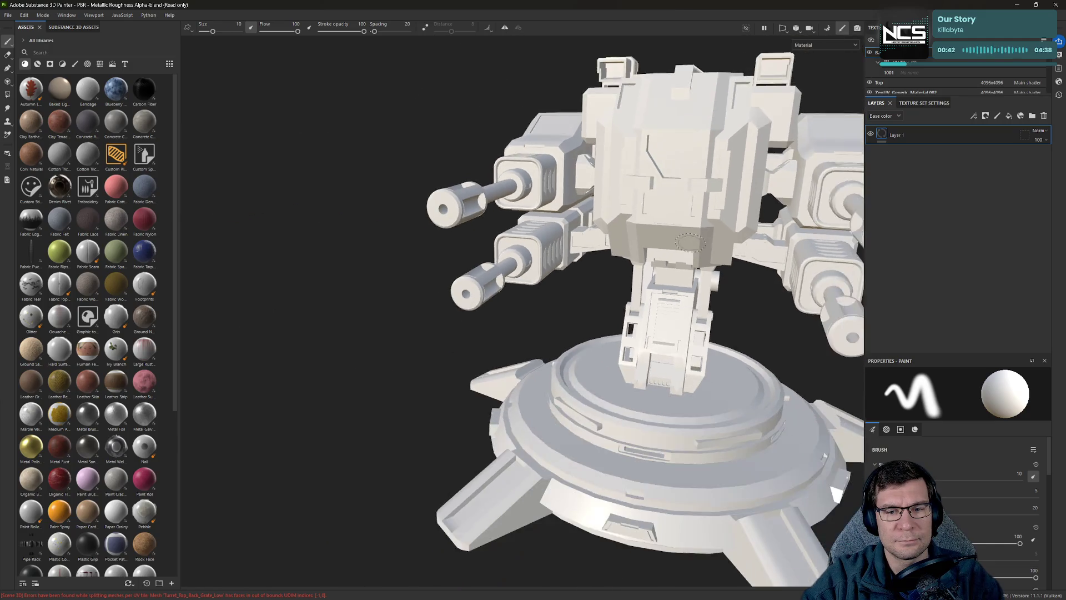
mouse_move(733, 248)
alt+mouse_down()
mouse_move(566, 285)
mouse_move(549, 242)
mouse_move(525, 231)
mouse_move(419, 343)
alt+mouse_up()
mouse_move(641, 334)
alt+mouse_down()
mouse_move(698, 291)
mouse_move(669, 367)
mouse_move(200, 290)
mouse_move(547, 328)
mouse_move(236, 285)
mouse_move(658, 316)
mouse_move(643, 328)
mouse_move(493, 336)
mouse_move(399, 331)
mouse_move(340, 308)
alt+mouse_up()
scroll(688, 210, down, 5)
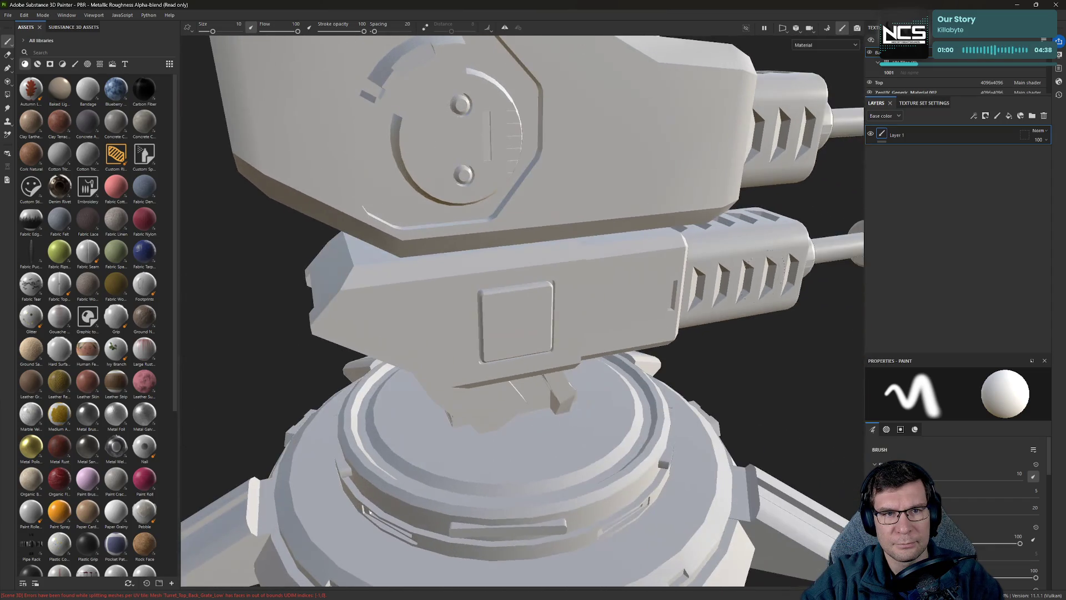
alt+drag(688, 210, 547, 233)
scroll(547, 233, up, 5)
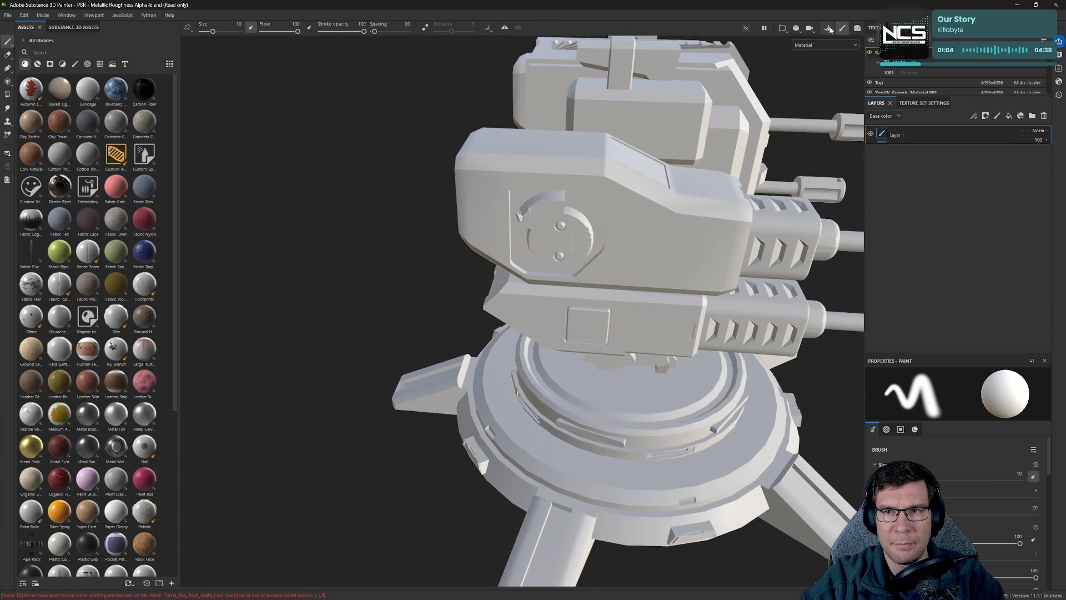
In Baking mode, set the mesh map bake output size to 4096.
click(829, 28)
click(209, 70)
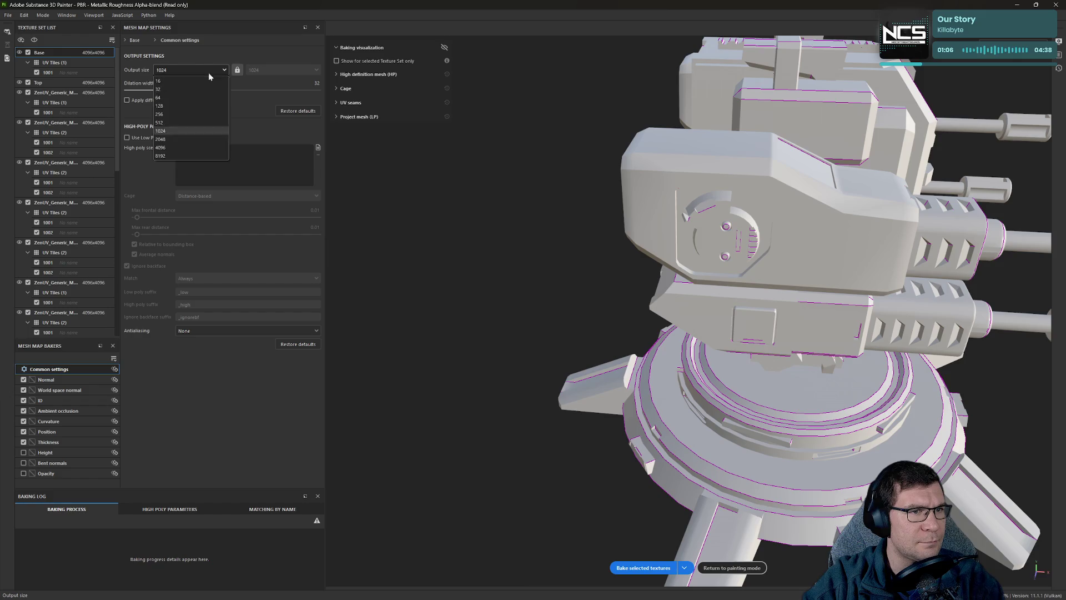
click(177, 148)
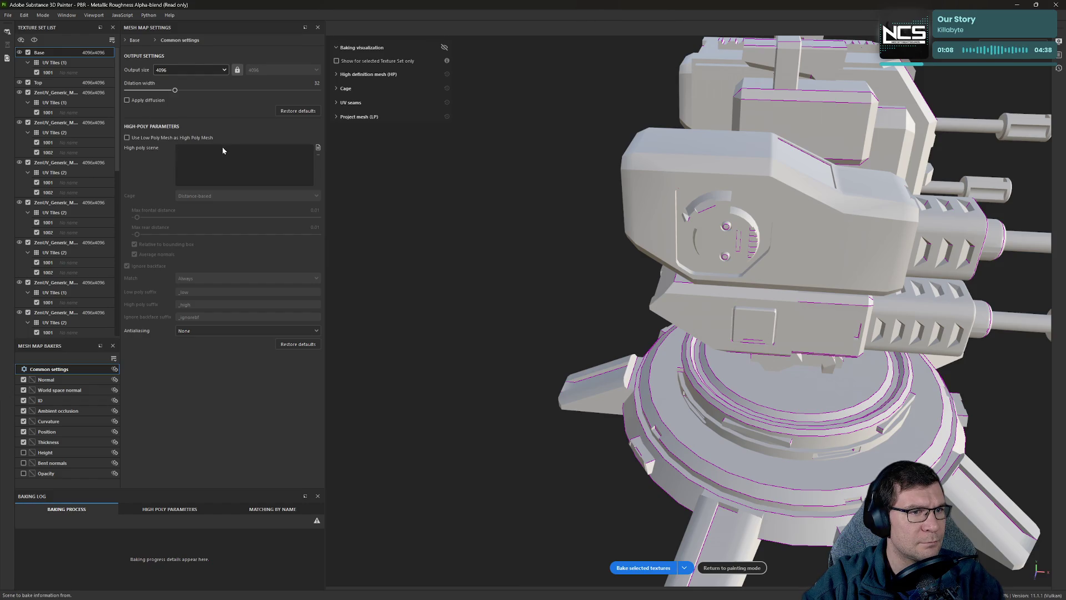
Set Gun_Tower_high.fbx as the high-poly mesh and inspect the bake cage around the turret.
click(317, 148)
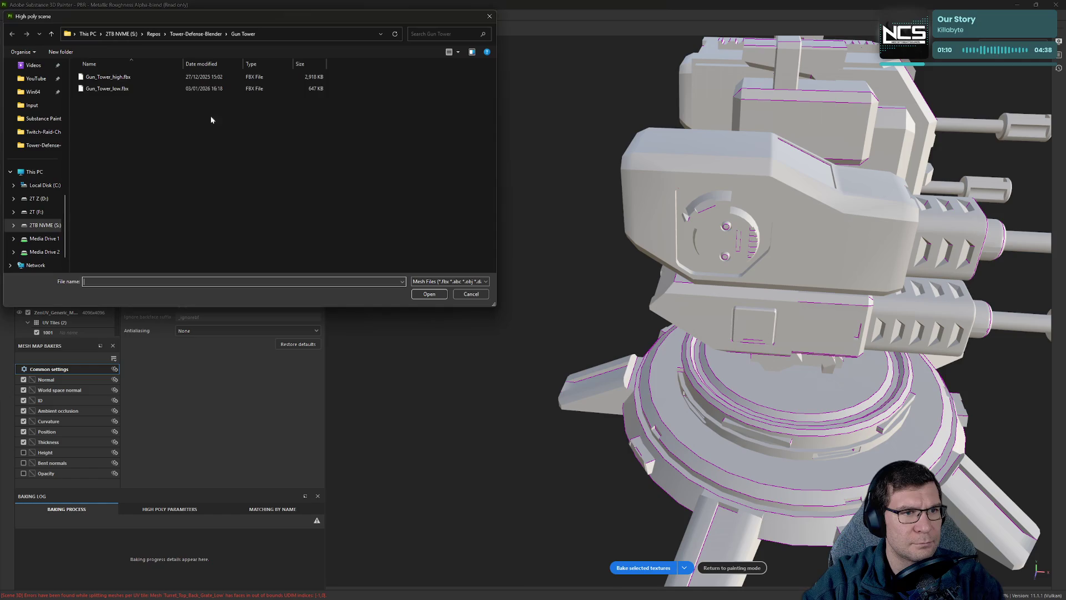
click(102, 77)
click(429, 294)
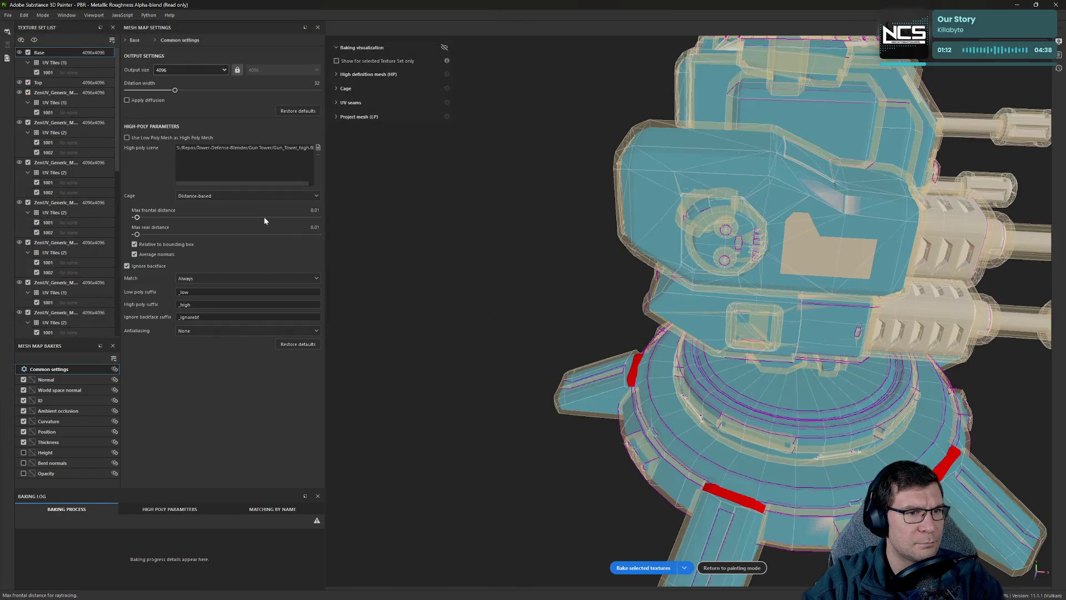
alt+drag(561, 259, 416, 237)
alt+right_drag(415, 237, 702, 250)
mouse_move(701, 250)
alt+mouse_down()
mouse_move(695, 361)
mouse_move(576, 322)
mouse_move(509, 238)
mouse_move(537, 217)
mouse_move(333, 264)
alt+mouse_up()
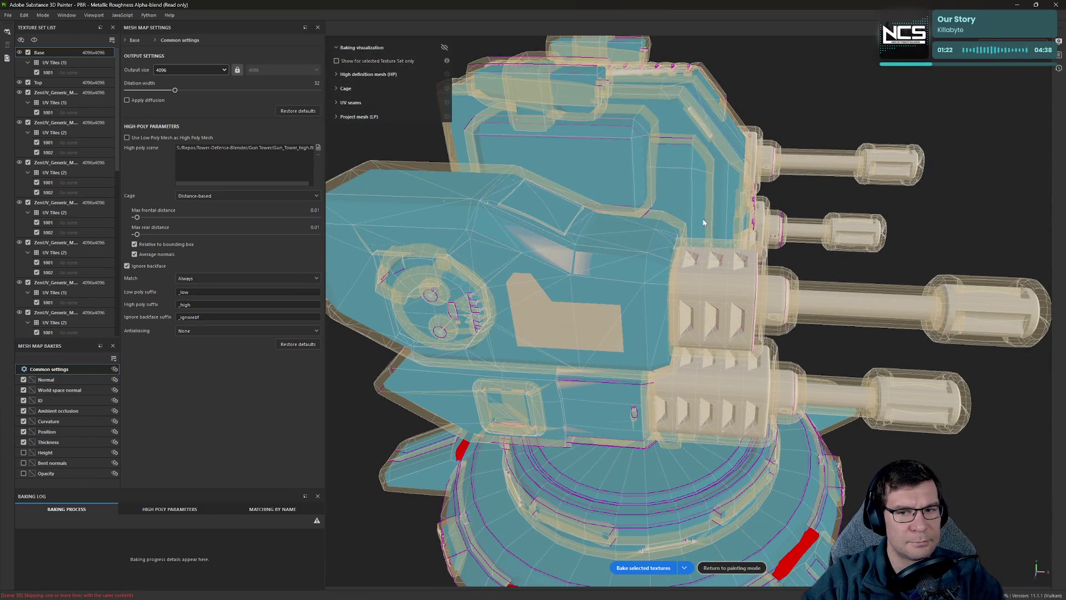
mouse_move(445, 250)
alt+mouse_down()
mouse_move(548, 172)
mouse_move(461, 171)
mouse_move(379, 209)
mouse_move(999, 233)
mouse_move(950, 247)
mouse_move(966, 245)
mouse_move(861, 191)
mouse_move(704, 209)
mouse_move(888, 217)
alt+mouse_up()
alt+right_drag(888, 217, 544, 244)
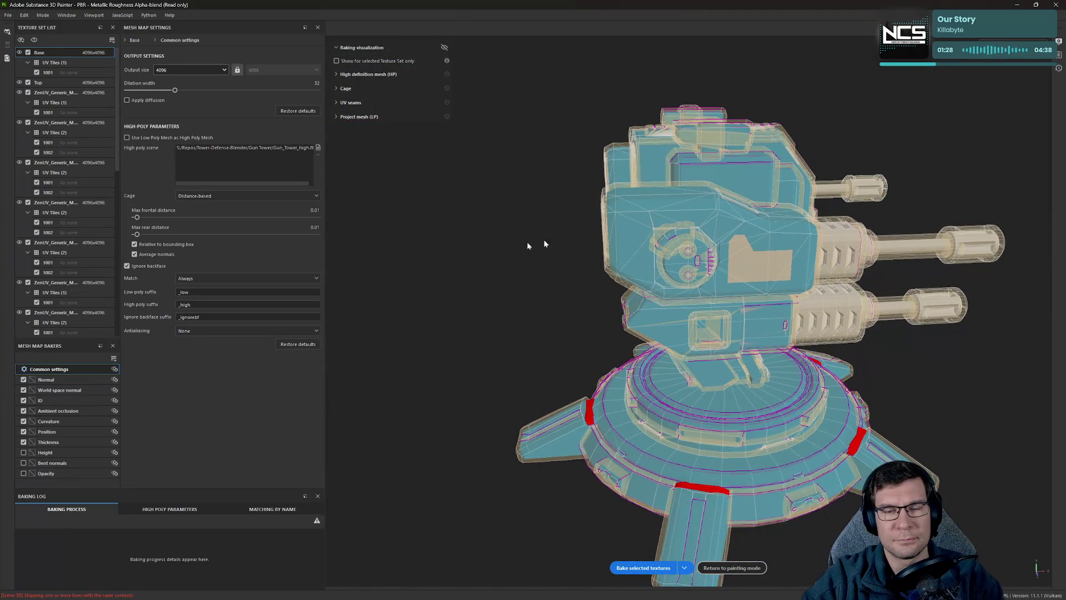
Try different cage distances while checking red problem areas, settling max frontal distance at 0.002.
click(138, 234)
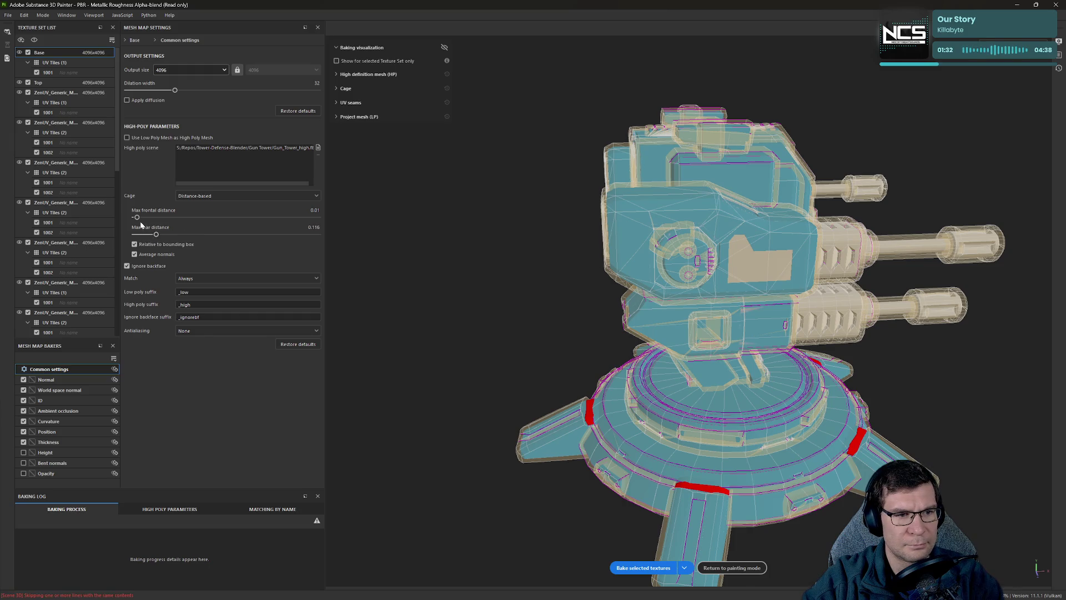
click(136, 218)
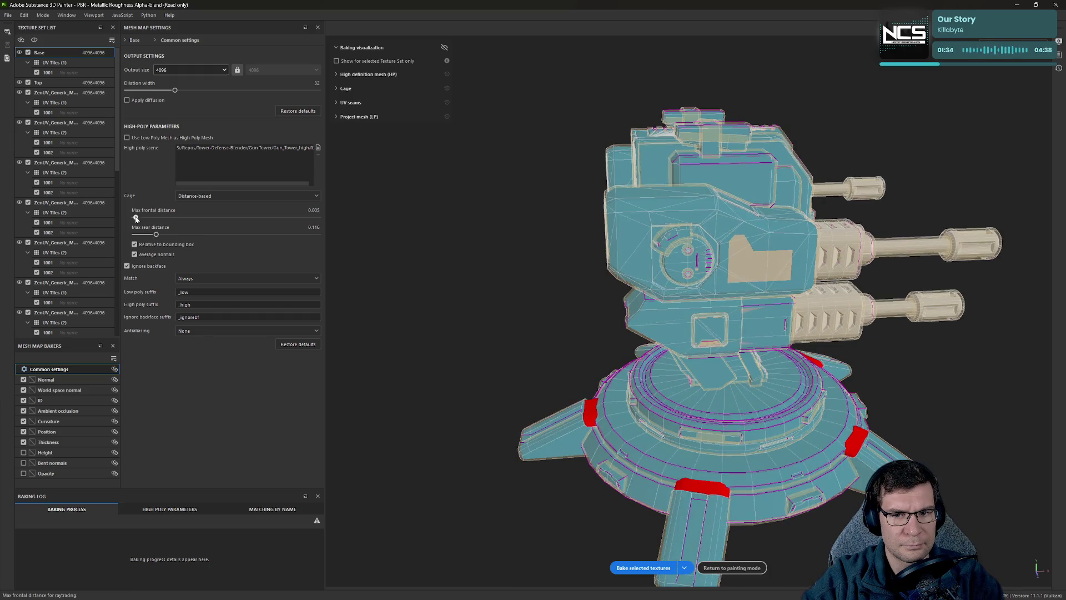
click(135, 218)
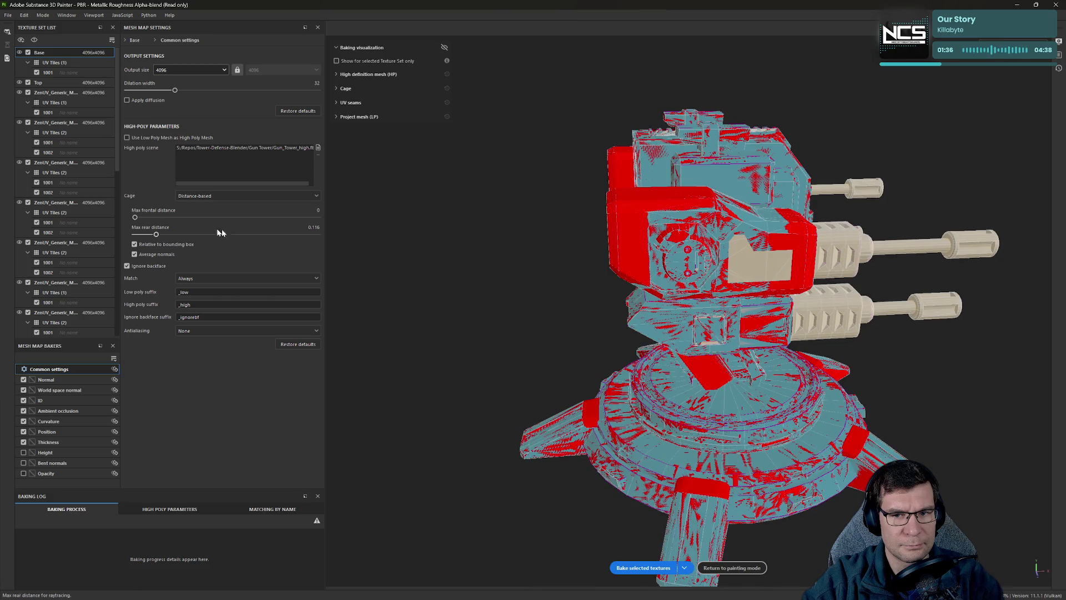
mouse_move(638, 222)
alt+right_down()
mouse_move(700, 217)
mouse_move(819, 253)
mouse_move(424, 271)
alt+right_up()
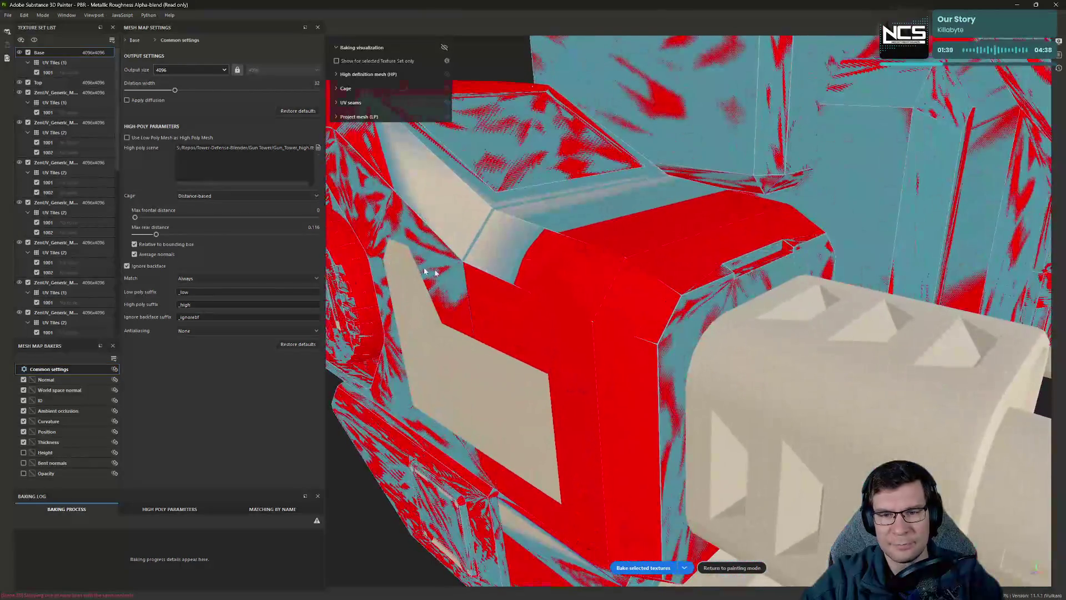
click(135, 217)
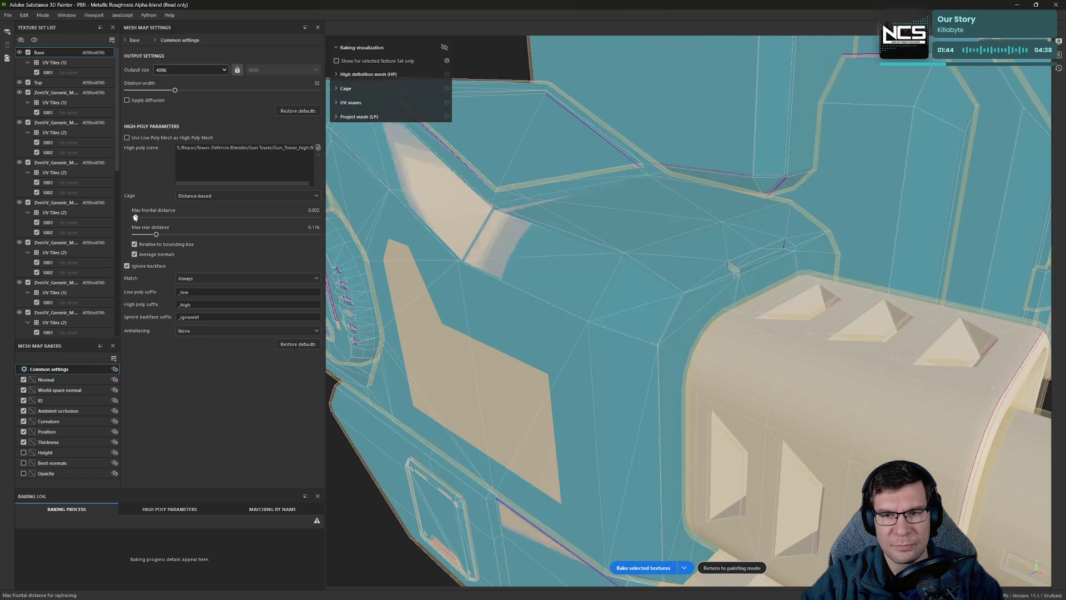
Lower the max rear distance to 0.011 and view the whole gun tower against it.
scroll(572, 286, down, 3)
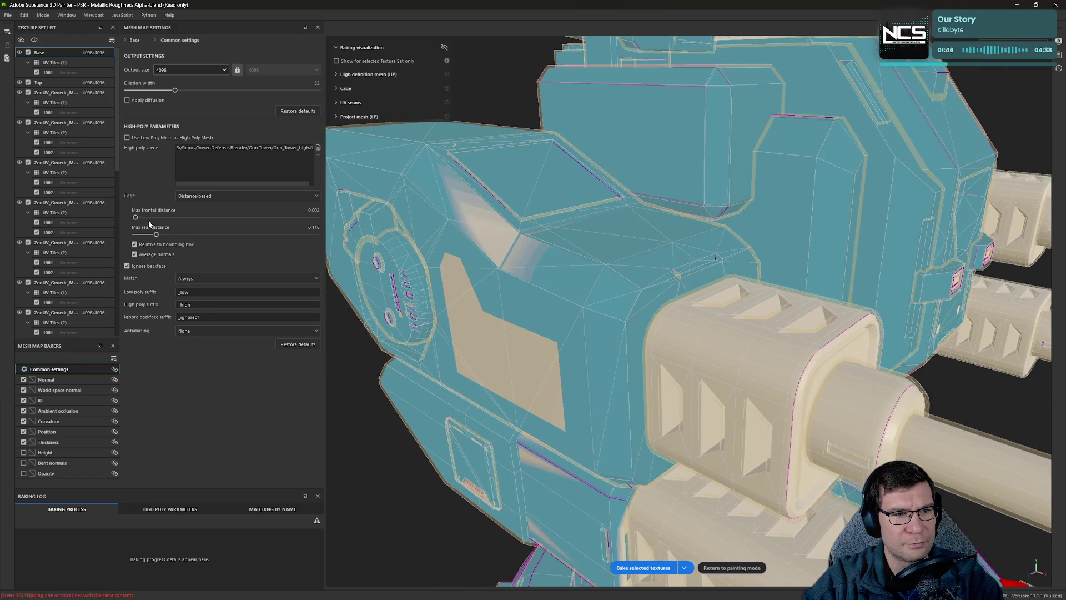
drag(157, 236, 137, 234)
scroll(657, 268, down, 3)
alt+drag(657, 268, 600, 222)
alt+middle_drag(600, 222, 588, 63)
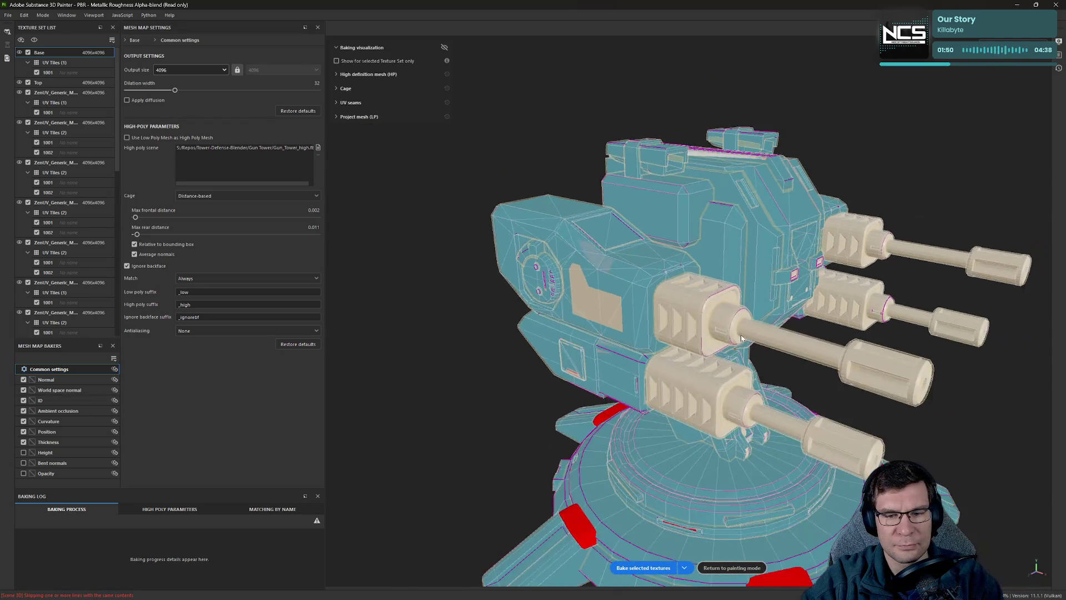
scroll(579, 289, up, 5)
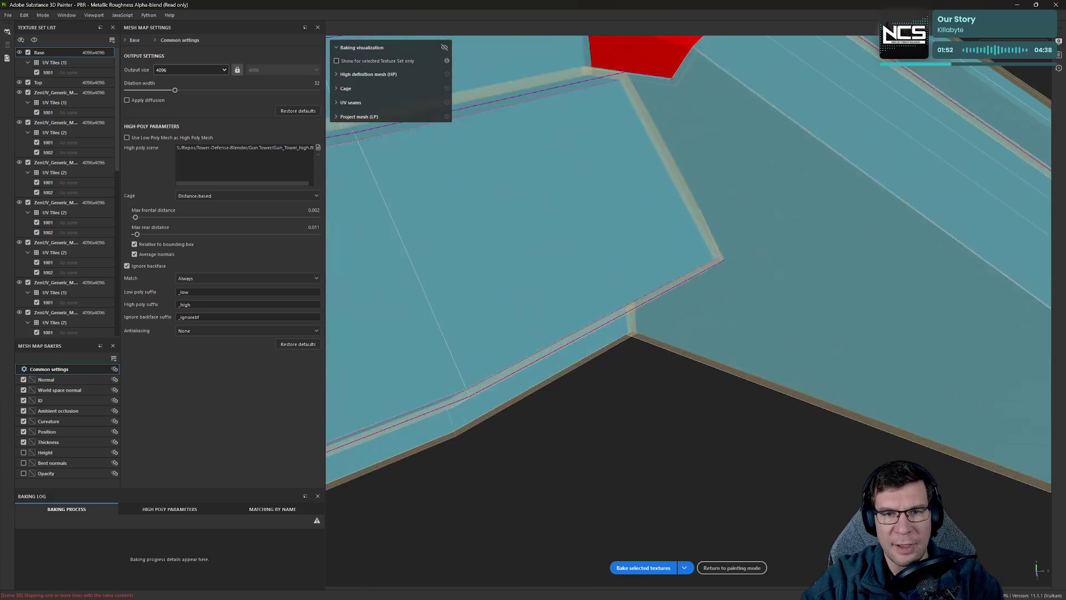
scroll(545, 229, down, 5)
scroll(544, 228, down, 3)
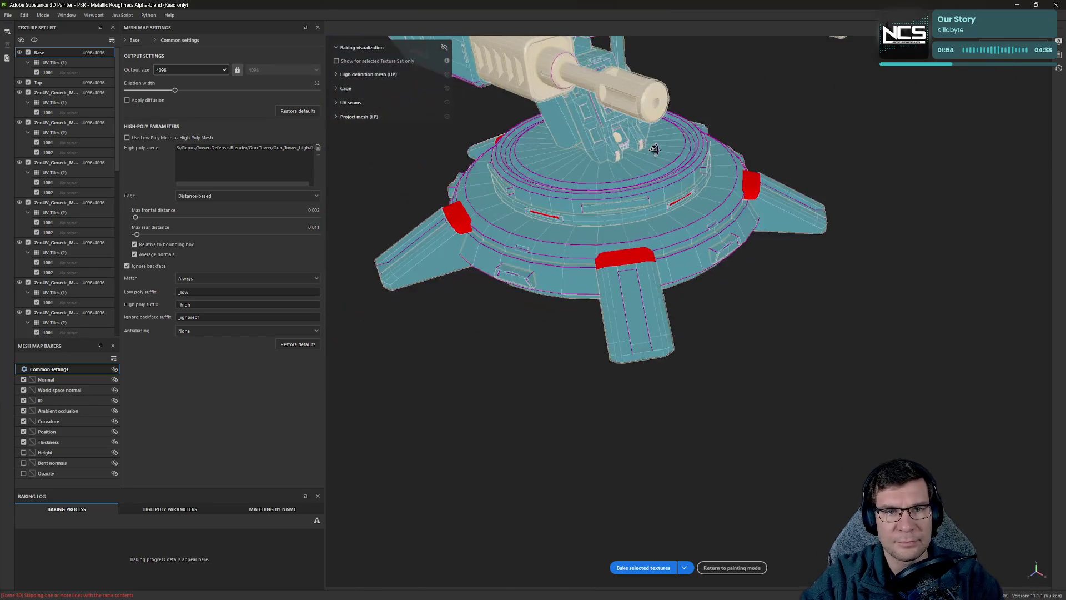
mouse_move(544, 229)
alt+mouse_down()
mouse_move(648, 370)
mouse_move(673, 281)
mouse_move(658, 252)
mouse_move(805, 322)
alt+mouse_up()
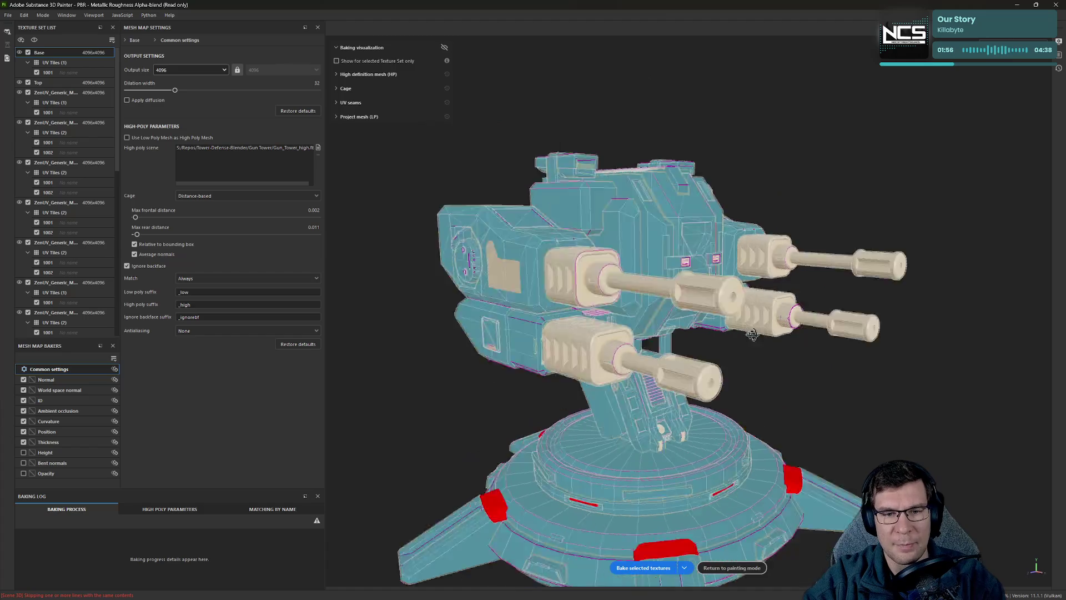
scroll(878, 342, up, 4)
alt+middle_drag(885, 345, 548, 315)
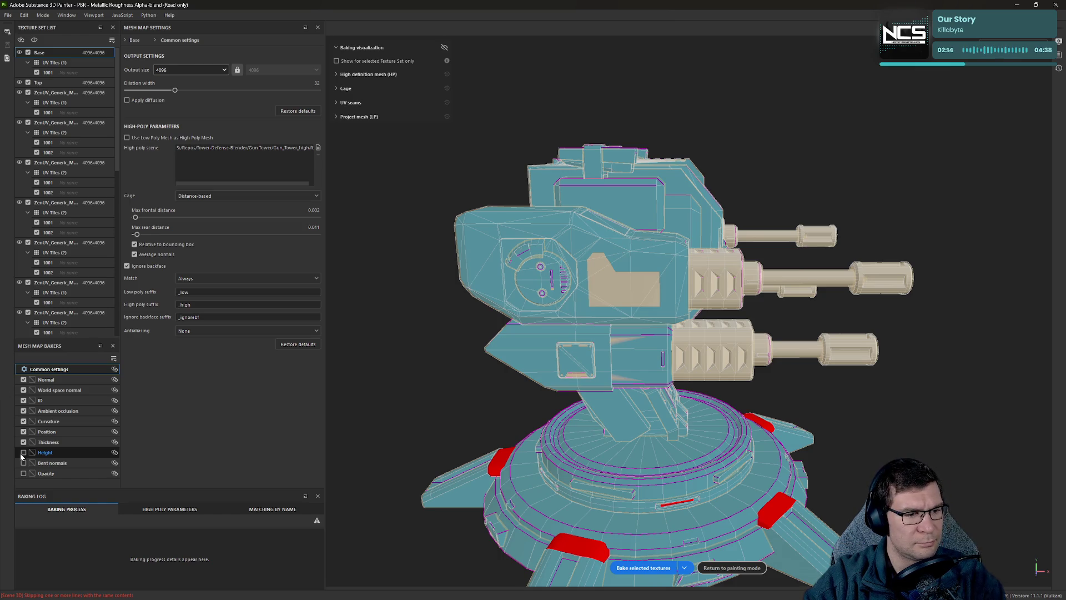
Enable the Height baker and bake the selected texture sets.
click(20, 453)
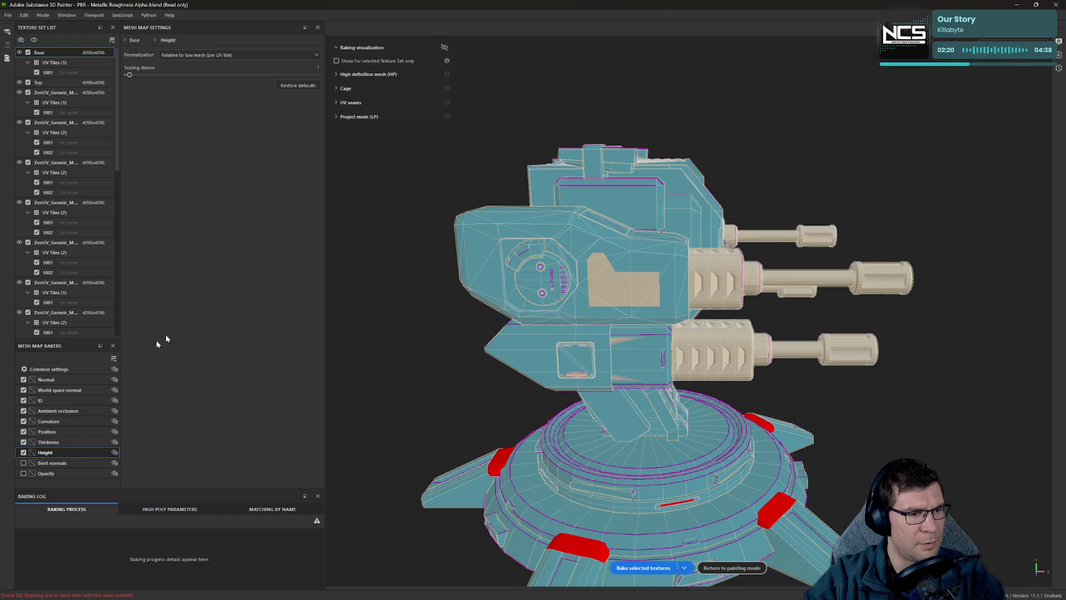
click(652, 568)
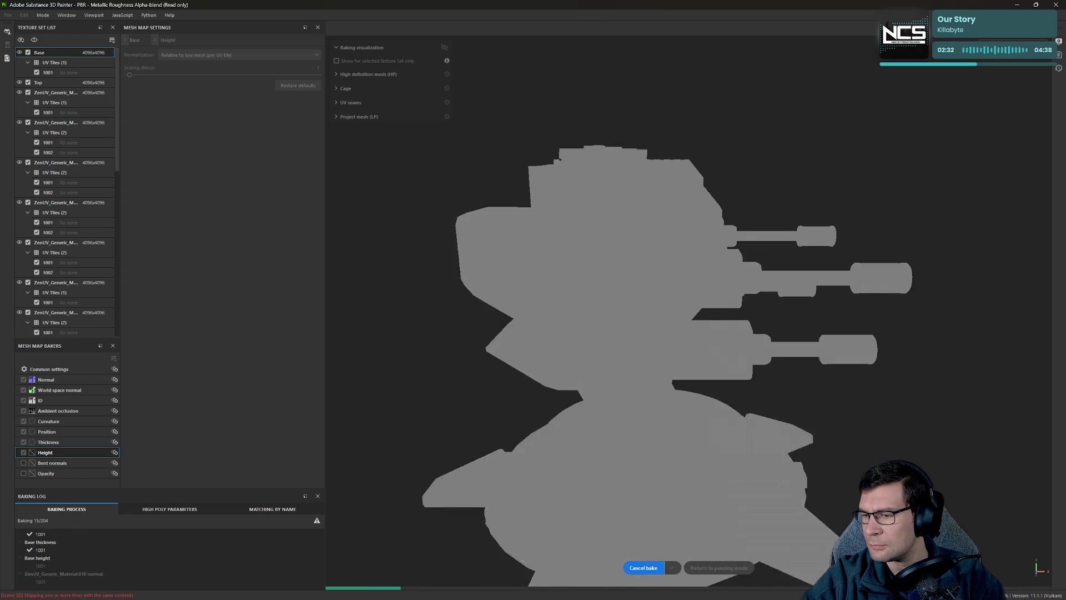
In Blender, expand the Low_Turret_Base collection and frame the turret base.
key(alt+Tab)
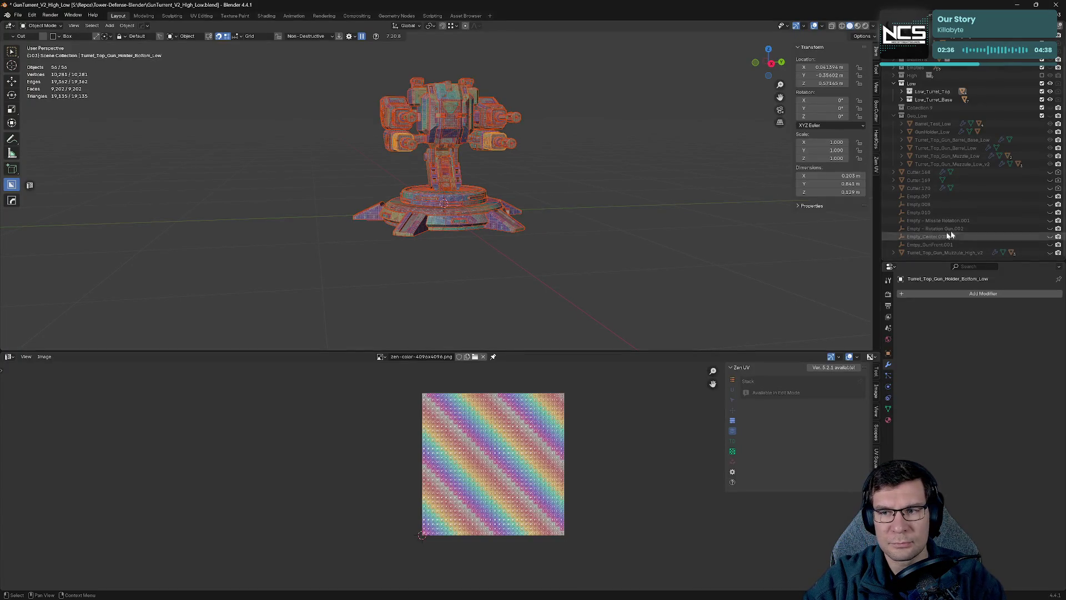
click(1043, 100)
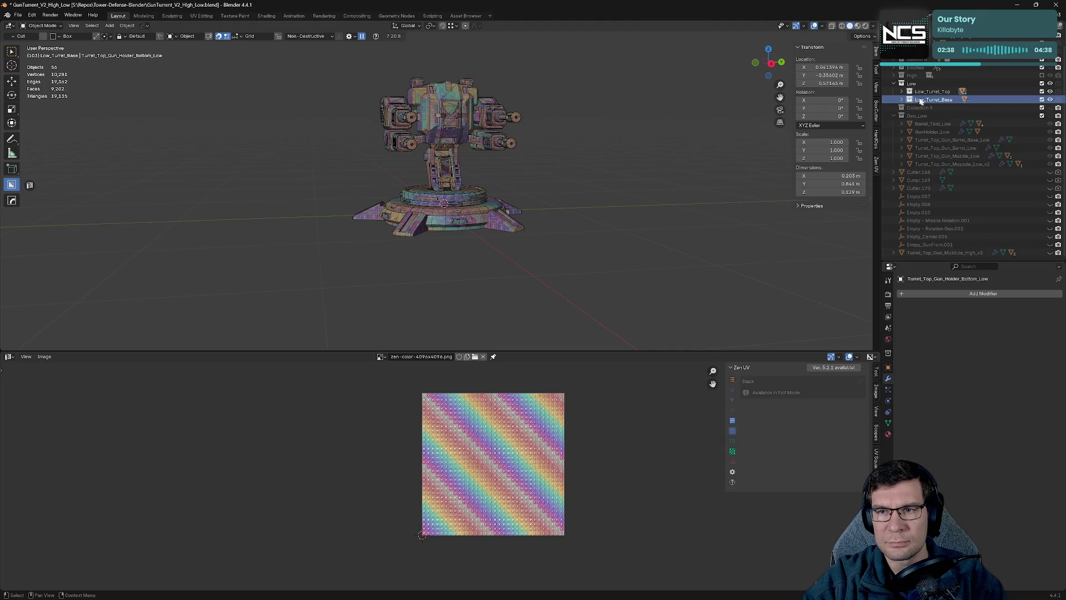
click(901, 99)
scroll(982, 125, down, 3)
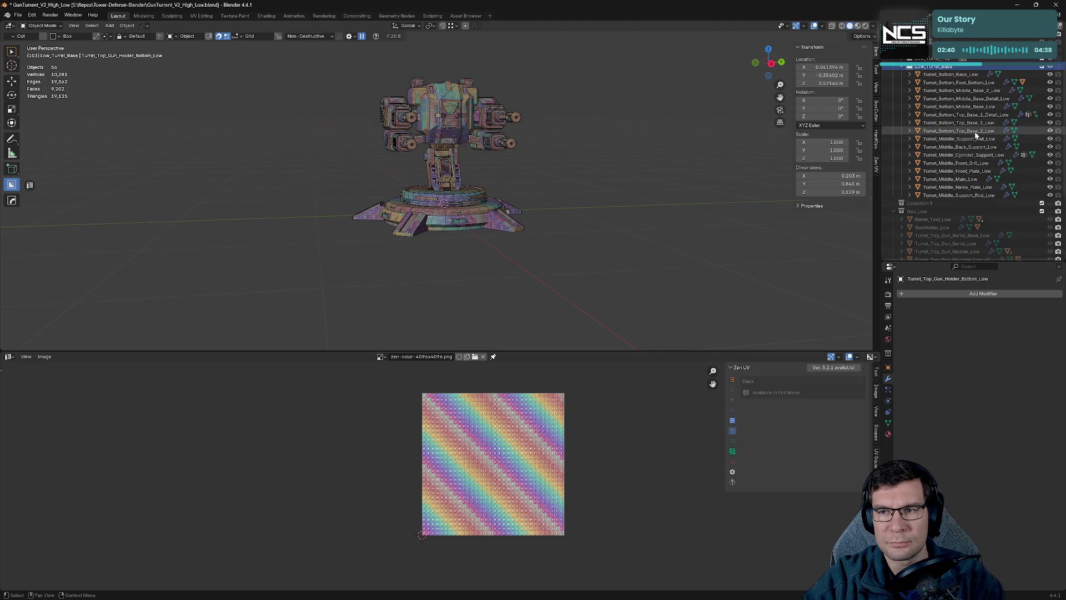
key(KP_Decimal)
scroll(553, 176, up, 3)
drag(363, 166, 457, 201)
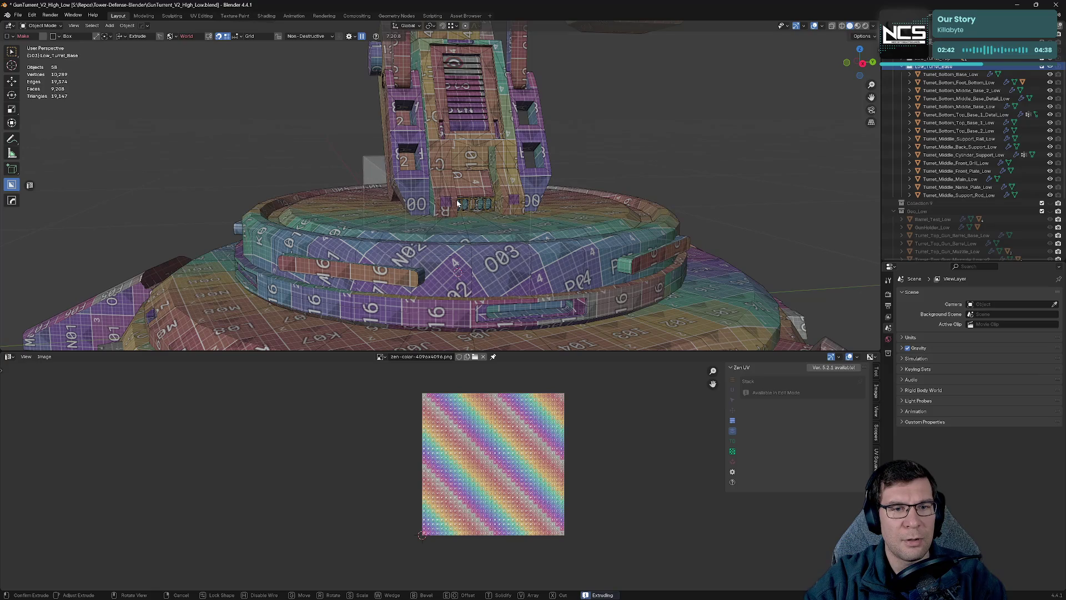
right_click(465, 208)
mouse_move(465, 208)
middle_down()
mouse_move(492, 259)
mouse_move(613, 204)
mouse_move(549, 181)
mouse_move(407, 184)
mouse_move(407, 208)
middle_up()
scroll(426, 185, down, 5)
Select the foot piece and the Turrent_Top_Arm_Panel_1.002 arm panel on the gun arm.
click(548, 192)
scroll(584, 176, up, 3)
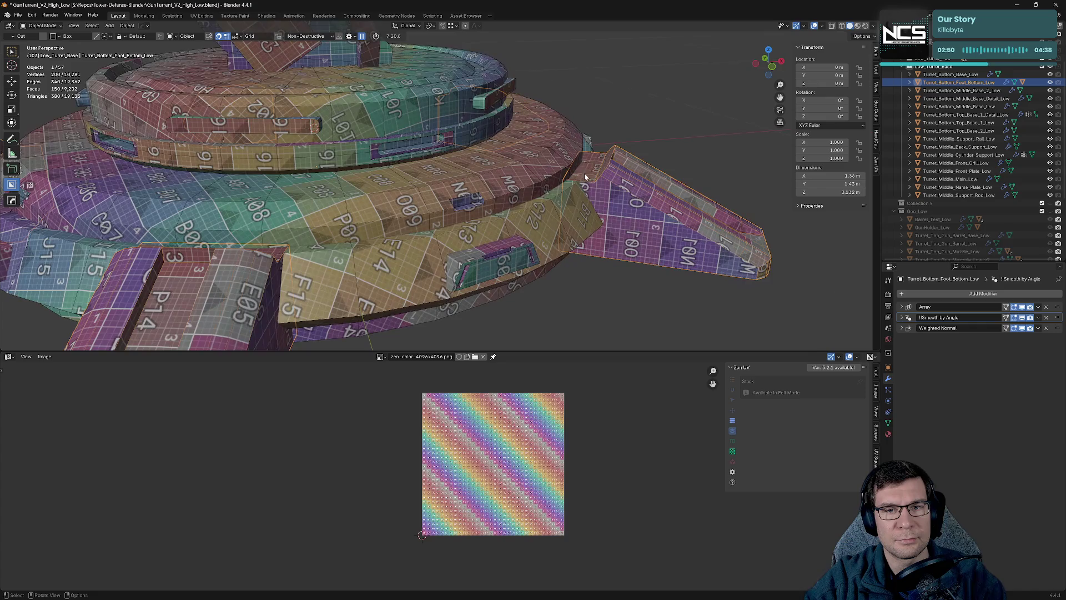
middle_drag(591, 173, 516, 139)
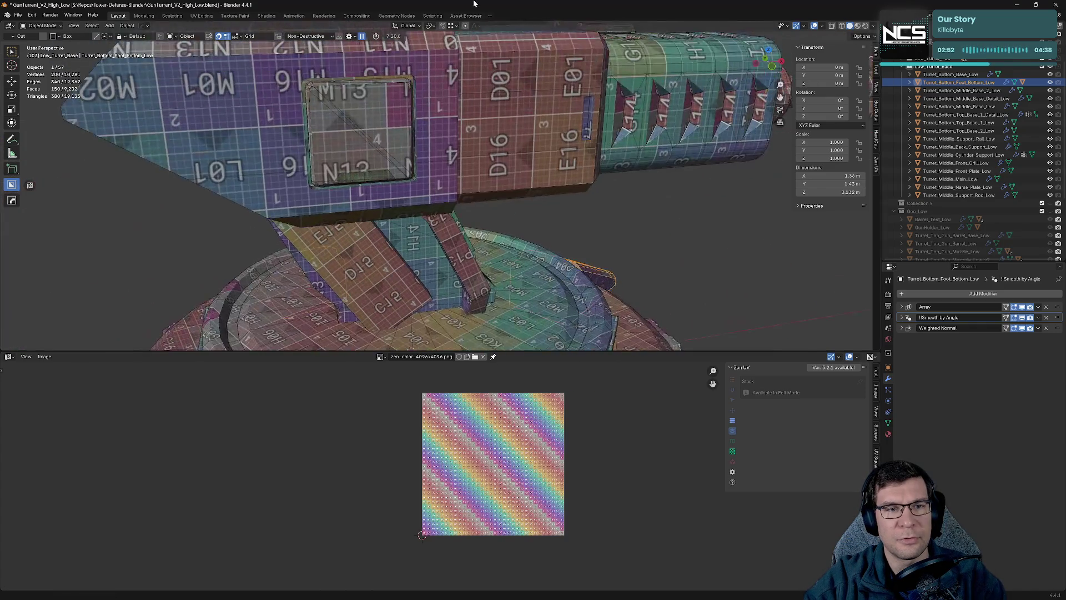
scroll(490, 130, down, 2)
scroll(489, 130, up, 10)
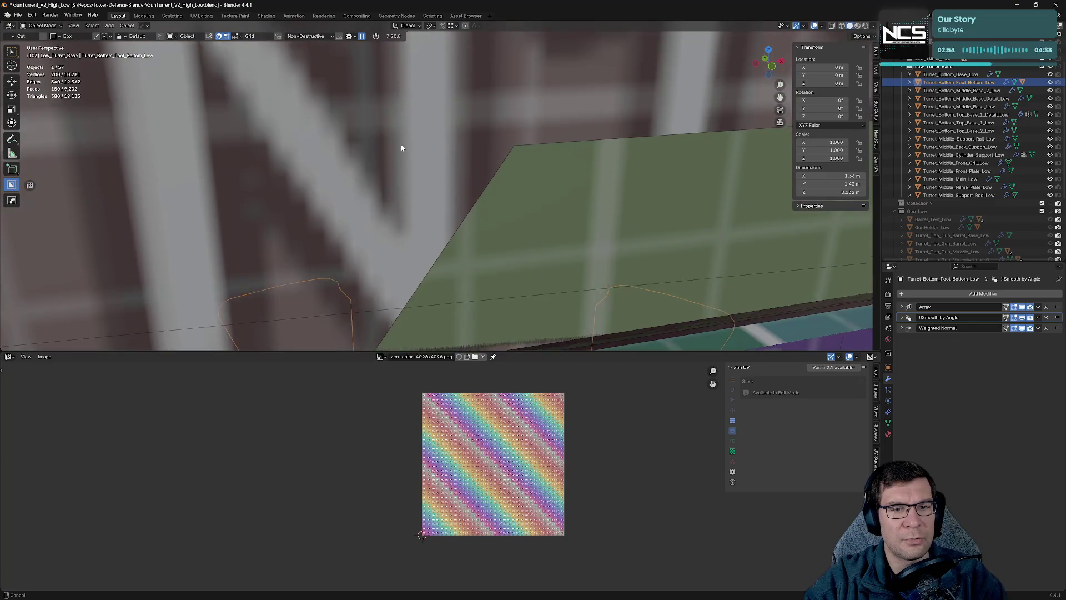
scroll(402, 148, down, 4)
click(510, 191)
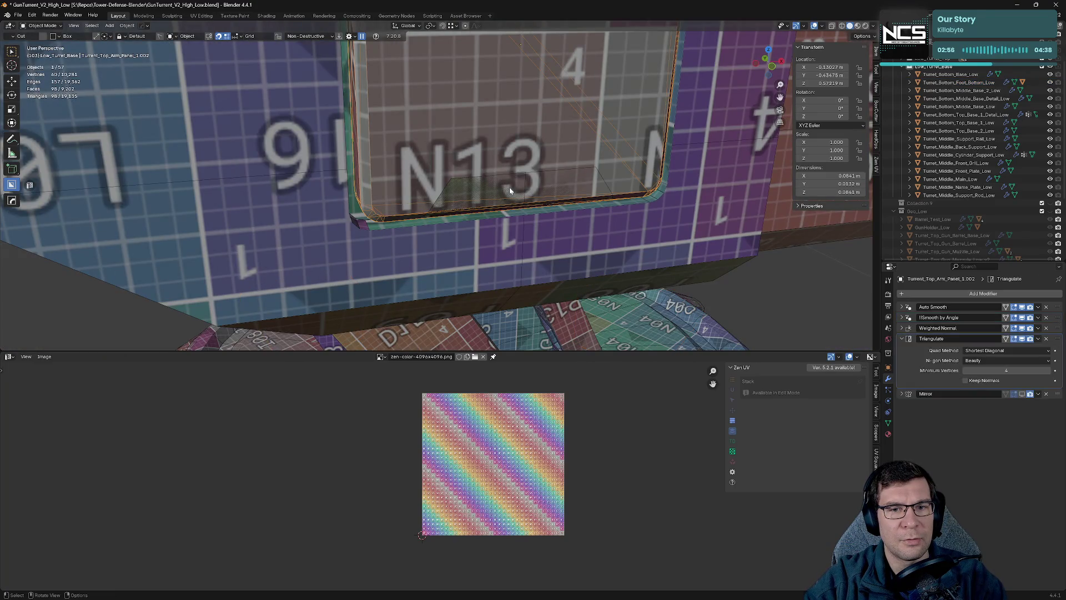
scroll(509, 186, down, 6)
mouse_move(396, 157)
middle_down()
mouse_move(488, 161)
mouse_move(436, 158)
mouse_move(481, 143)
middle_up()
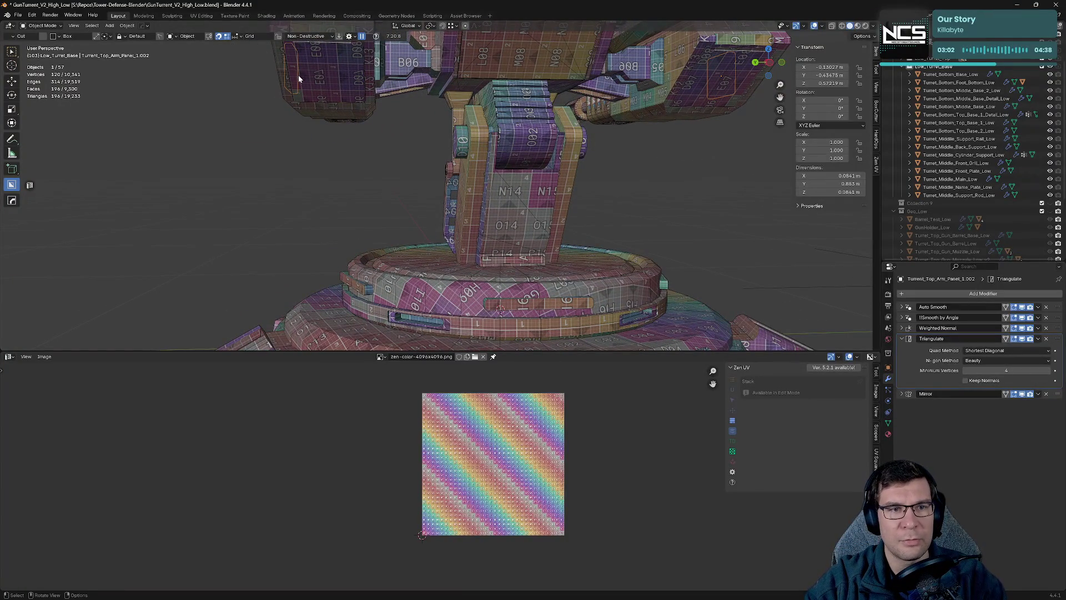
middle_drag(299, 79, 389, 122)
scroll(460, 153, up, 3)
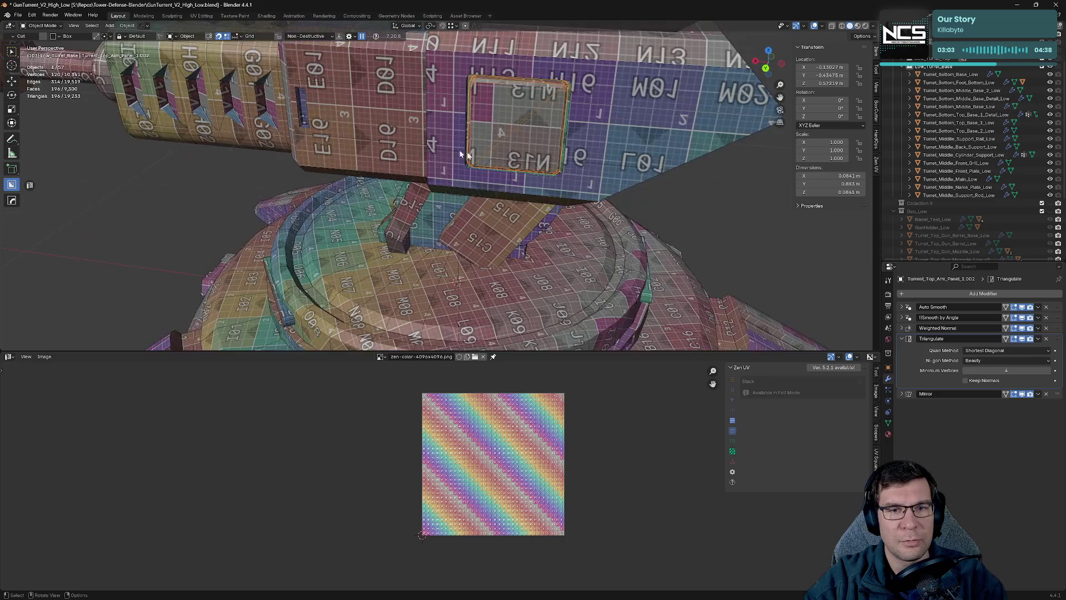
Delete the small detail piece on the N13 arm panel and save GunTurrent_V2_High_Low.blend.
click(901, 339)
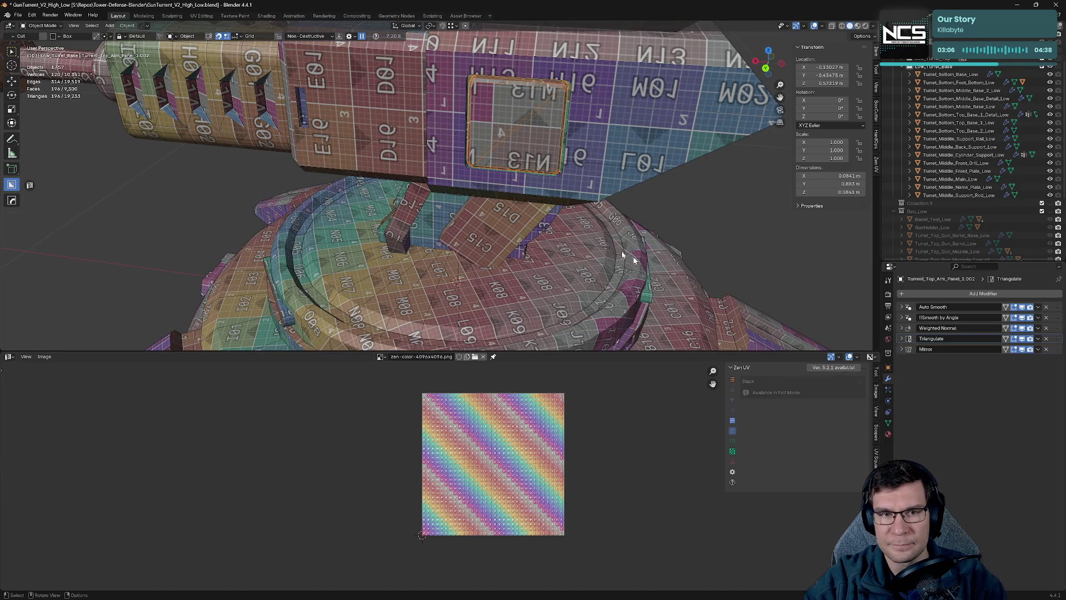
mouse_move(633, 260)
middle_down()
mouse_move(532, 182)
mouse_move(429, 221)
middle_up()
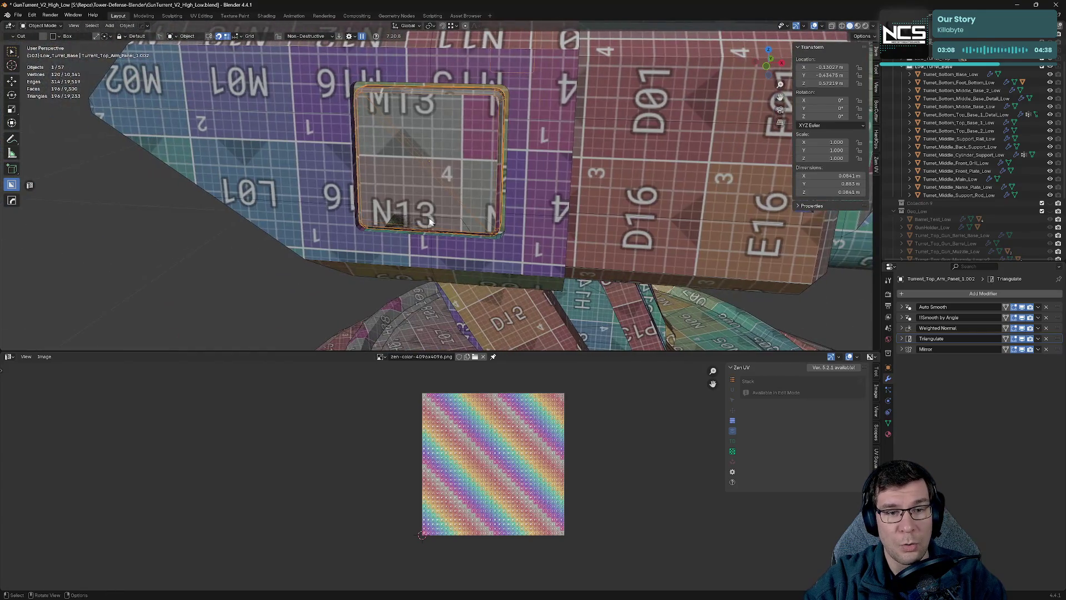
click(430, 221)
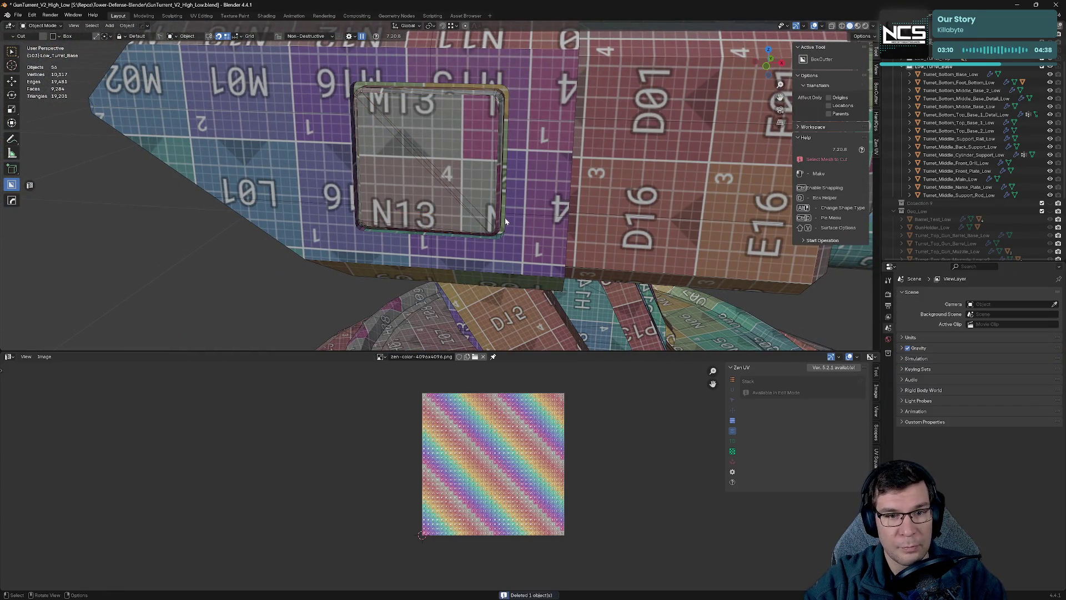
key(Delete)
mouse_move(504, 218)
middle_down()
mouse_move(644, 174)
mouse_move(611, 166)
mouse_move(587, 199)
mouse_move(589, 247)
mouse_move(531, 186)
mouse_move(528, 166)
mouse_move(544, 211)
middle_up()
scroll(586, 150, down, 5)
key(ctrl+s)
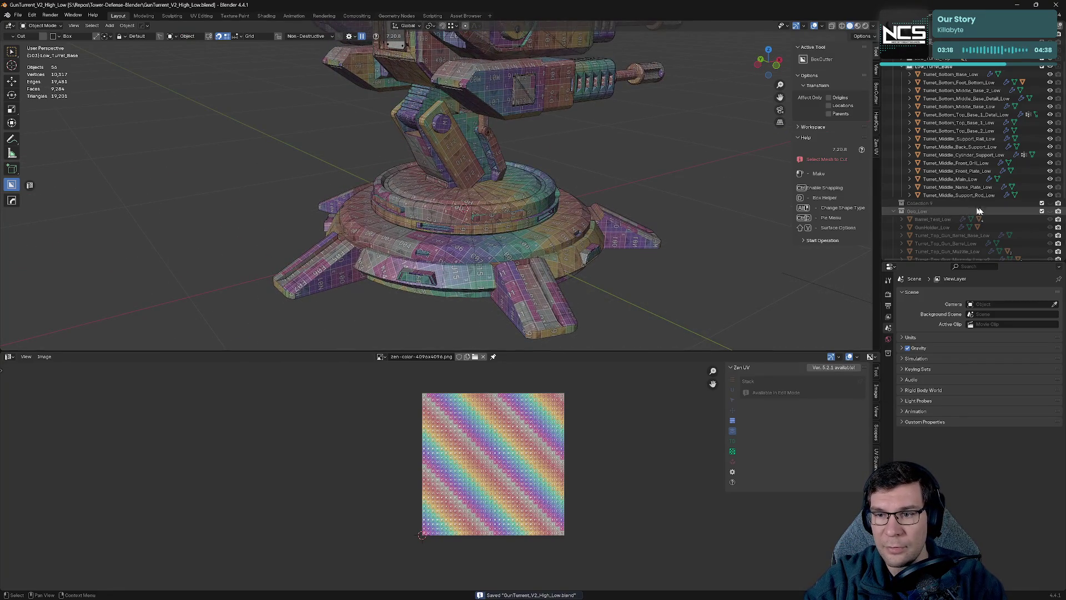
scroll(1019, 70, up, 1)
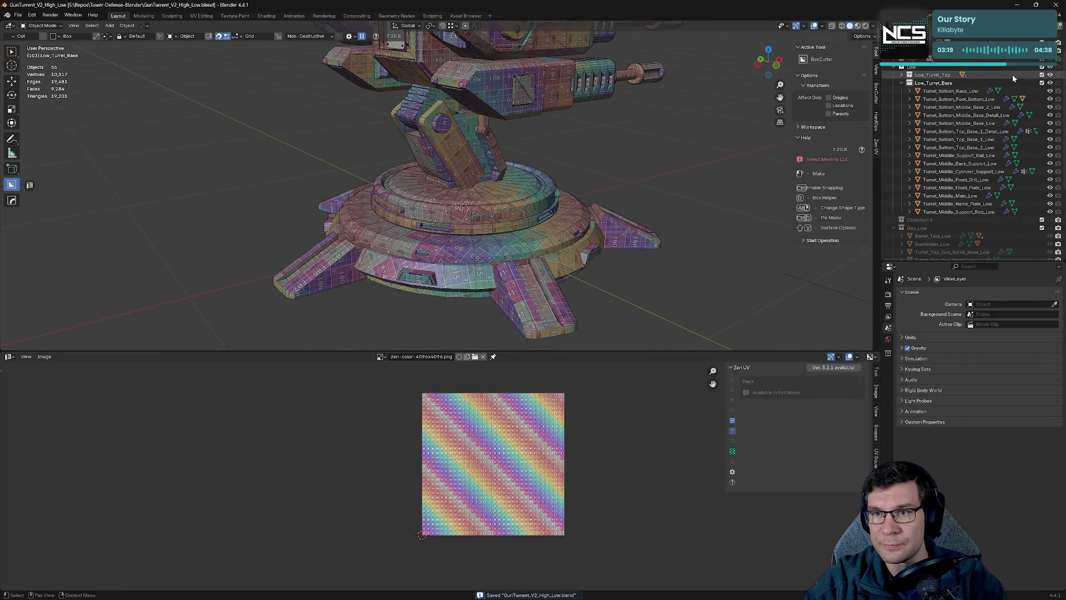
Show the high-poly turret, select its Turret_Bottom_Foot_Top feet, and expand the High collection.
click(1050, 67)
click(1049, 58)
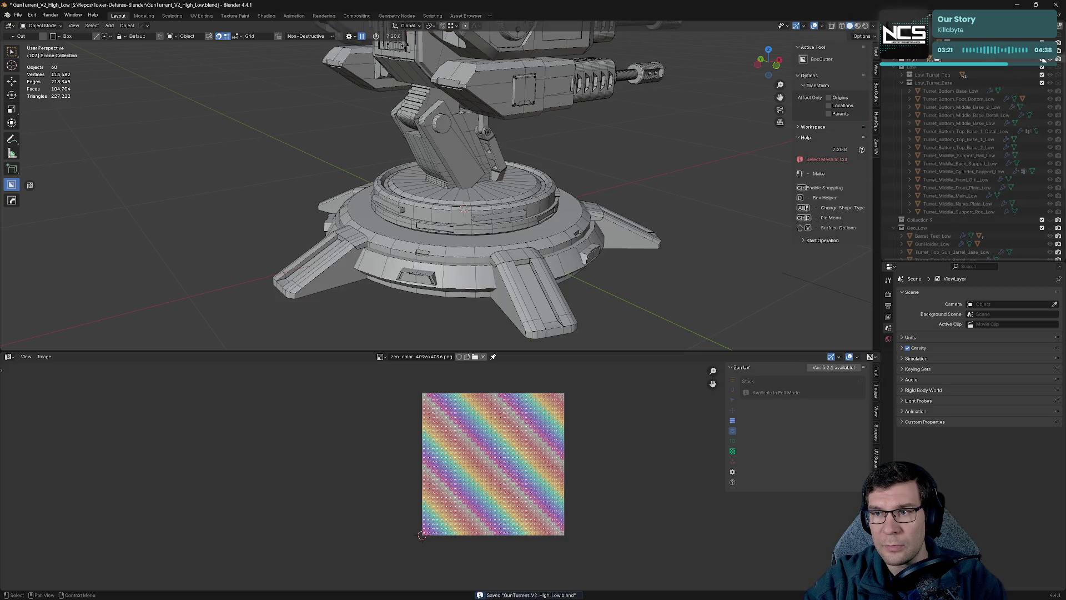
click(521, 255)
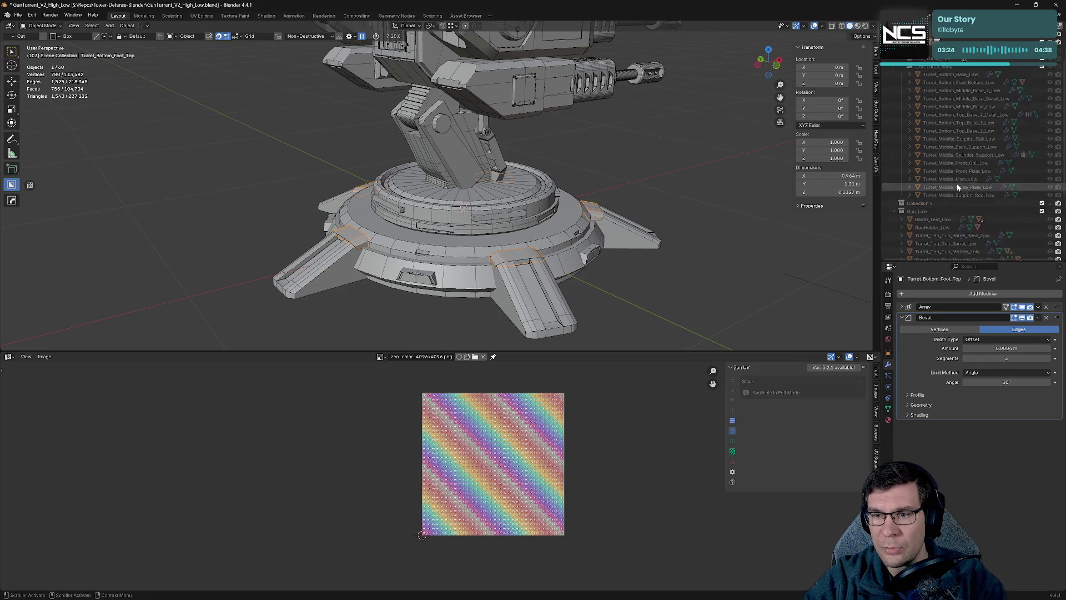
scroll(955, 183, up, 3)
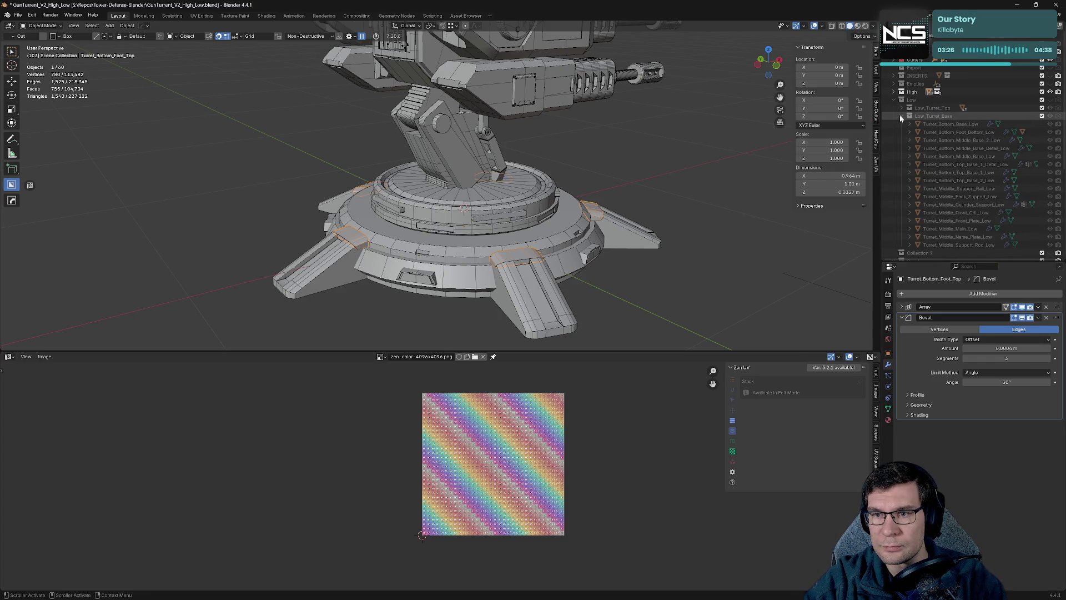
click(900, 107)
scroll(908, 201, down, 10)
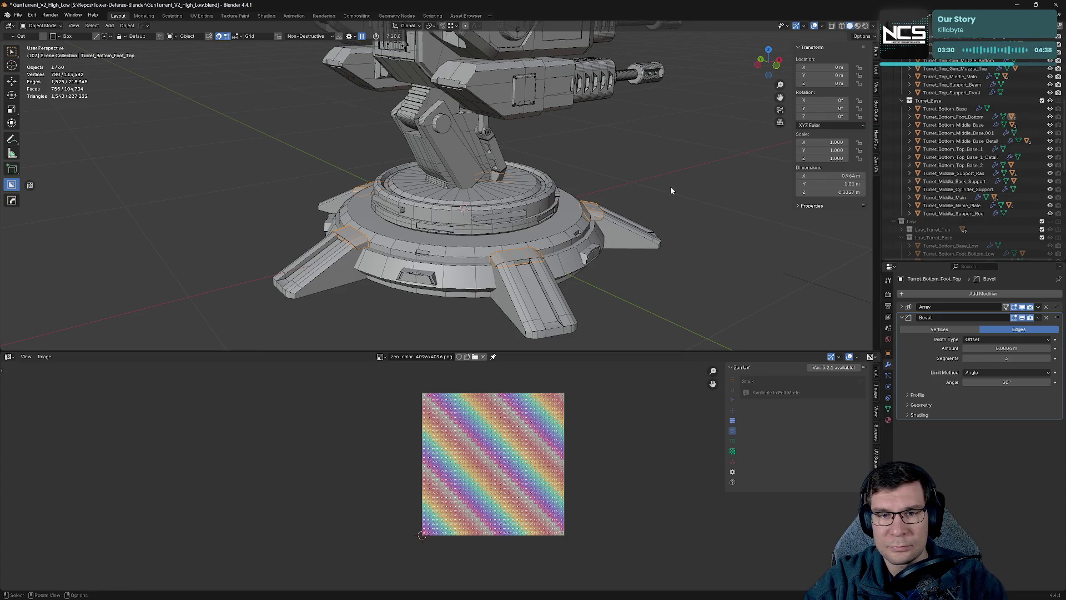
Hide the high-poly Turret_Top and High collection, leaving the checker-textured low-poly turret visible.
key(F2)
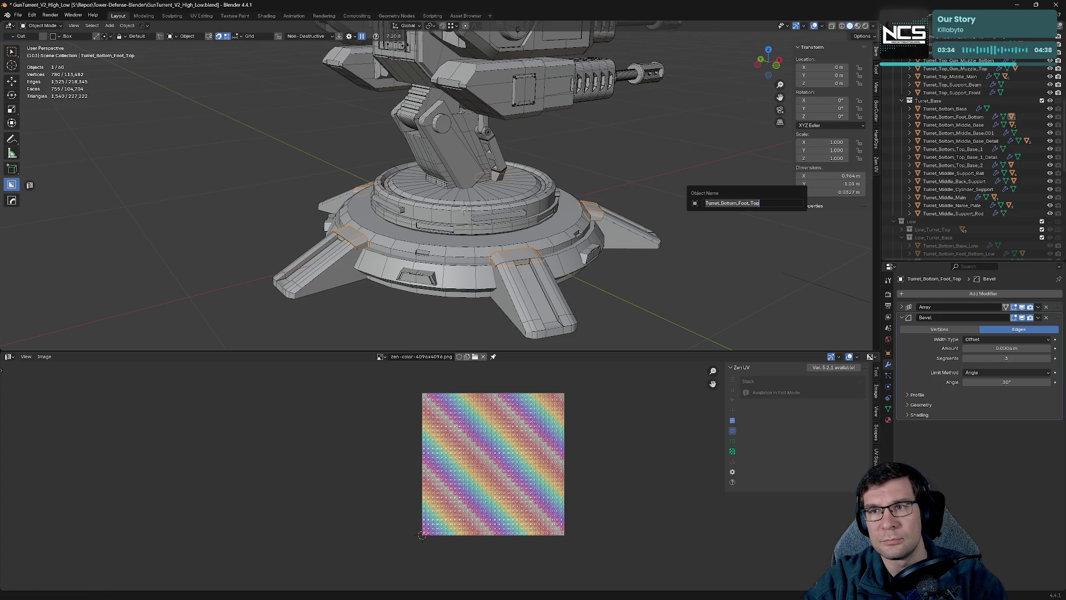
key(Return)
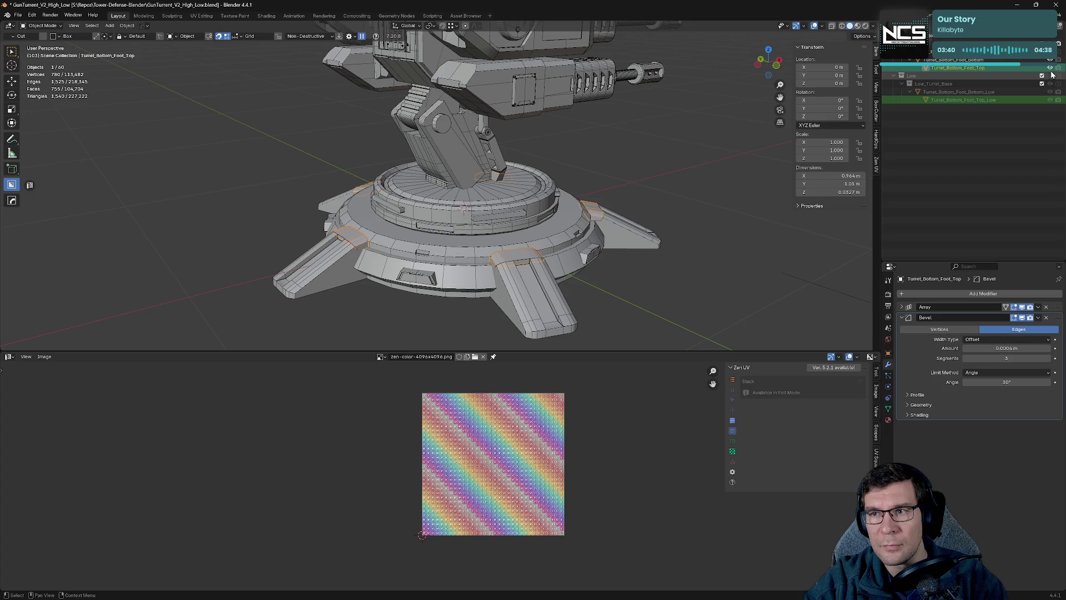
scroll(1049, 103, up, 5)
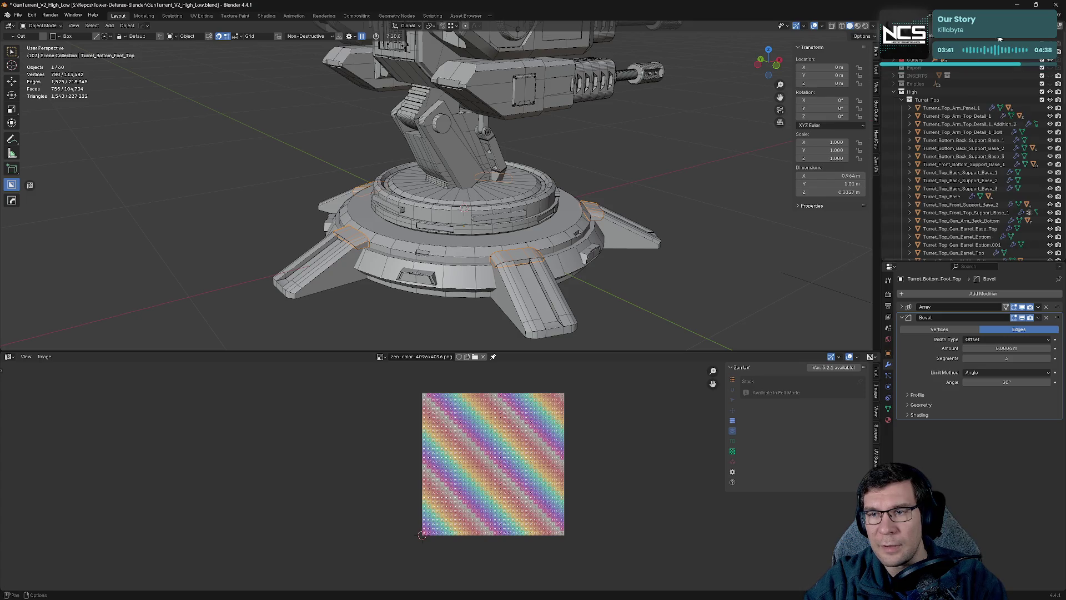
click(1050, 100)
click(893, 92)
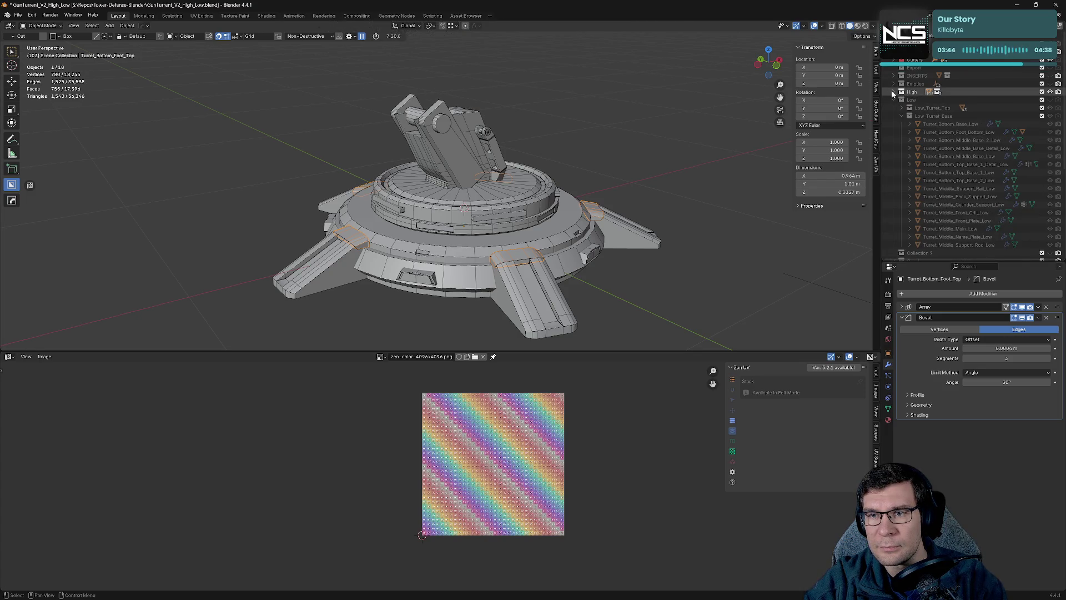
click(893, 91)
click(1049, 99)
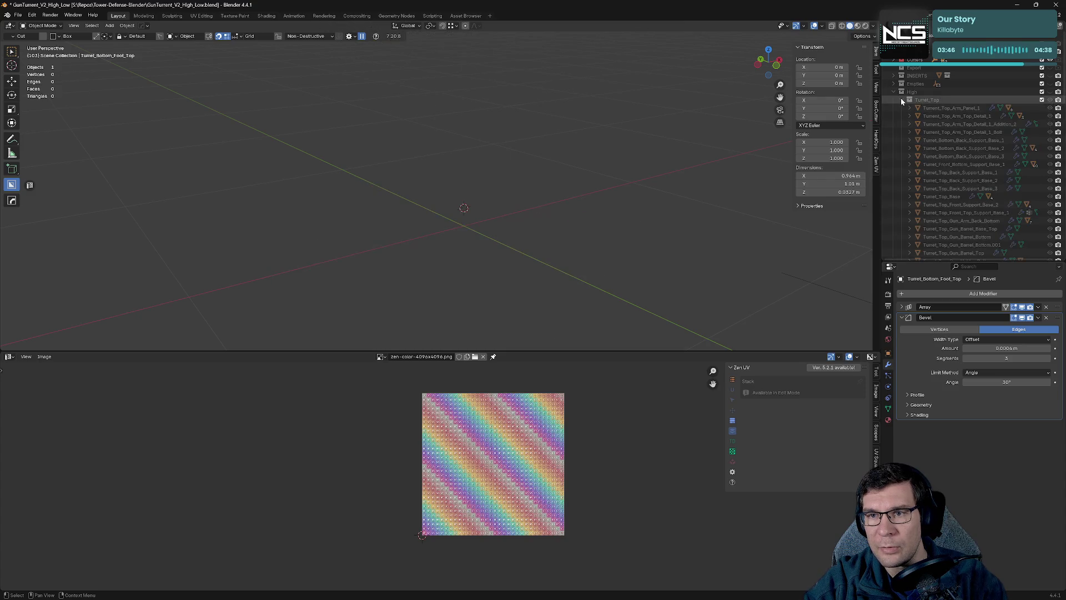
click(894, 91)
Collapse the high-poly collection, frame the turret, and save the blend file.
click(1050, 100)
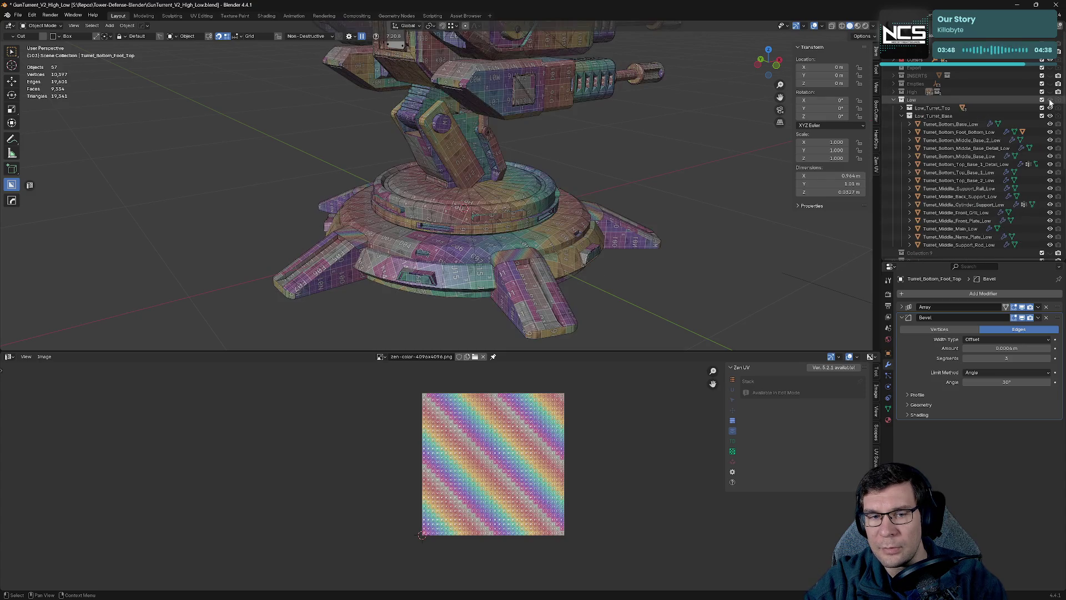
scroll(622, 245, down, 5)
shift+middle_drag(637, 245, 595, 212)
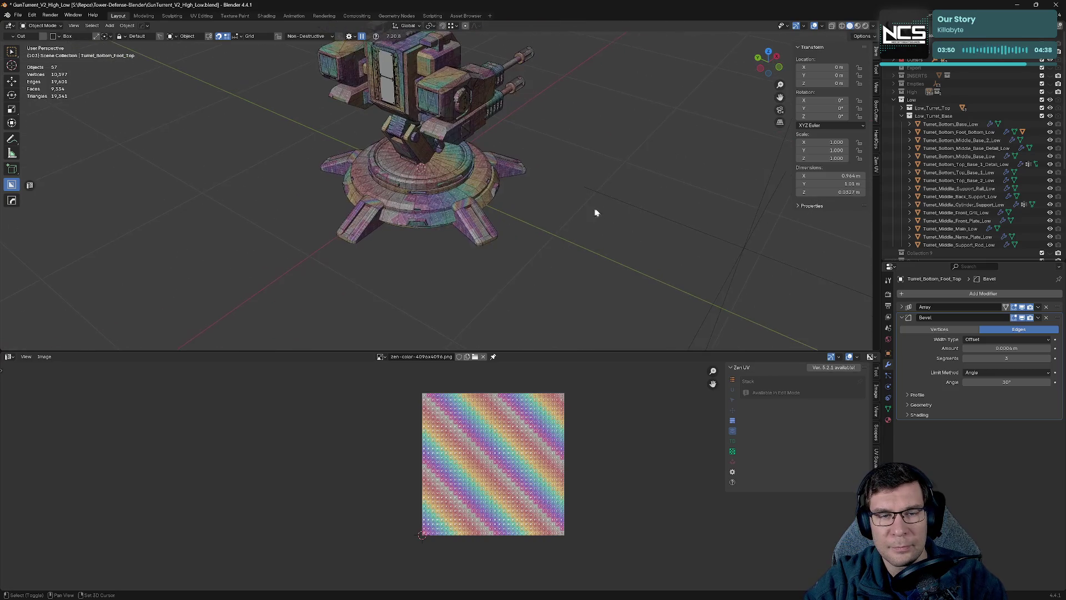
scroll(595, 212, up, 6)
key(ctrl+s)
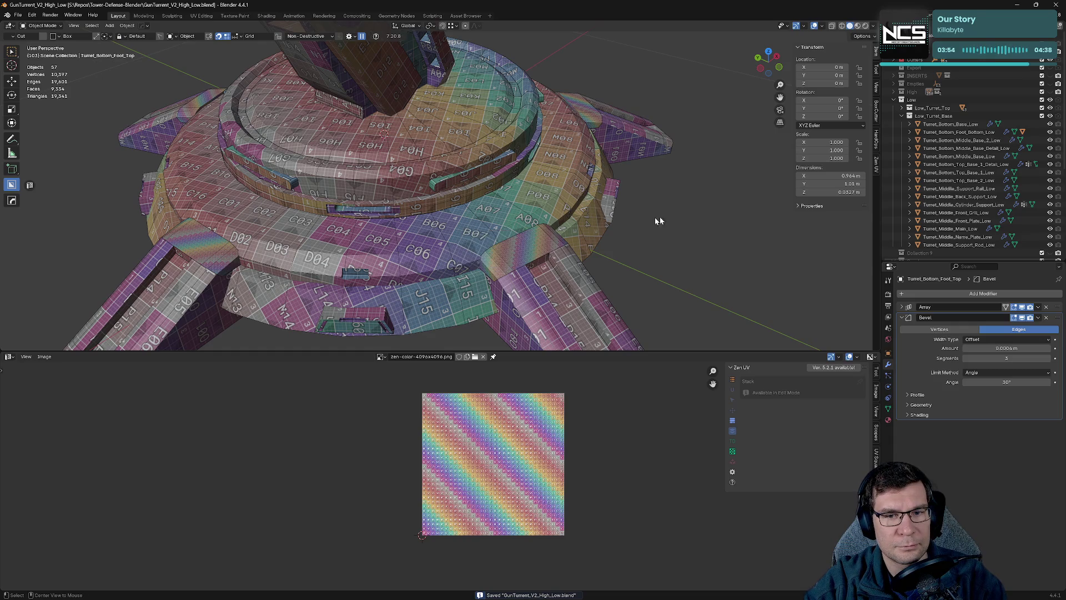
Select the foot top low piece, enter Edit Mode, and return to Object Mode.
click(531, 248)
key(Tab)
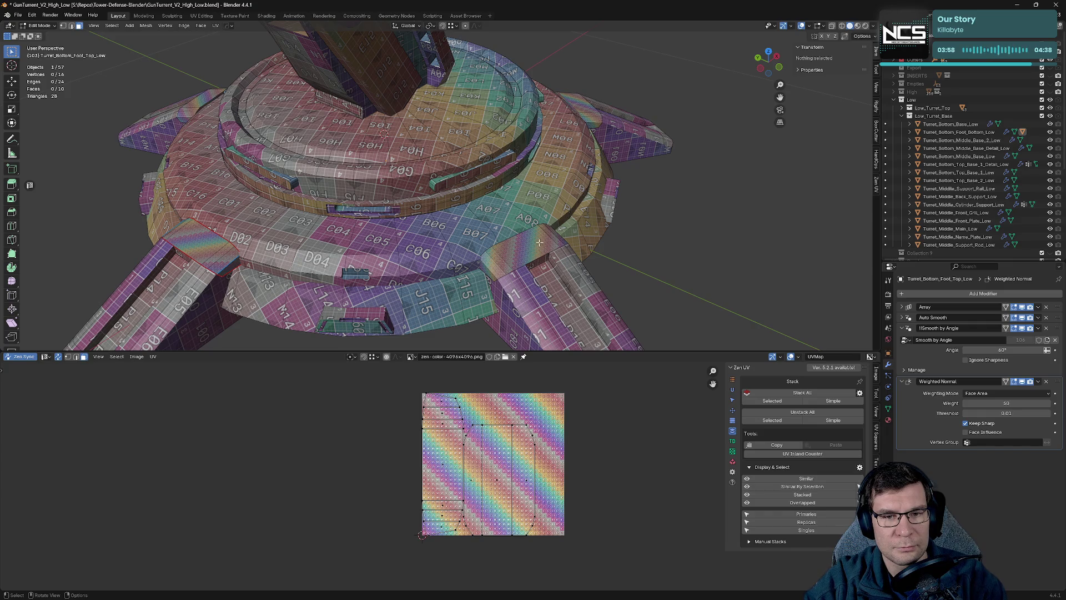
key(Tab)
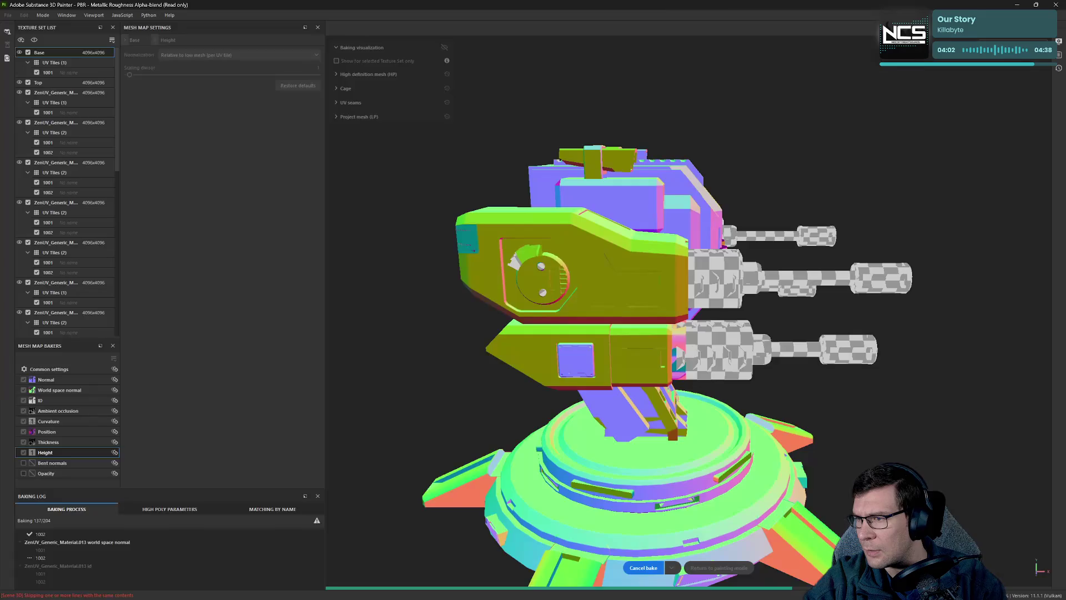
Orbit around the baking turret, then open Task Manager with Ctrl+Shift+Esc.
middle_drag(826, 375, 767, 294)
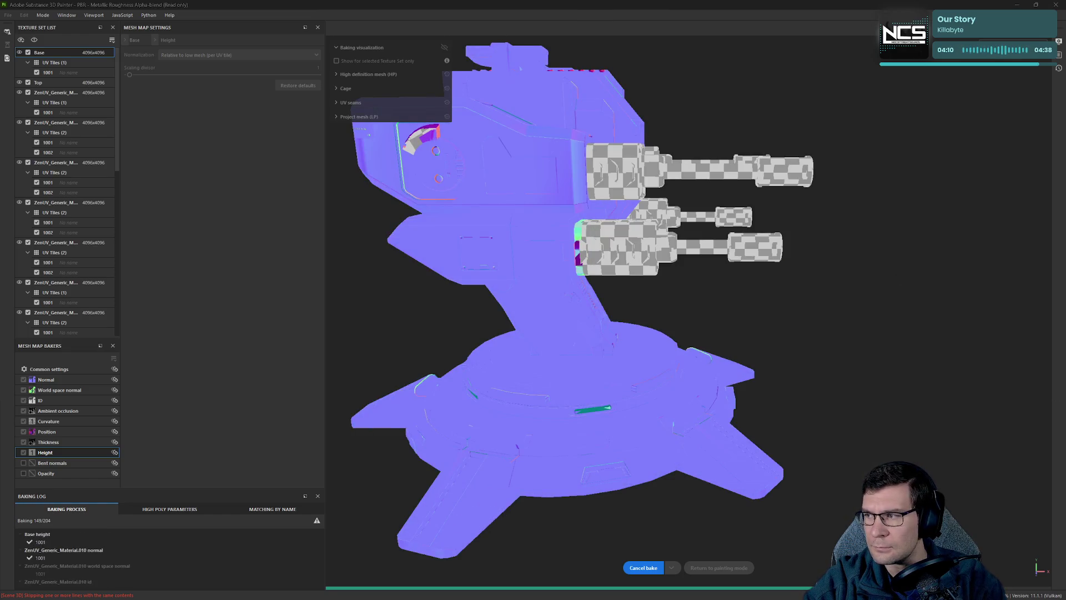
key(ctrl+shift+Escape)
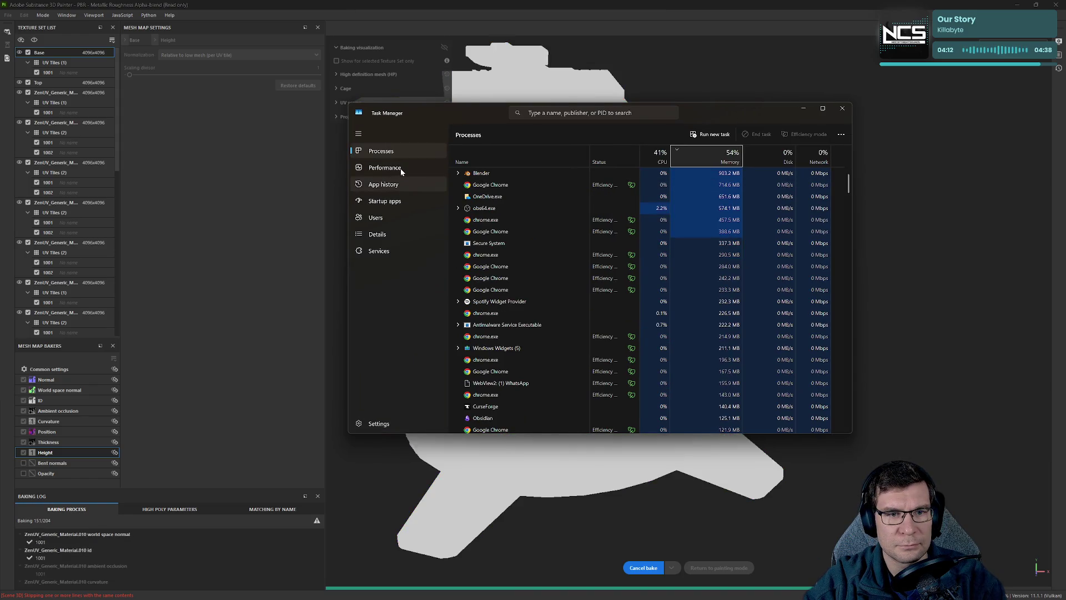
View the RTX 4090 GPU performance graphs, then close Task Manager.
click(401, 170)
click(541, 312)
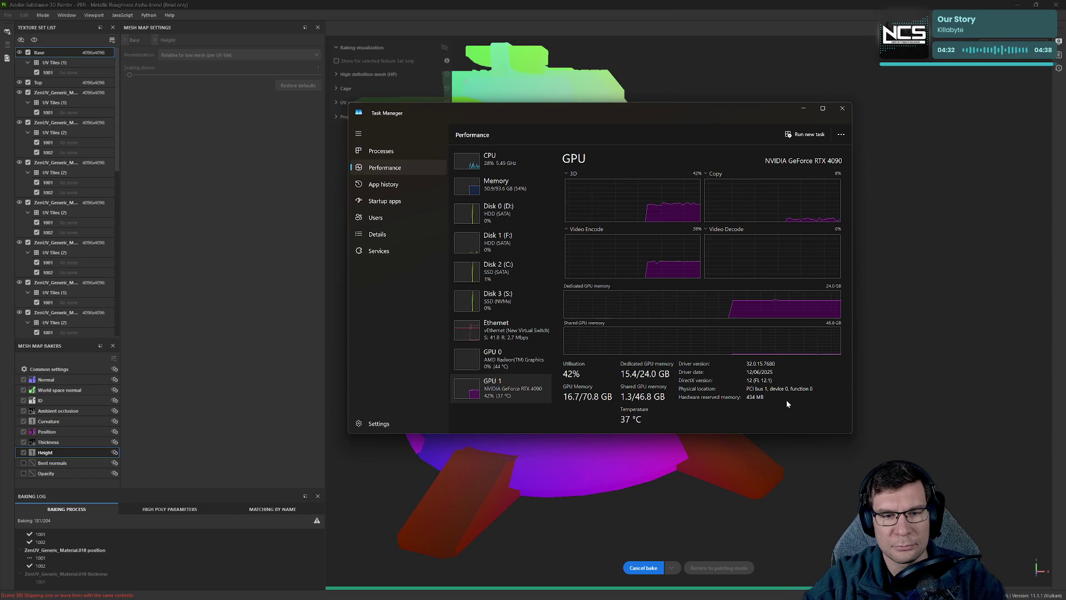
click(610, 89)
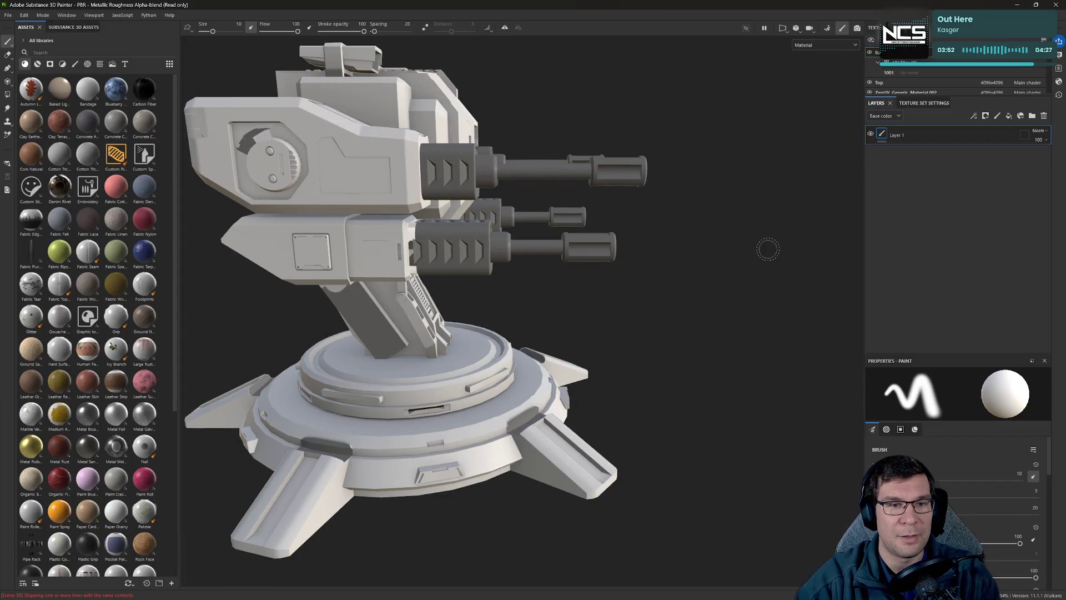
Orbit and re-frame the turret to view it from the front and above.
mouse_move(678, 311)
alt+mouse_down()
mouse_move(644, 300)
mouse_move(436, 341)
mouse_move(670, 356)
mouse_move(773, 311)
mouse_move(661, 341)
mouse_move(750, 262)
alt+mouse_up()
mouse_move(648, 304)
alt+mouse_down()
mouse_move(690, 349)
mouse_move(627, 385)
mouse_move(803, 256)
mouse_move(411, 316)
alt+mouse_up()
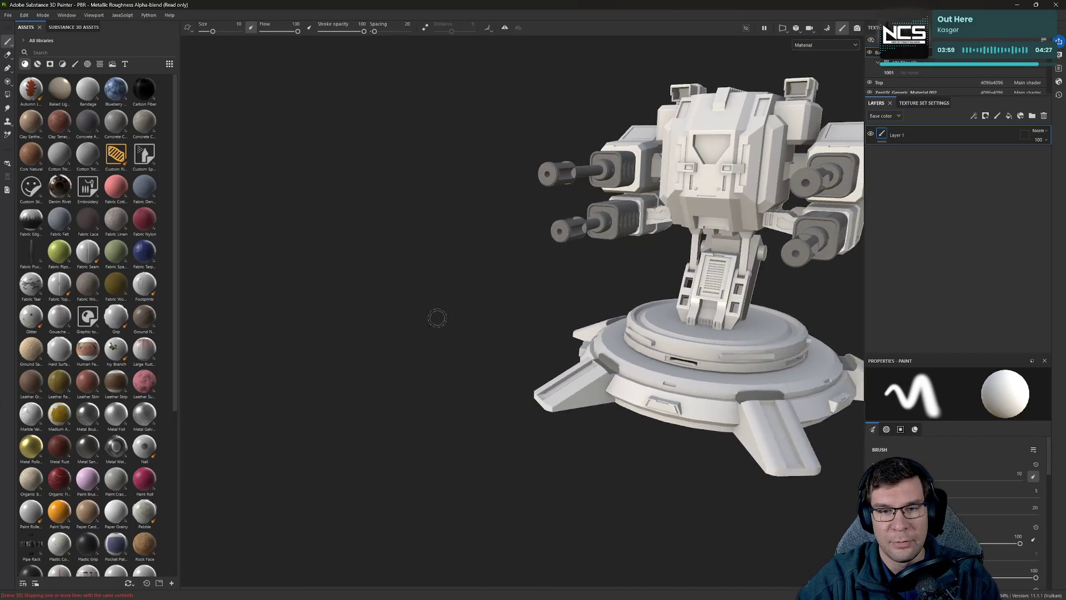
key(f)
mouse_move(568, 395)
alt+mouse_down()
mouse_move(685, 328)
mouse_move(785, 333)
alt+mouse_up()
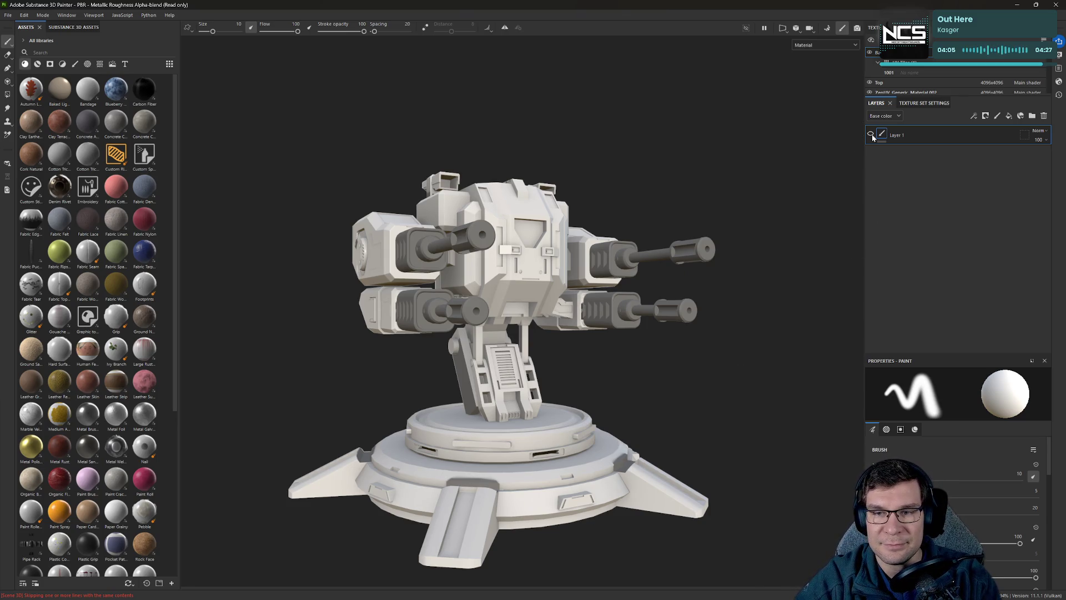
Enlarge the texture set list and collapse UV tiles for ZenUV_Generic_Material.002 through .013.
drag(889, 96, 874, 227)
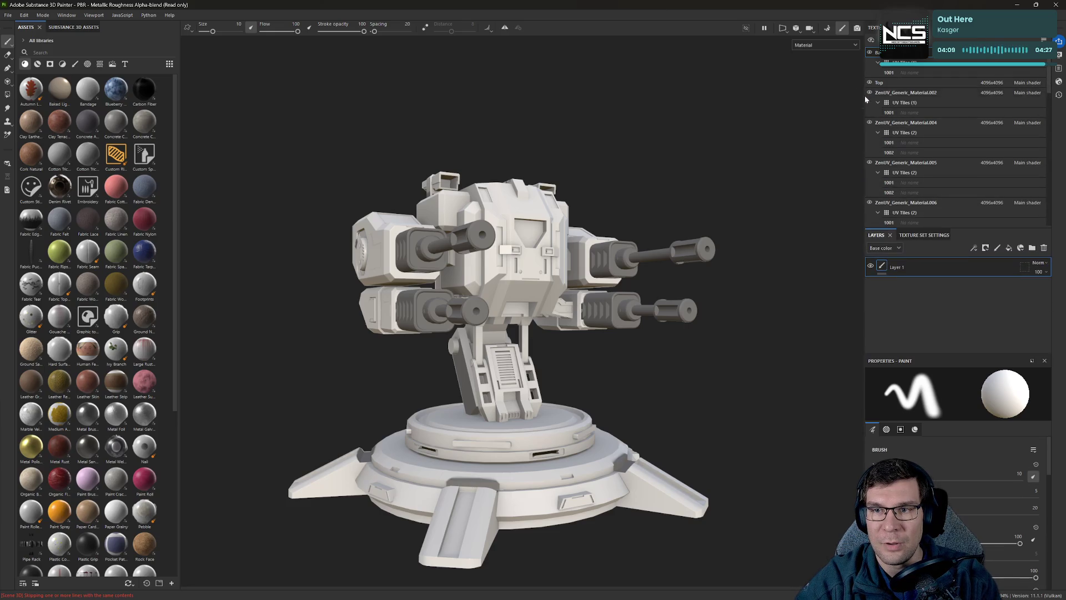
click(878, 102)
click(876, 122)
click(928, 94)
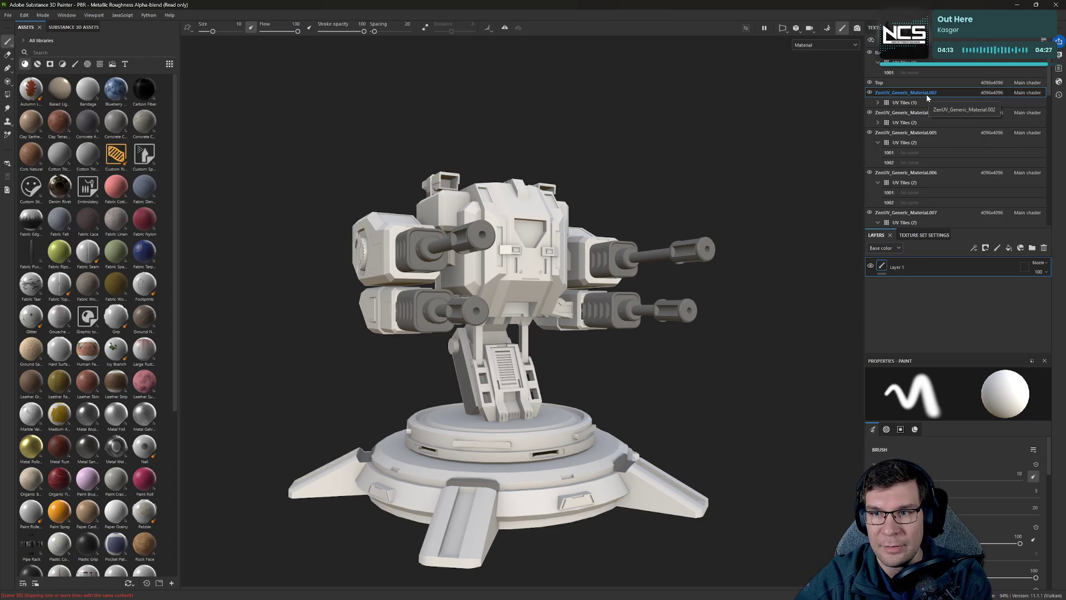
click(878, 142)
click(878, 162)
click(878, 183)
click(878, 202)
click(878, 223)
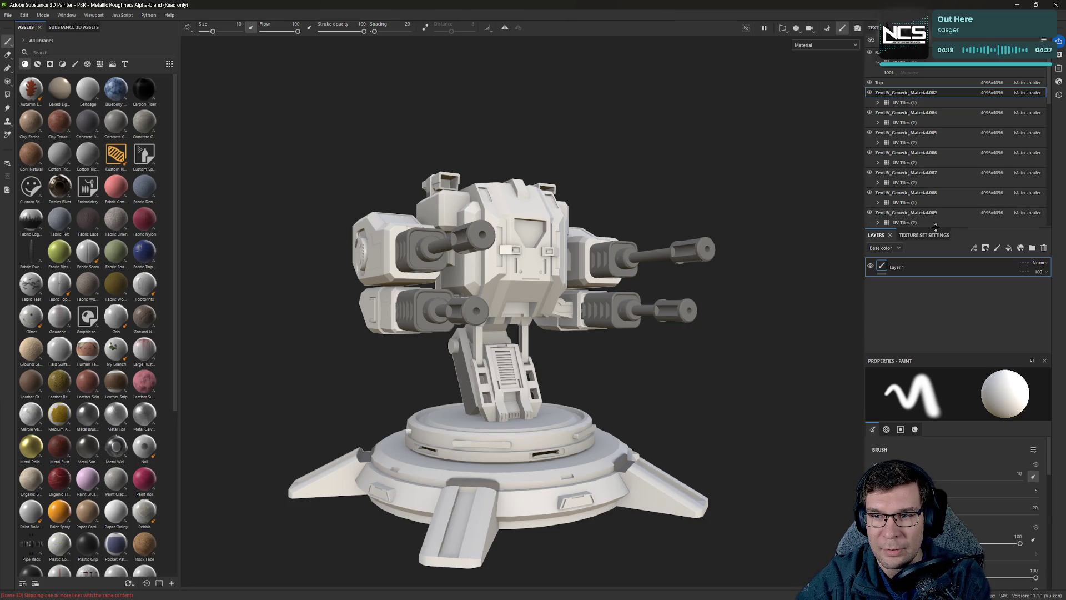
drag(936, 227, 936, 342)
click(878, 242)
click(877, 262)
click(877, 282)
click(877, 302)
Collapse the remaining UV tile rows for ZenUV_Generic_Material.013 to .019.
scroll(878, 302, down, 3)
click(878, 172)
click(875, 144)
click(875, 142)
click(875, 162)
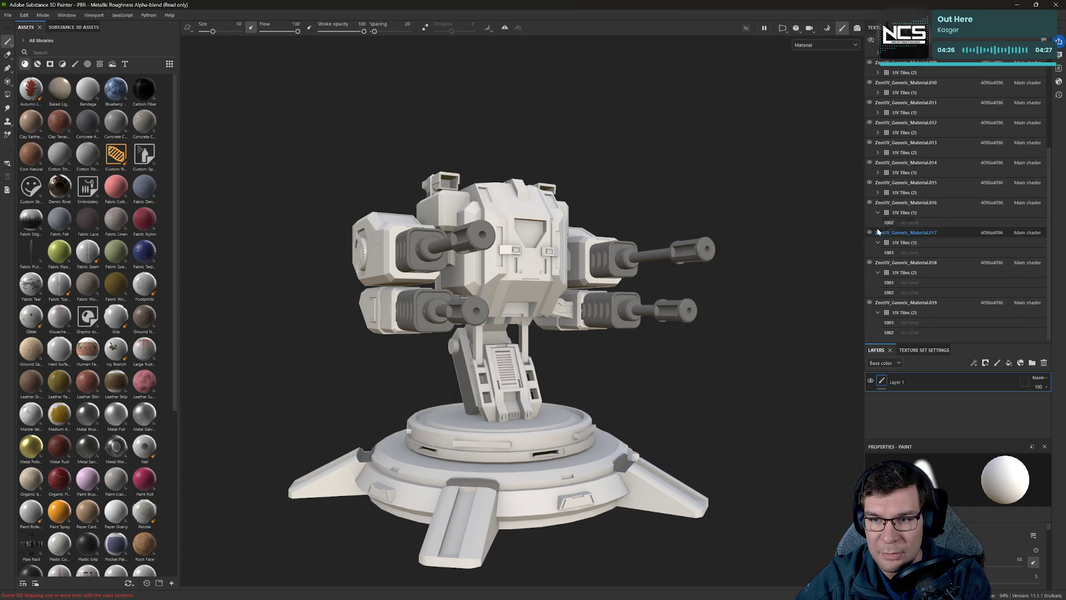
click(878, 212)
click(875, 272)
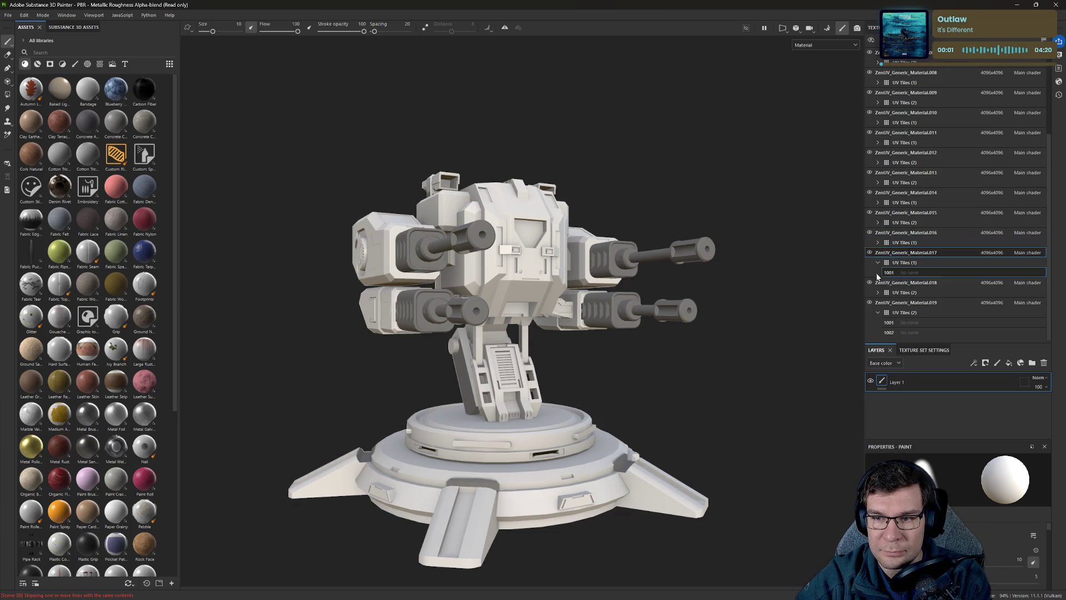
click(878, 312)
Collapse Material.017's UV tiles, hide all texture sets, then show only Base and Top.
click(875, 284)
scroll(901, 296, up, 5)
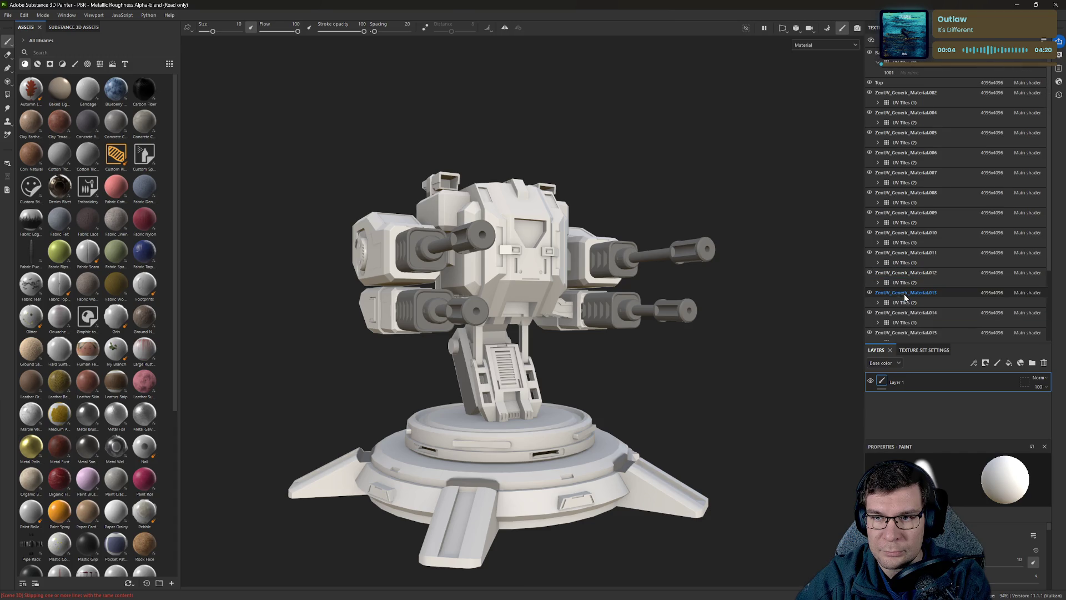
click(871, 45)
click(868, 52)
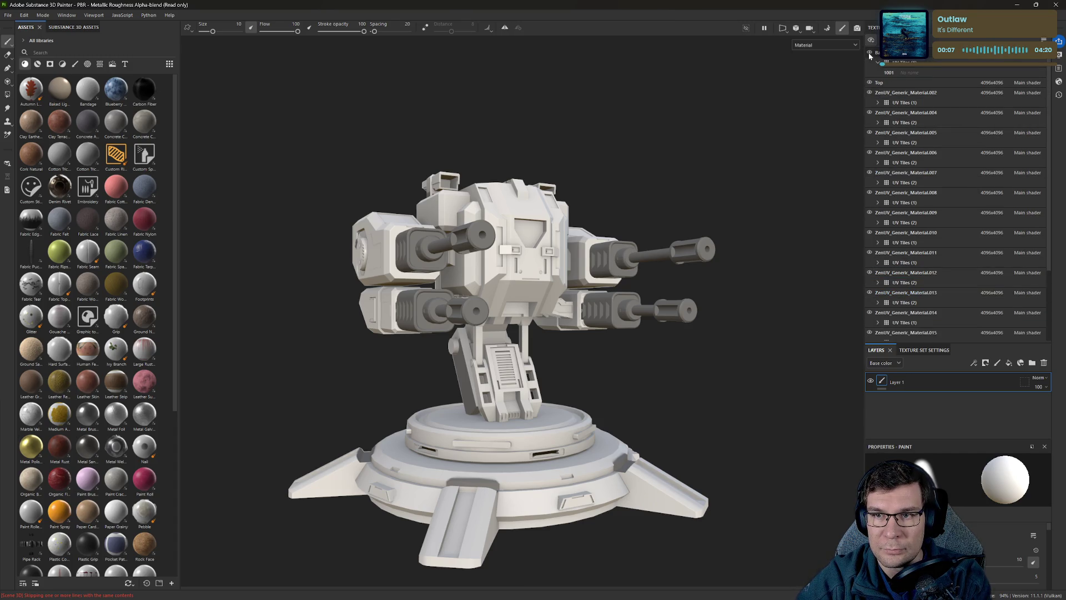
click(868, 52)
click(868, 52)
click(870, 45)
click(867, 60)
click(869, 50)
click(870, 83)
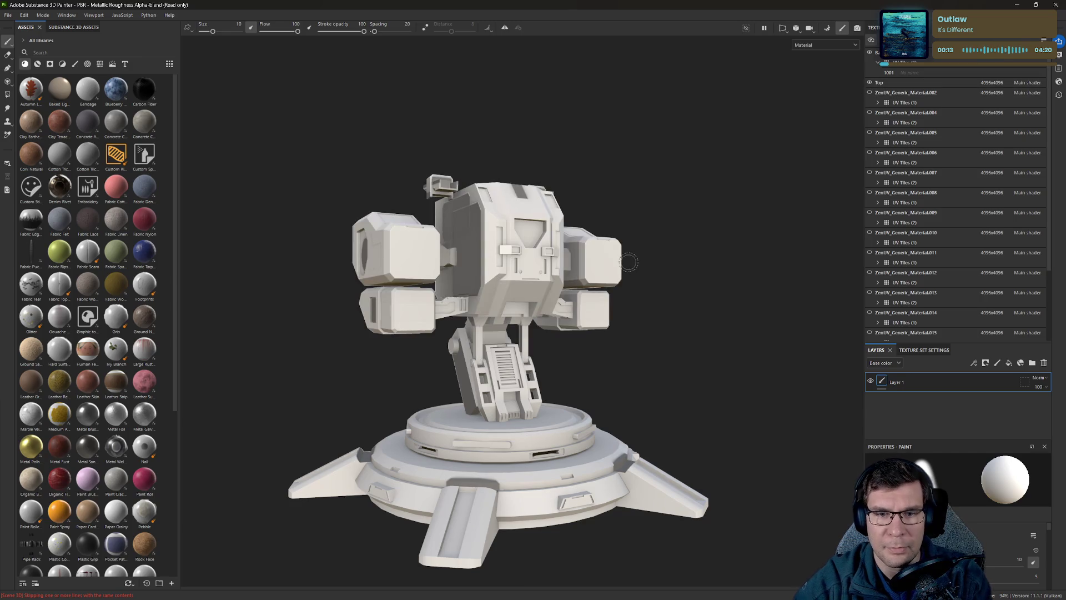
Inspect the turret from several angles and show the ZenUV_Generic_Material.002 set.
mouse_move(645, 248)
alt+mouse_down()
mouse_move(645, 222)
mouse_move(675, 185)
mouse_move(658, 212)
mouse_move(548, 257)
mouse_move(661, 242)
mouse_move(707, 222)
mouse_move(714, 171)
mouse_move(787, 193)
mouse_move(572, 244)
mouse_move(361, 277)
mouse_move(223, 258)
mouse_move(357, 196)
mouse_move(511, 219)
alt+mouse_up()
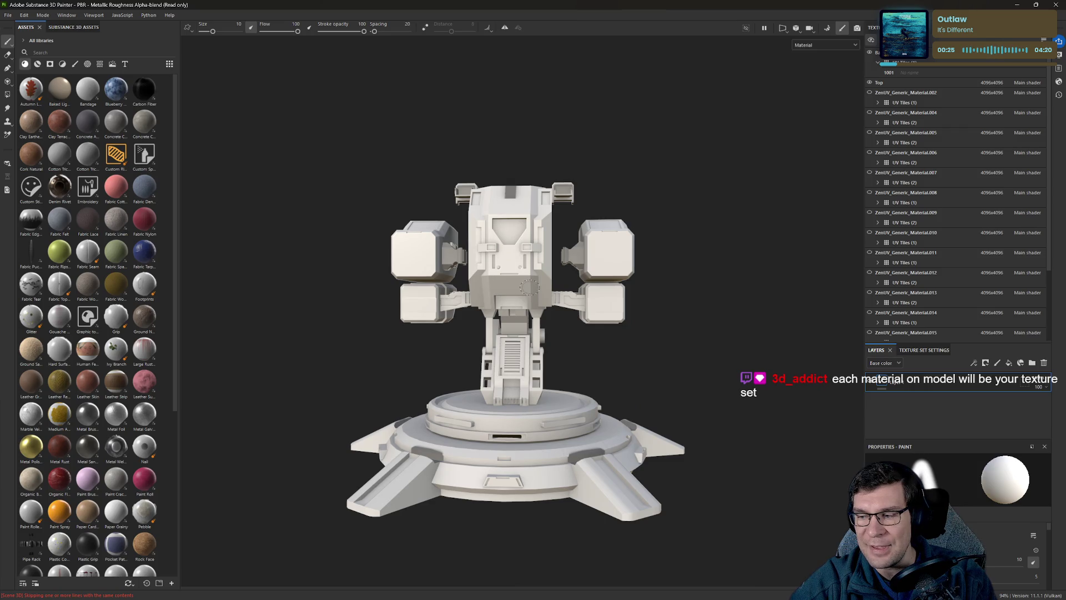
mouse_move(598, 351)
alt+mouse_down()
mouse_move(766, 328)
mouse_move(698, 379)
mouse_move(364, 357)
mouse_move(446, 363)
alt+mouse_up()
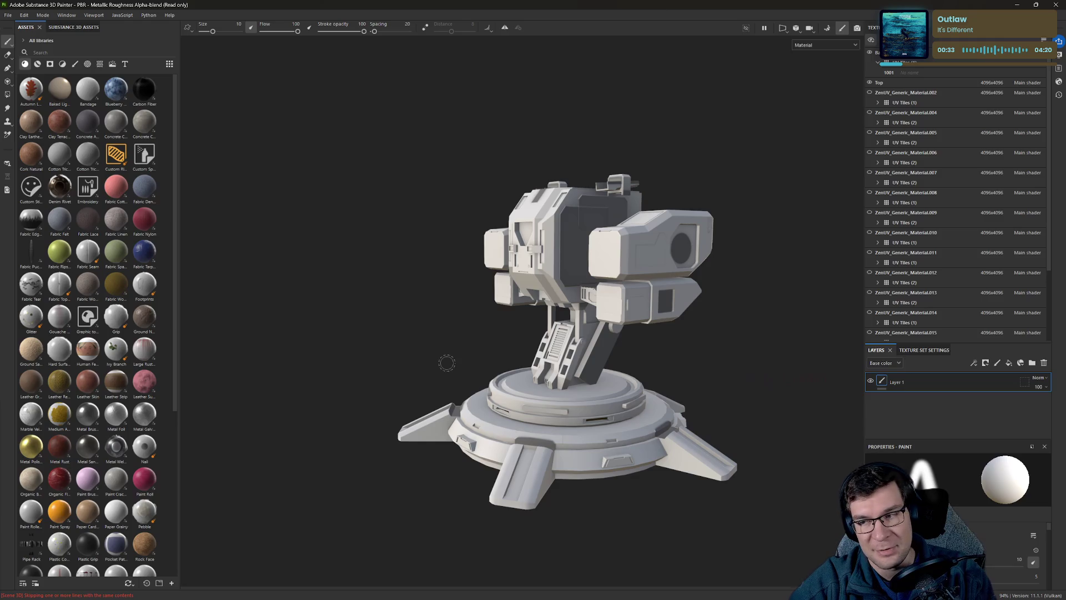
mouse_move(540, 317)
alt+mouse_down()
mouse_move(778, 316)
mouse_move(724, 350)
alt+mouse_up()
mouse_move(660, 285)
alt+mouse_down()
mouse_move(655, 215)
mouse_move(711, 219)
mouse_move(752, 239)
mouse_move(668, 257)
alt+mouse_up()
mouse_move(729, 274)
alt+mouse_down()
mouse_move(648, 278)
mouse_move(622, 267)
mouse_move(715, 226)
alt+mouse_up()
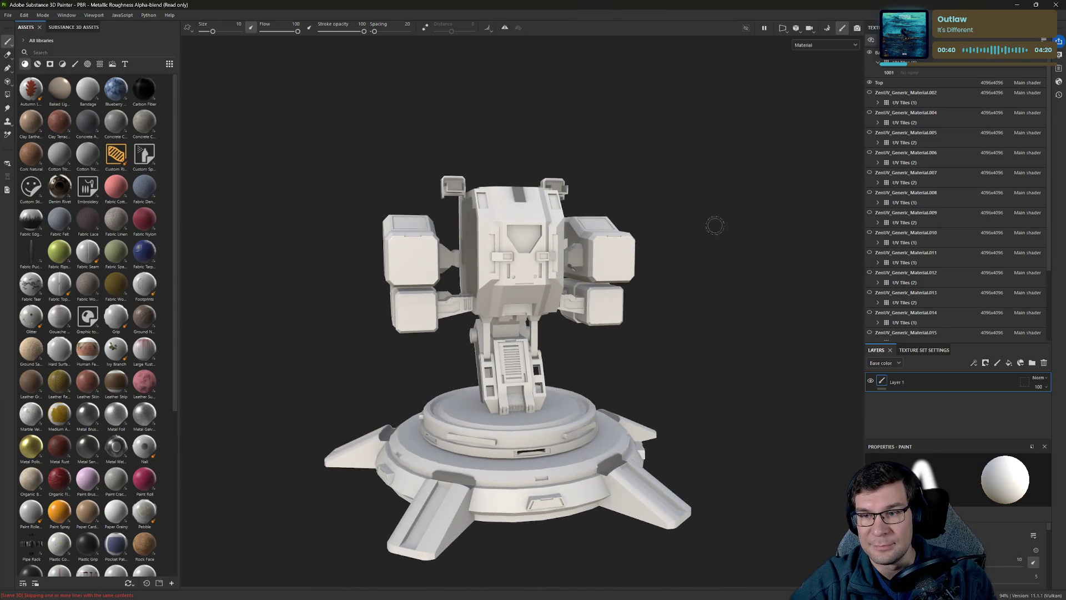
click(868, 93)
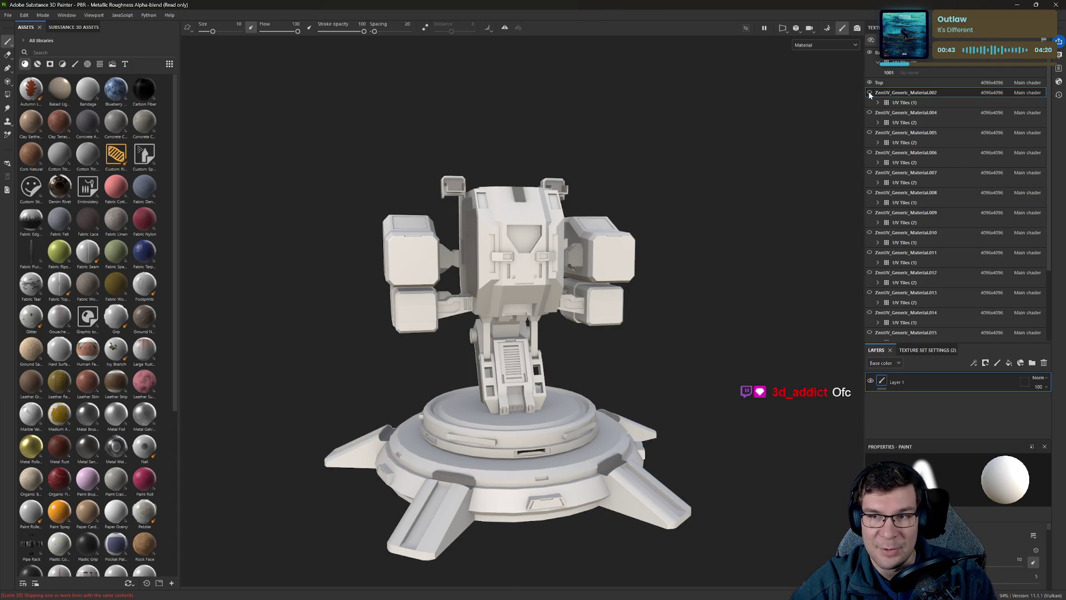
Leave the ZenUV_Generic_Material.004 side pods hidden, cancel the project save, and switch to Blender.
click(869, 112)
click(869, 112)
click(869, 112)
click(869, 112)
click(869, 112)
click(869, 112)
click(868, 112)
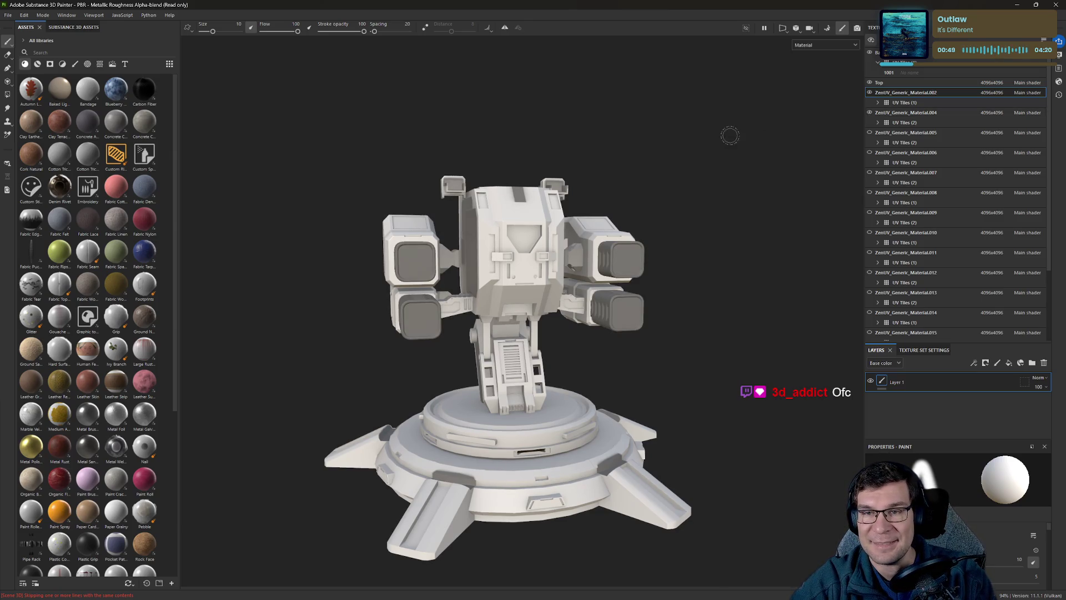
key(ctrl+s)
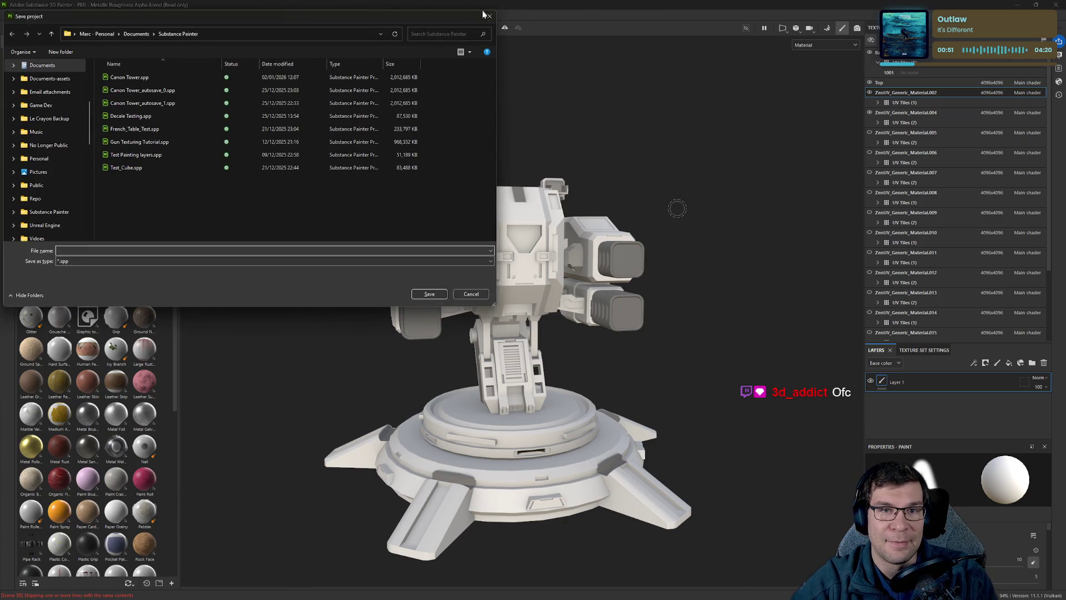
click(489, 15)
key(alt+Tab)
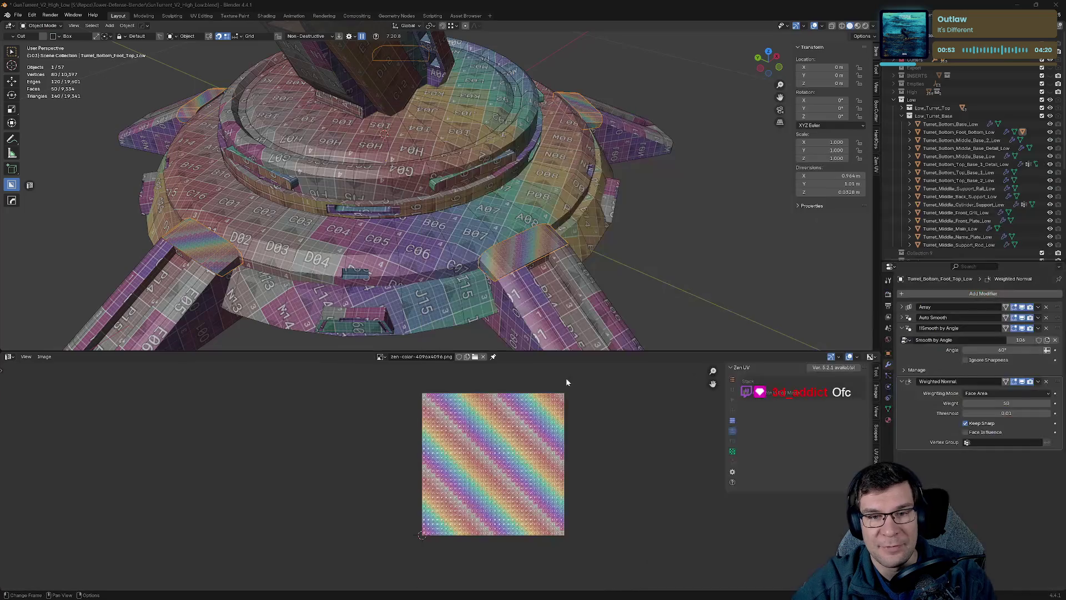
Enlarge the 3D view over the image editor and set viewport shading Color to Material.
scroll(600, 255, down, 8)
mouse_move(608, 200)
middle_down()
mouse_move(591, 199)
mouse_move(622, 189)
middle_up()
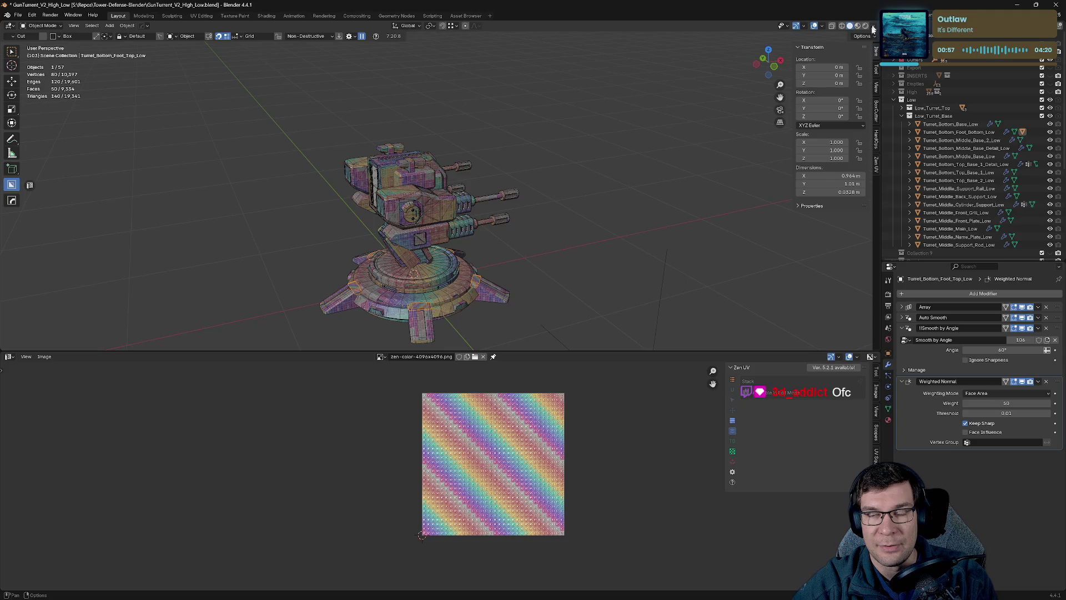
mouse_move(780, 350)
mouse_down()
mouse_move(721, 373)
mouse_move(654, 461)
mouse_up()
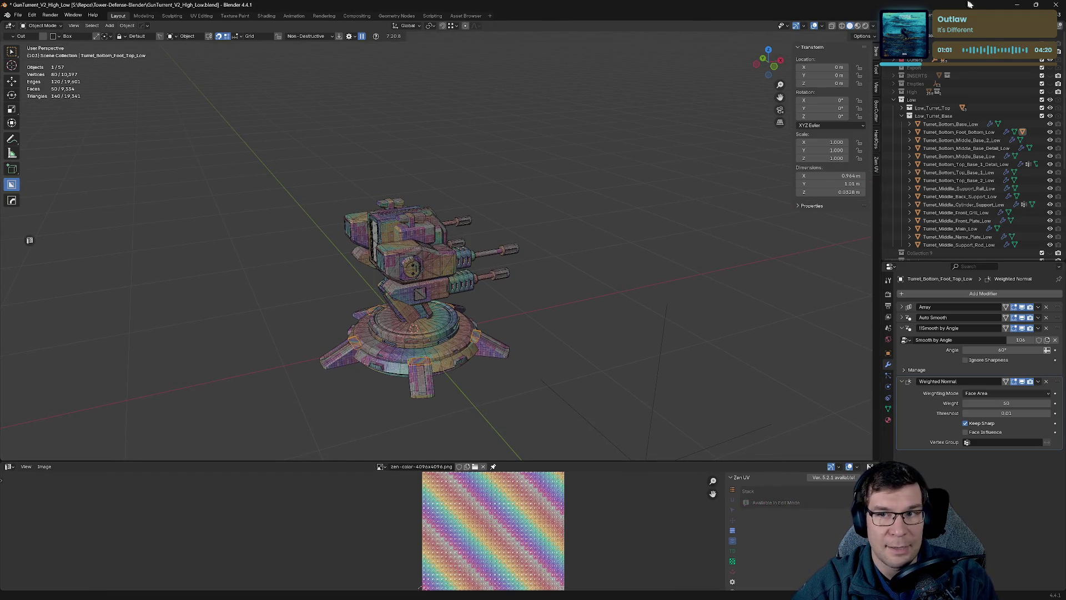
click(873, 27)
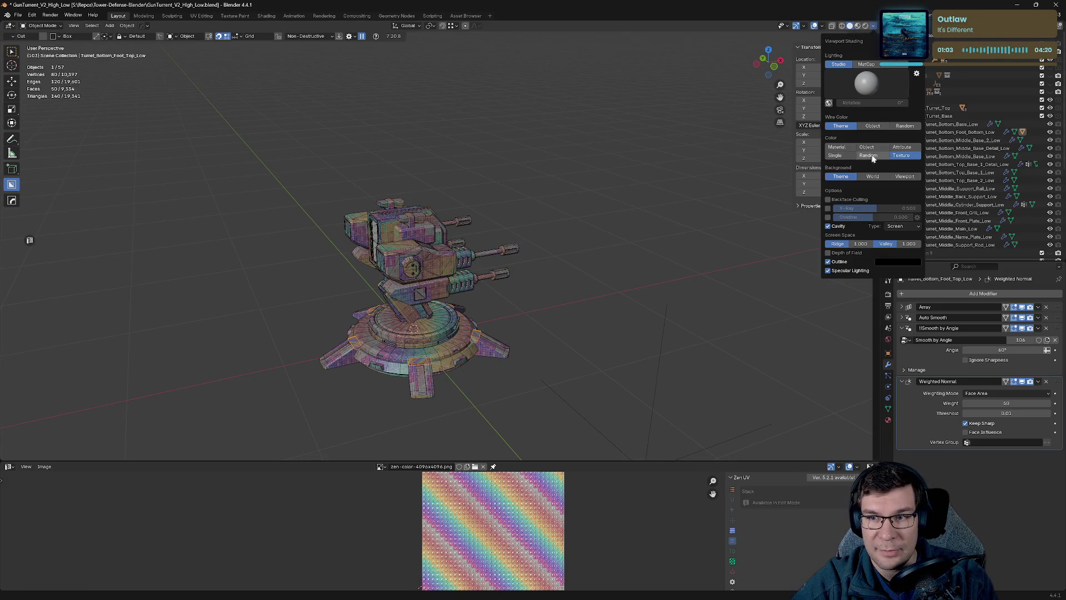
click(841, 148)
Orbit to a front view and collapse the Smooth by Angle and Weighted Normal modifier panels.
scroll(448, 301, up, 5)
scroll(448, 301, down, 3)
middle_drag(566, 214, 456, 214)
middle_drag(573, 155, 691, 153)
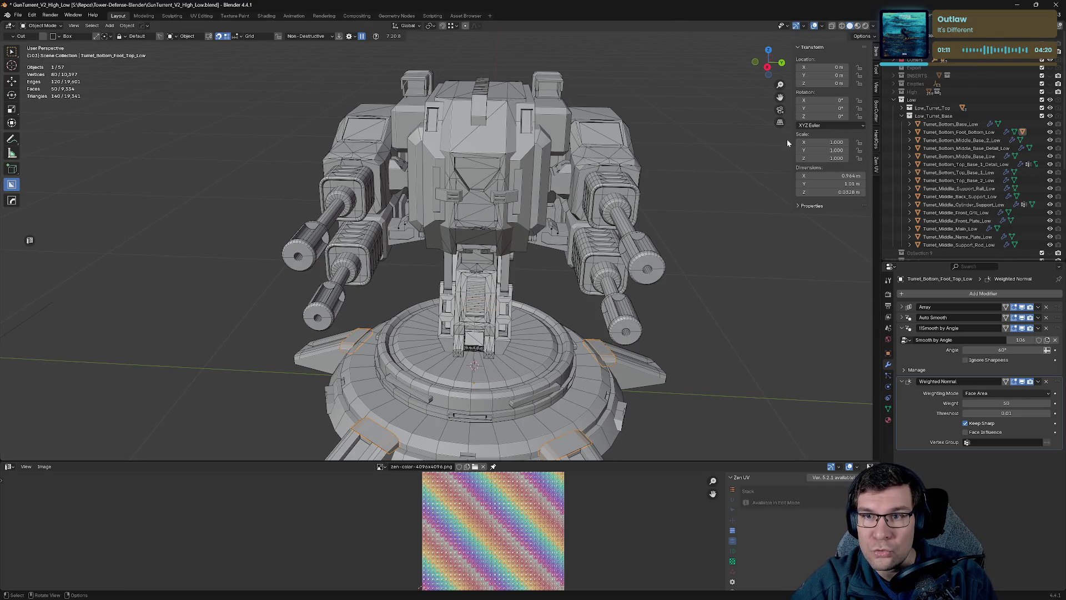
scroll(769, 182, down, 2)
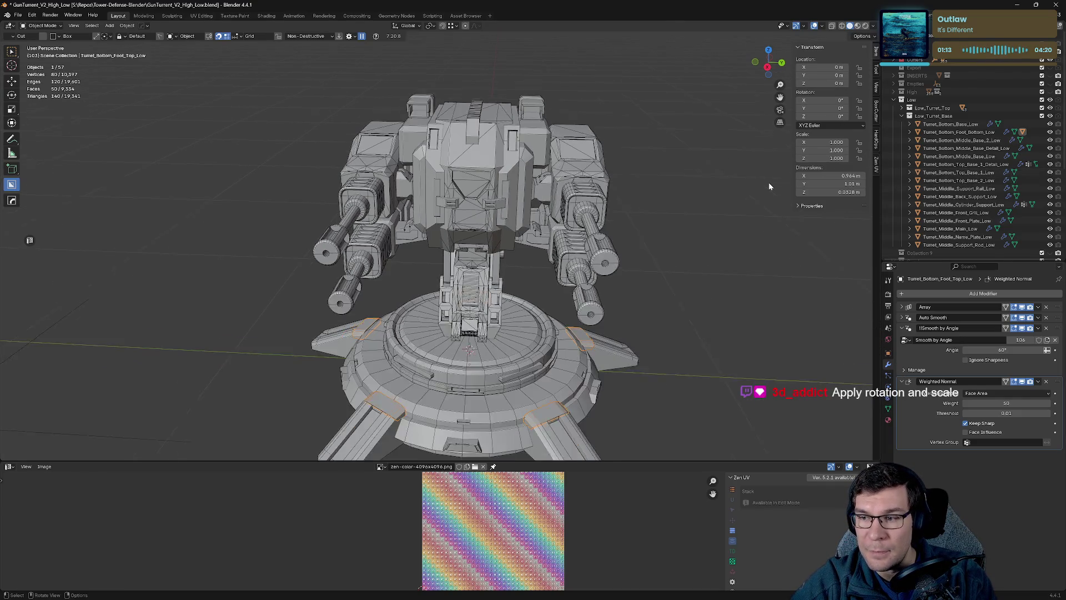
scroll(684, 275, up, 3)
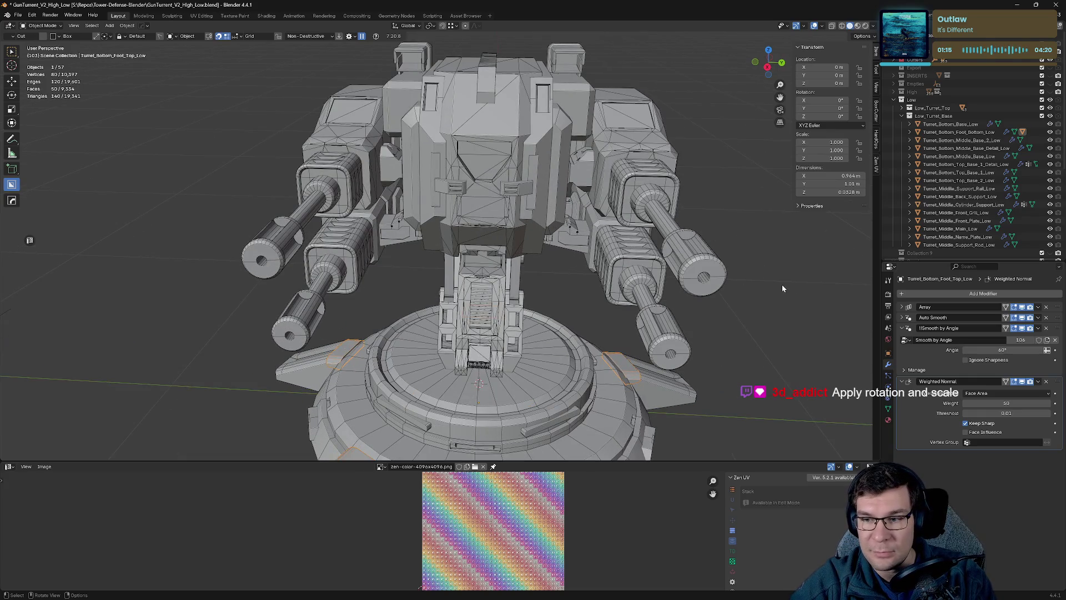
click(903, 328)
middle_drag(737, 253, 759, 239)
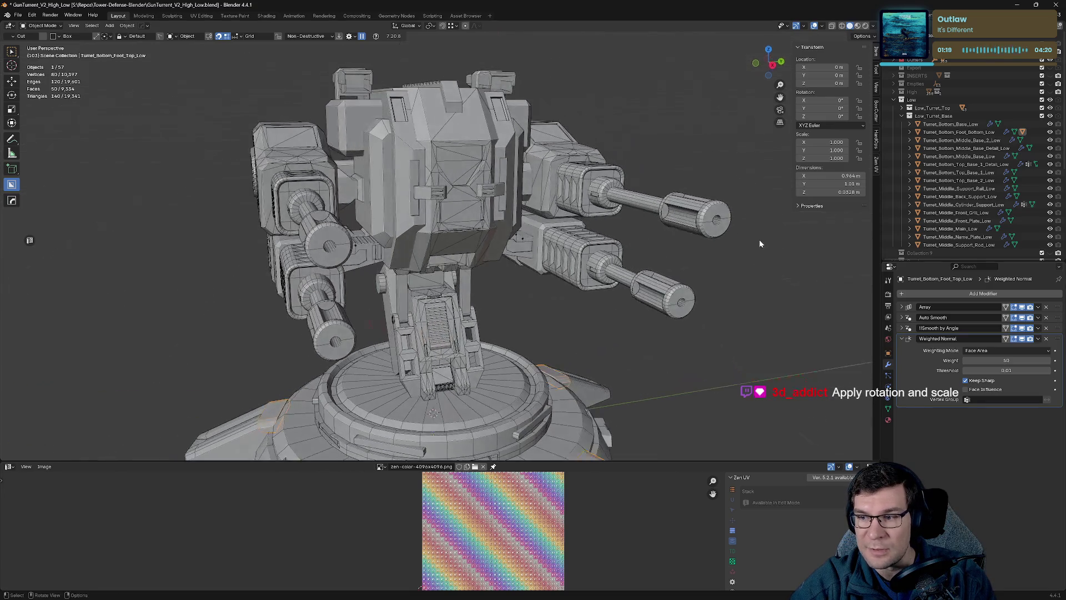
click(900, 338)
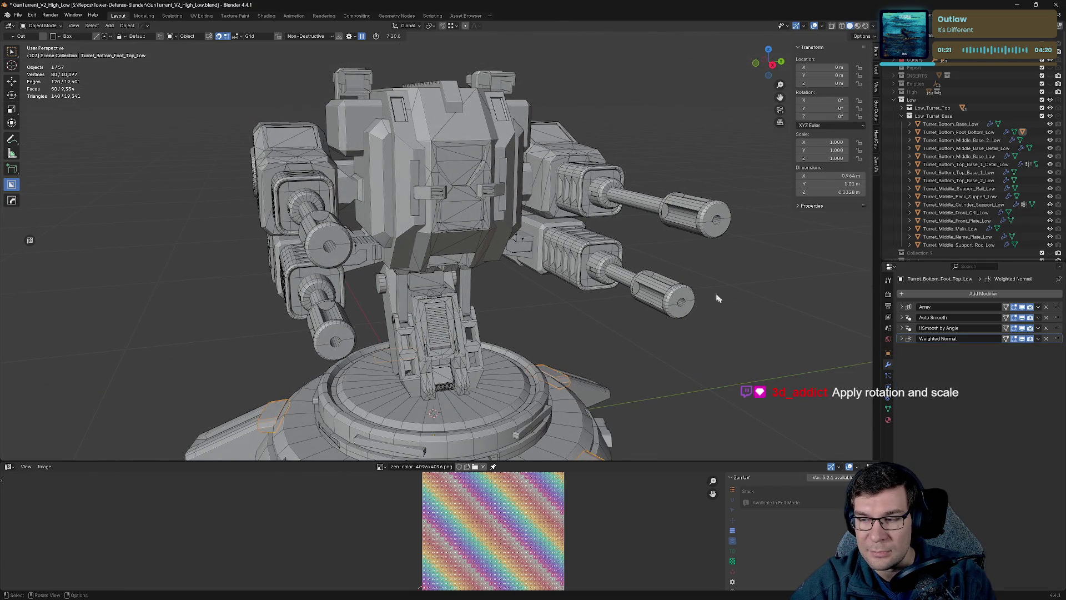
scroll(737, 305, up, 3)
click(468, 181)
scroll(467, 181, down, 4)
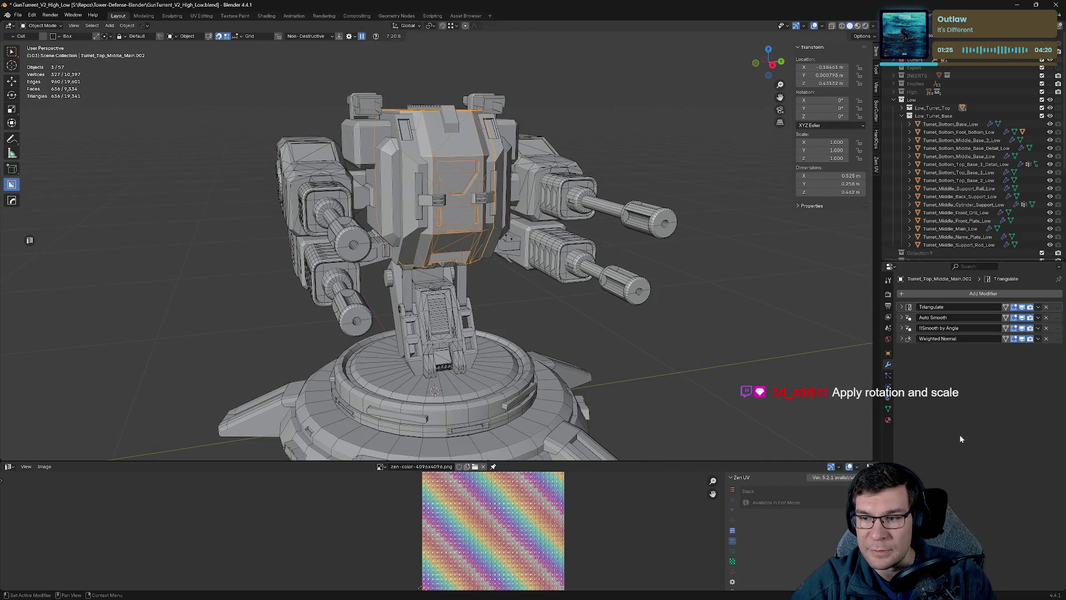
Orbit to a close side view of the cannons and select the Turret_Top_Gun_Holder_Top_Low part.
shift+middle_drag(683, 241, 667, 260)
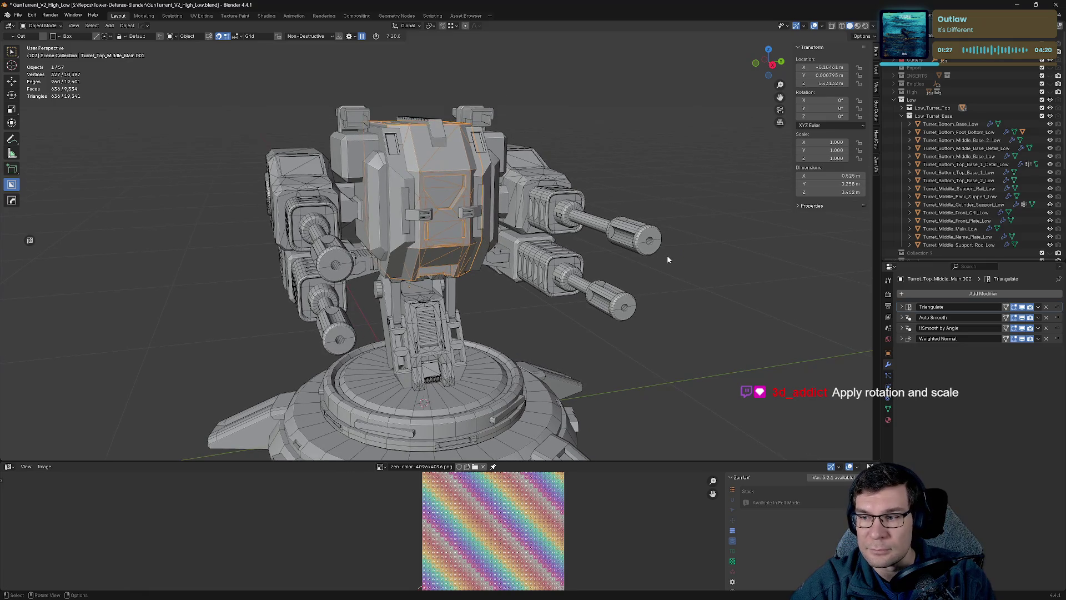
scroll(667, 256, up, 2)
scroll(668, 255, up, 3)
mouse_move(667, 255)
middle_down()
mouse_move(613, 177)
mouse_move(553, 276)
middle_up()
click(544, 278)
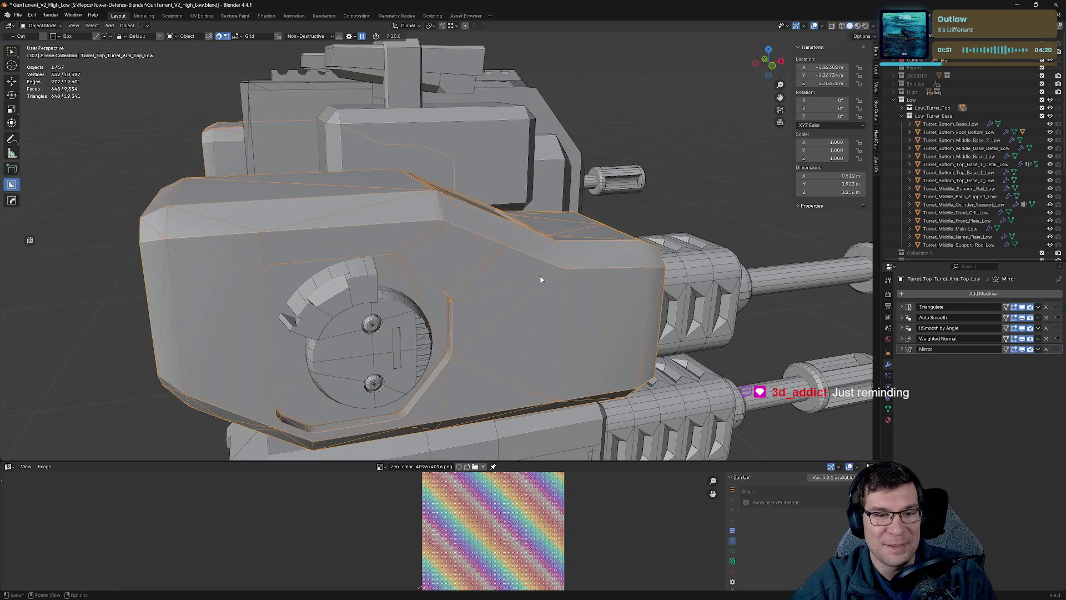
scroll(618, 286, down, 3)
click(618, 284)
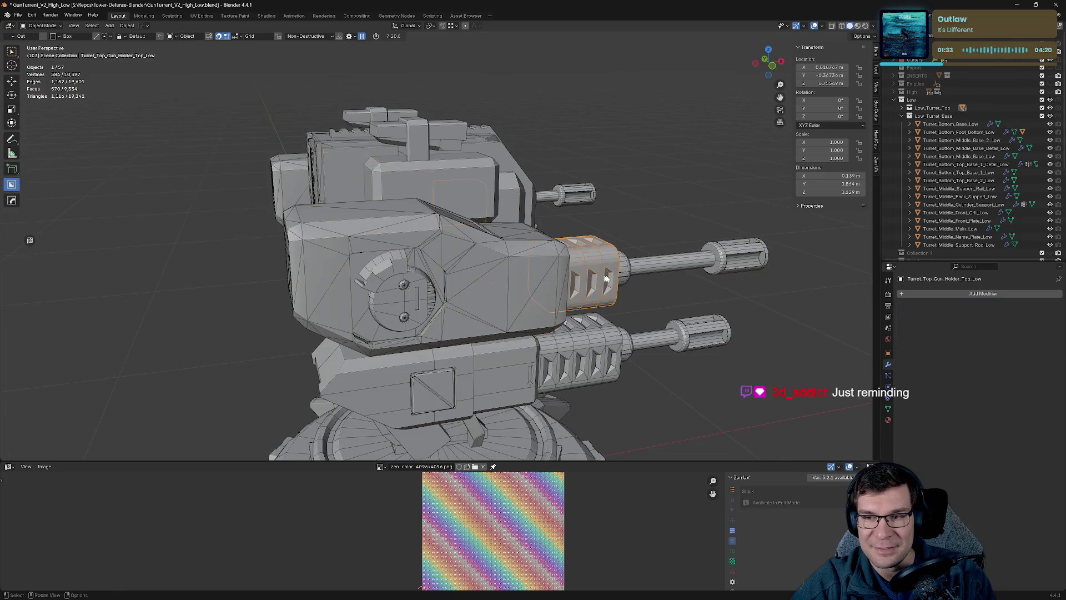
Replace the gun holder's ZenUV material with the shared Top material and save the file.
click(888, 420)
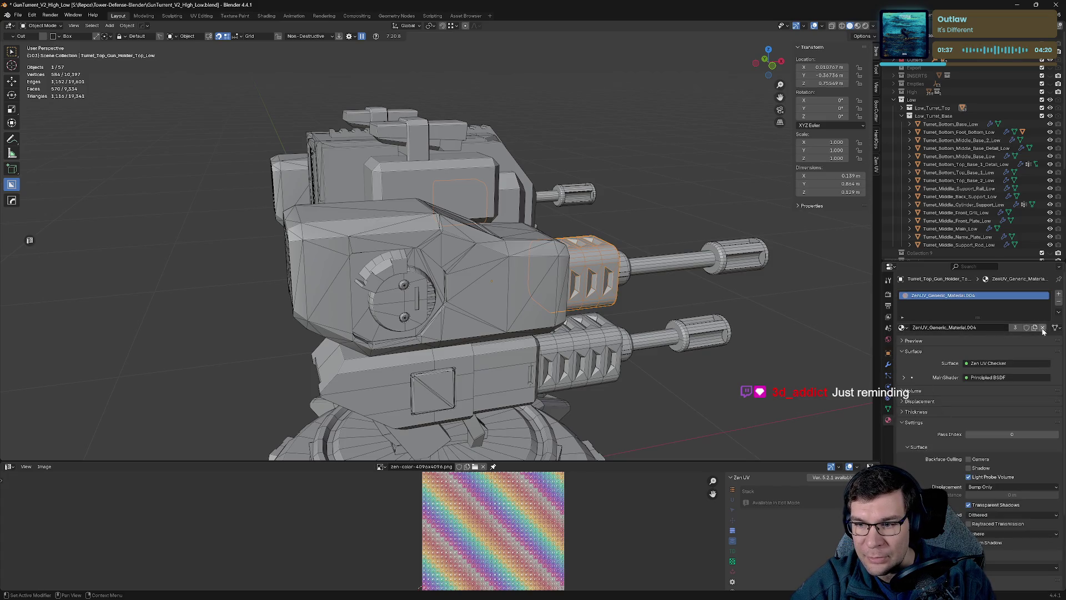
click(905, 328)
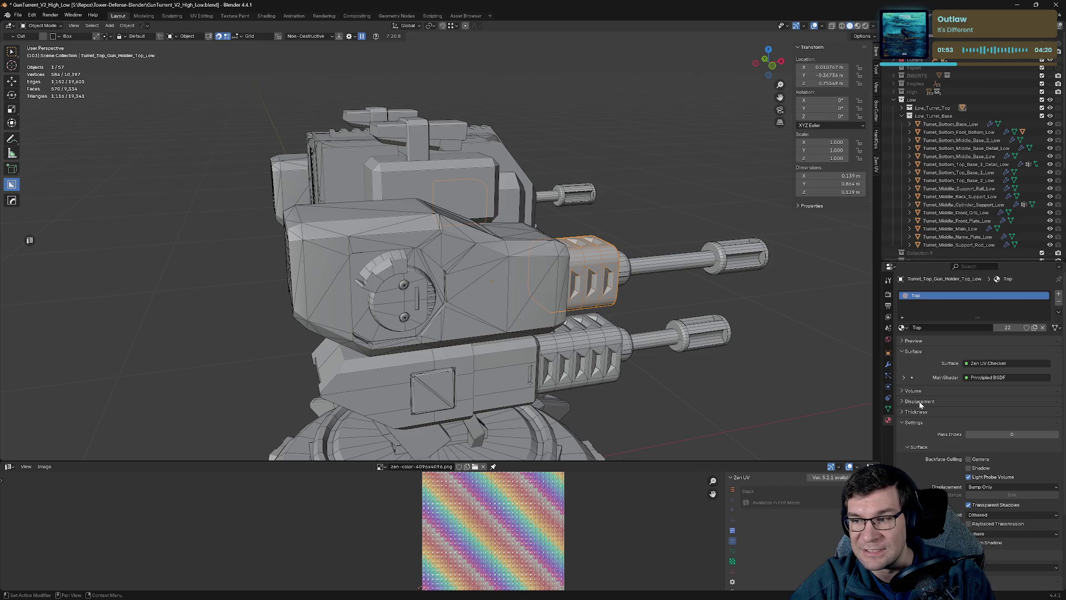
key(ctrl+s)
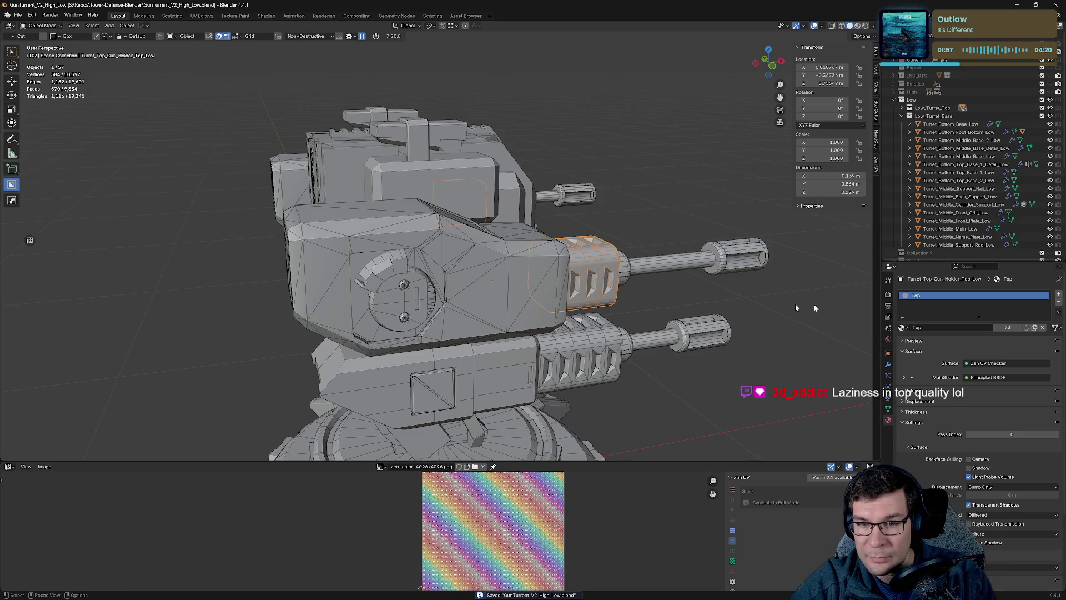
mouse_move(657, 300)
middle_down()
mouse_move(635, 282)
mouse_move(576, 278)
middle_up()
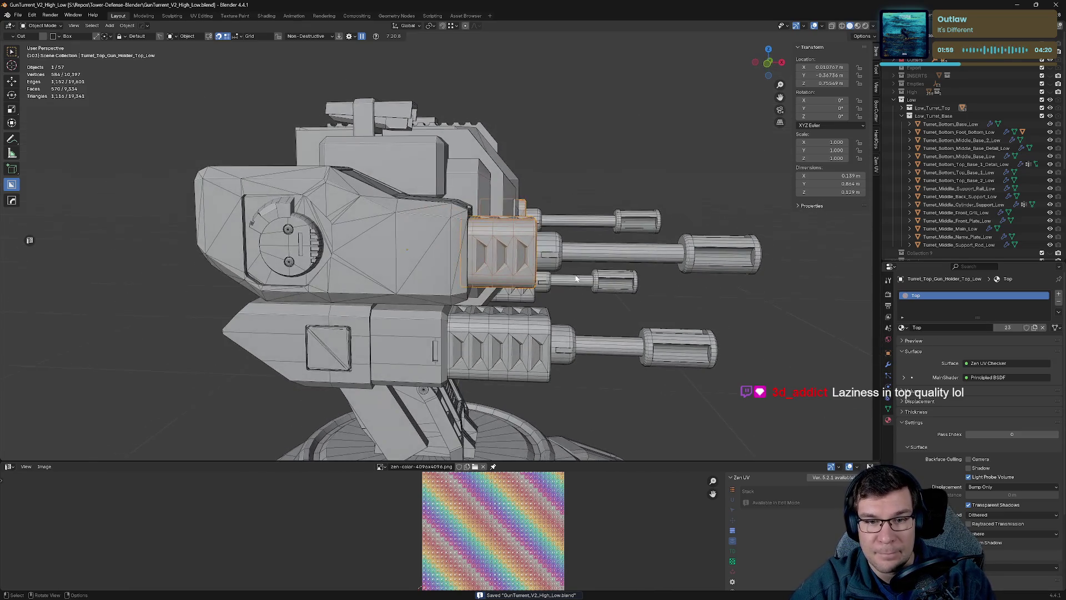
Assign the shared Top material to the top gun barrel.
click(550, 252)
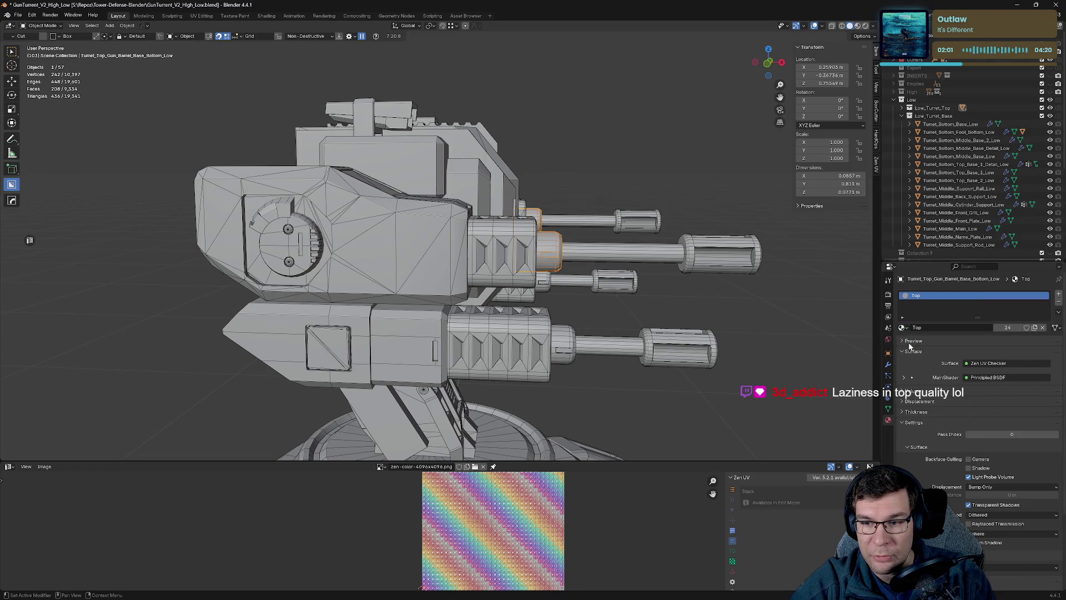
click(577, 251)
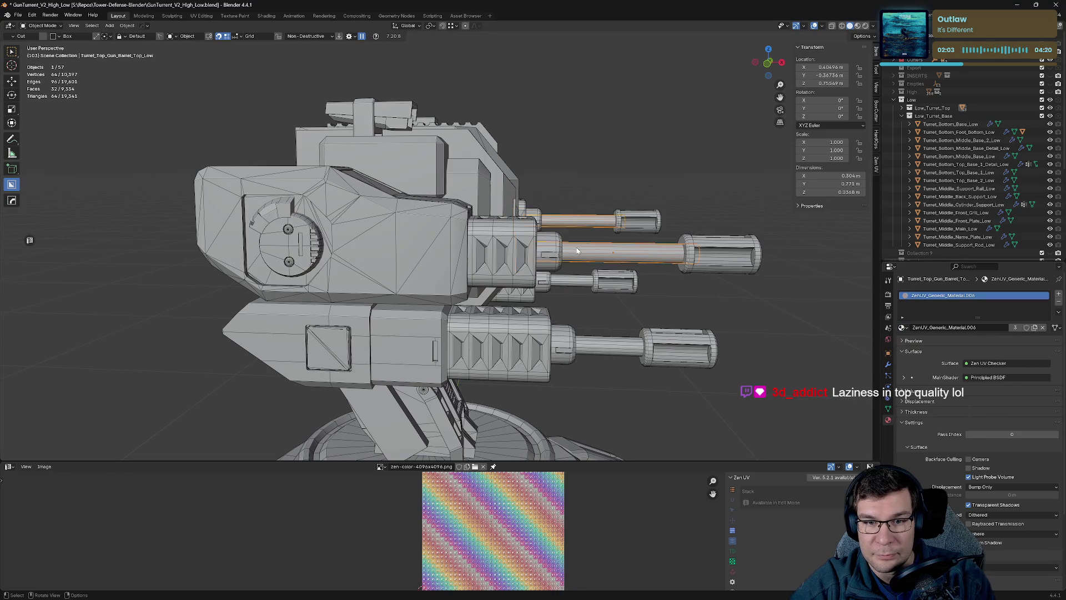
click(902, 327)
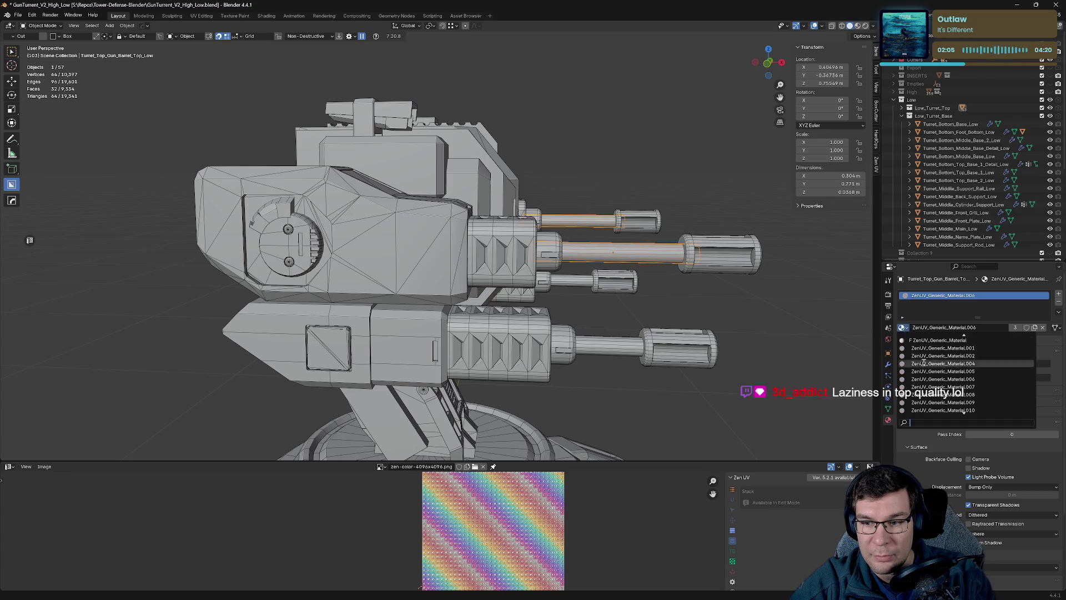
scroll(944, 402, down, 1)
scroll(964, 411, down, 6)
scroll(923, 388, up, 14)
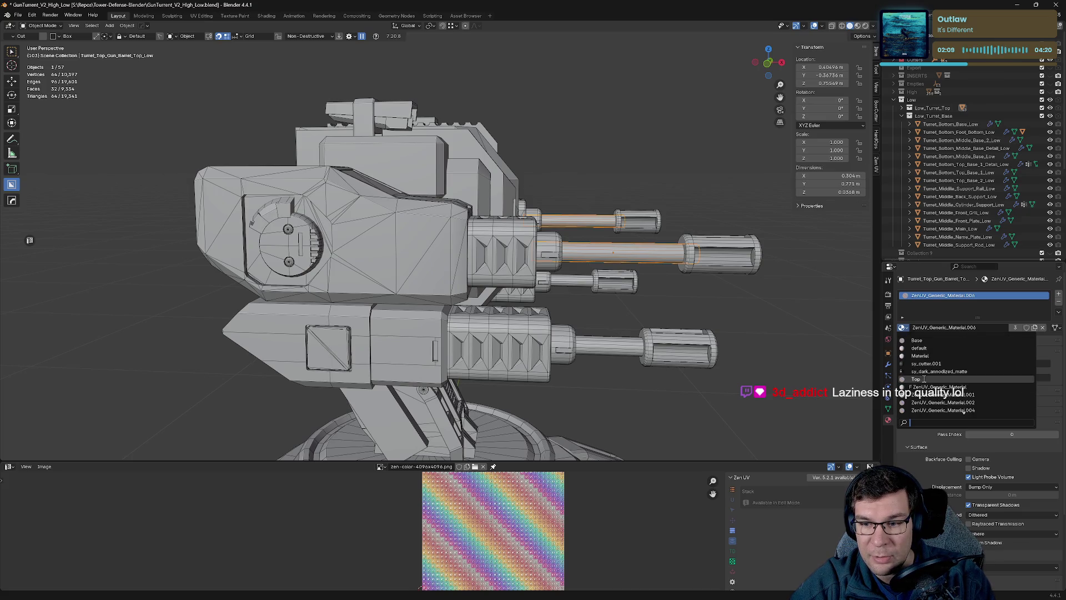
click(924, 378)
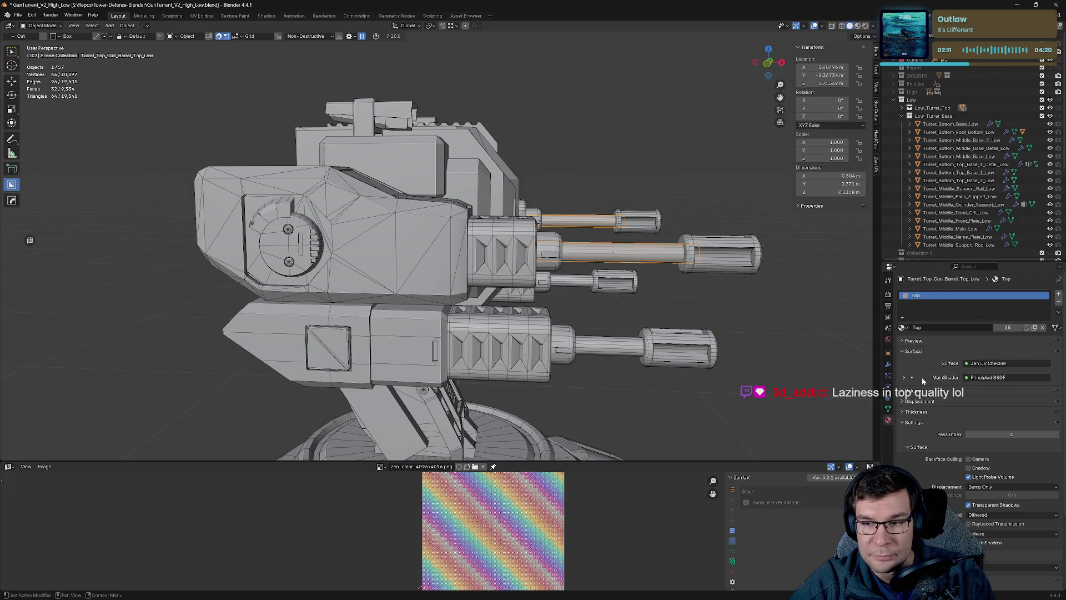
Reselect the top gun barrel and switch the viewport to Material Preview shading.
click(514, 251)
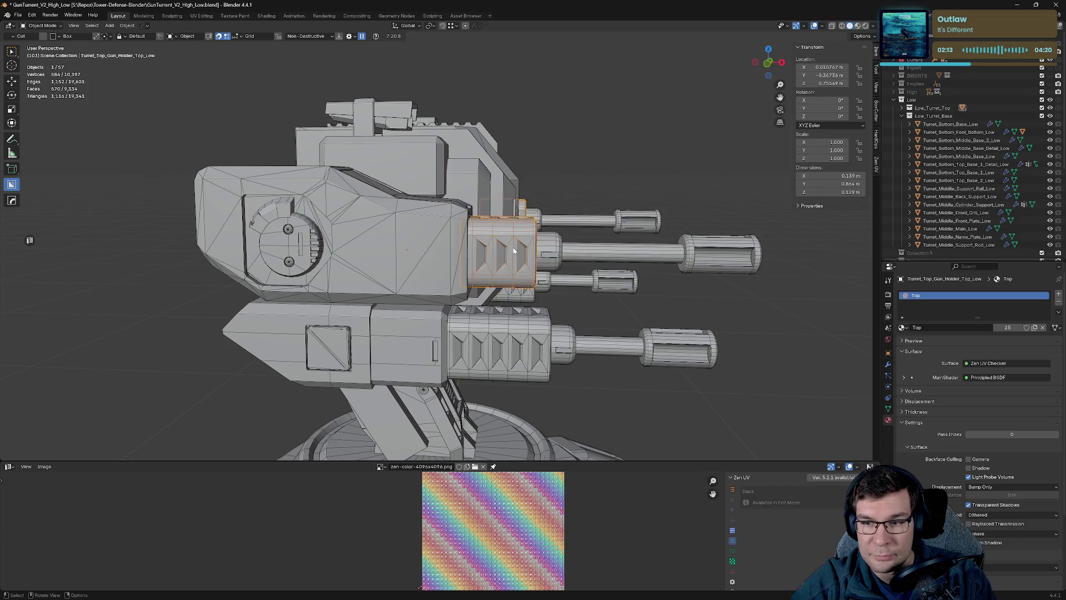
click(550, 249)
click(874, 26)
click(875, 27)
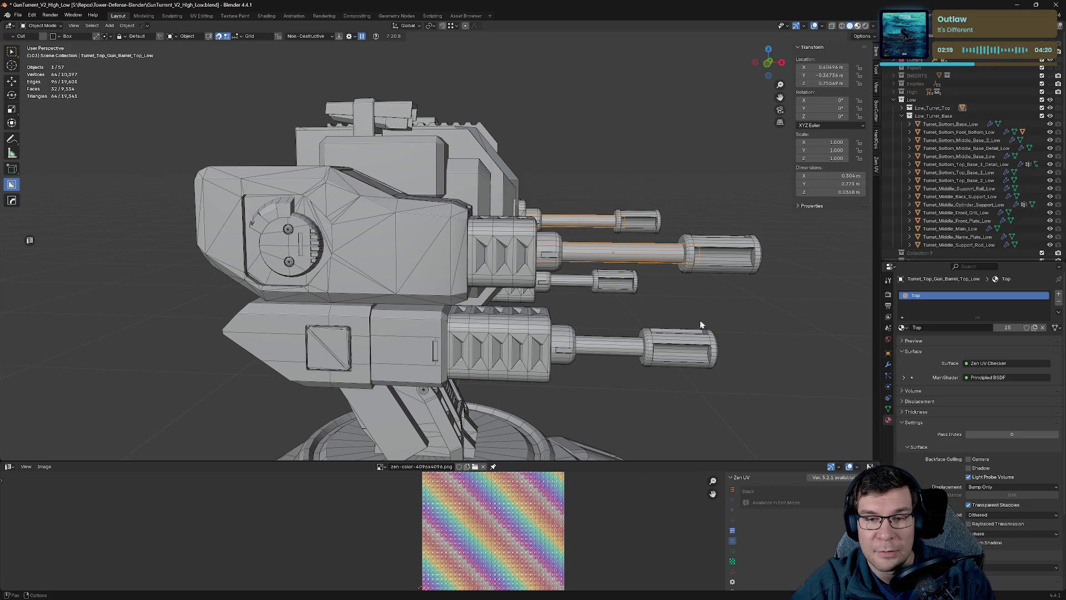
key(z)
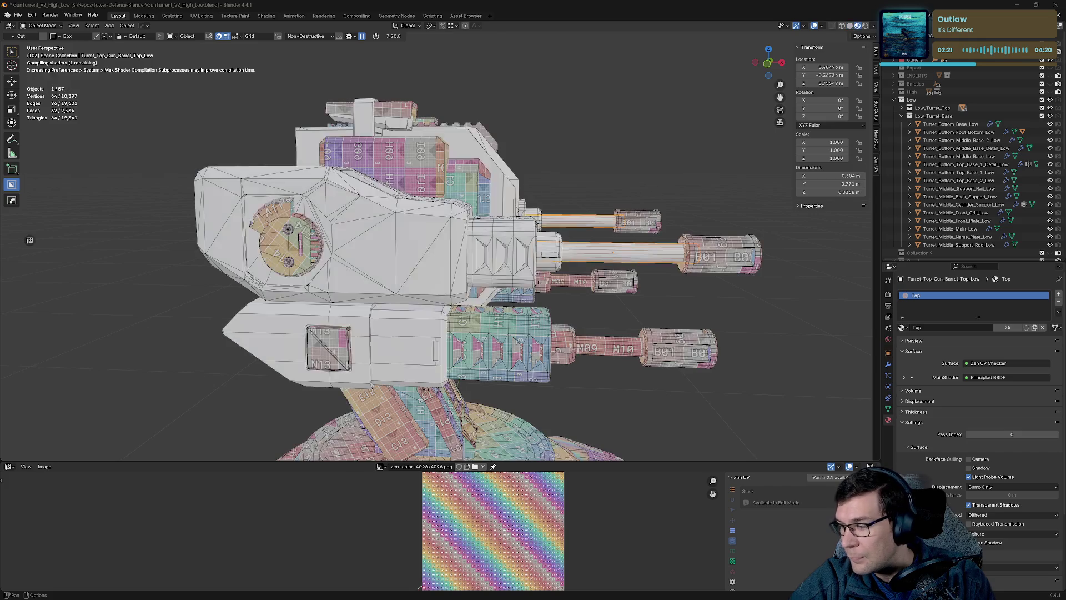
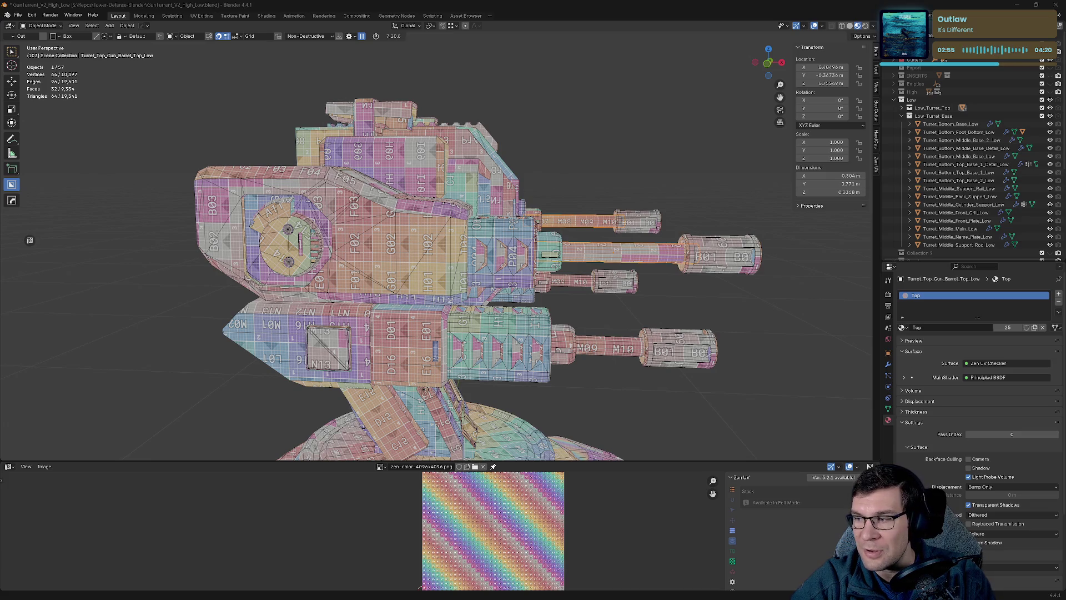
Select all the turret objects and enter Edit Mode together to show their combined UVs.
mouse_move(713, 213)
middle_down()
mouse_move(612, 246)
mouse_move(633, 226)
mouse_move(615, 238)
middle_up()
scroll(613, 240, down, 2)
key(a)
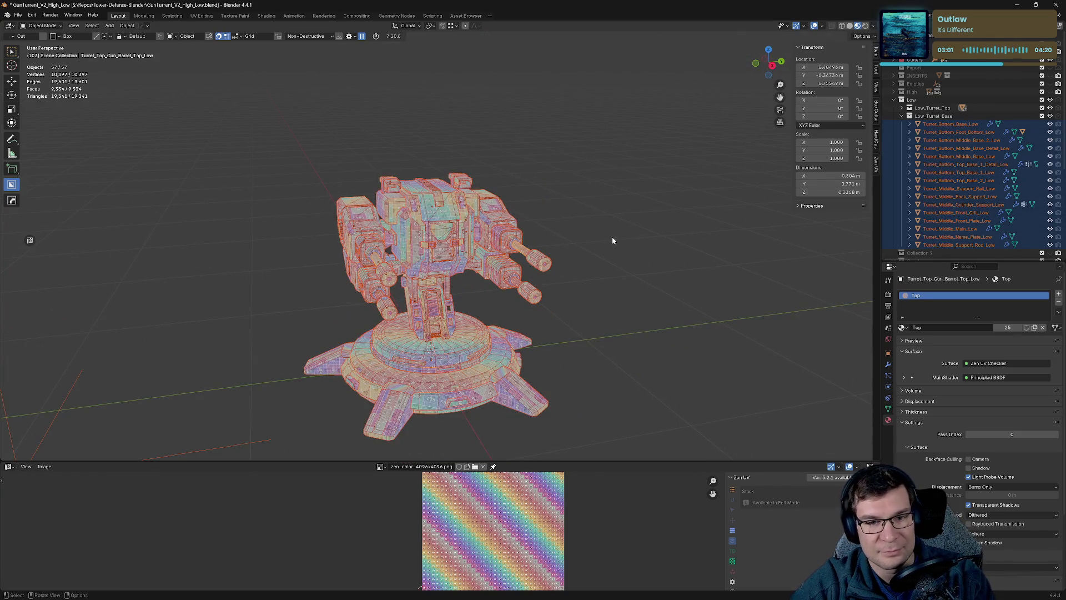
key(Tab)
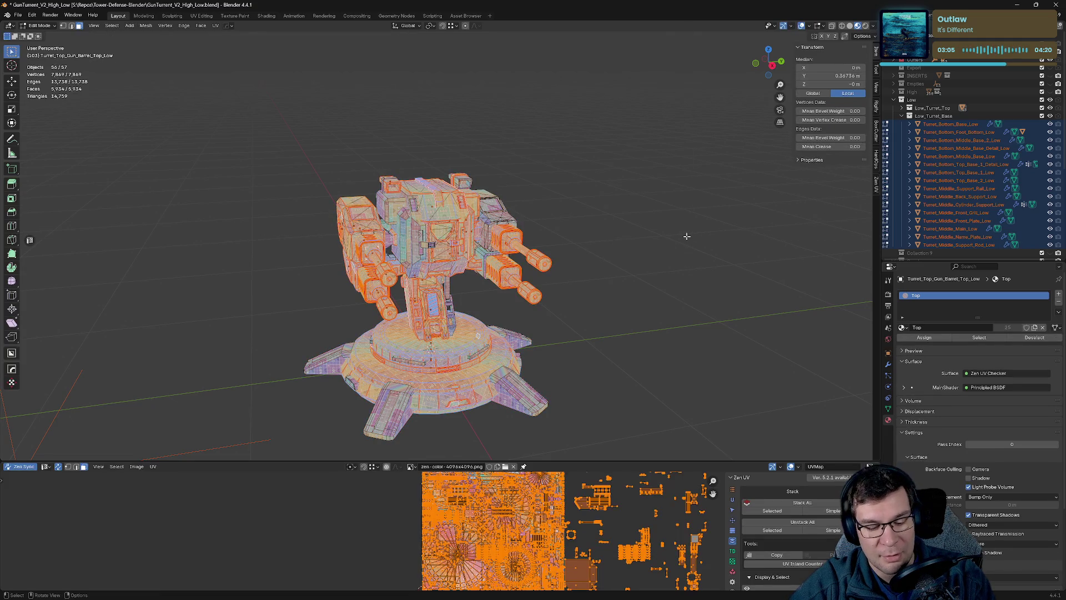
Turn off the Zen UV checker texture from its pie menu and deselect all mesh elements.
key(alt+e)
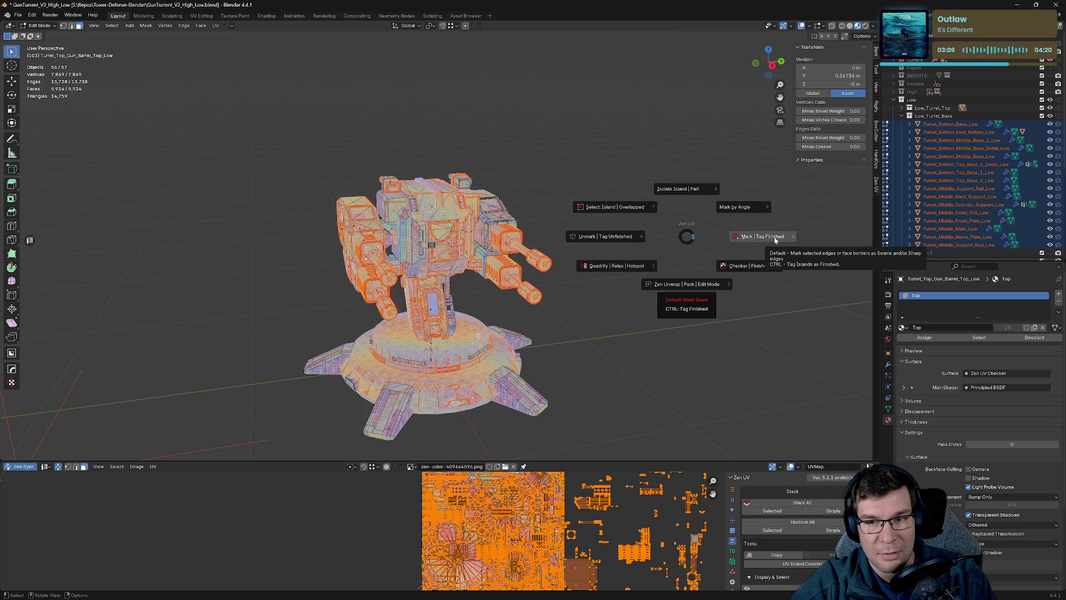
click(747, 267)
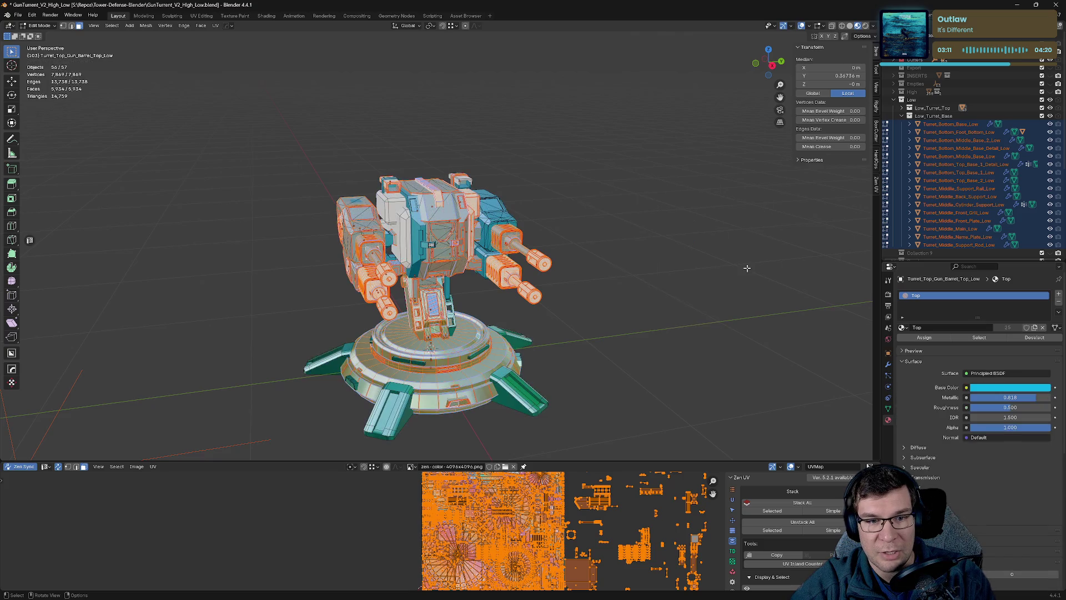
click(606, 228)
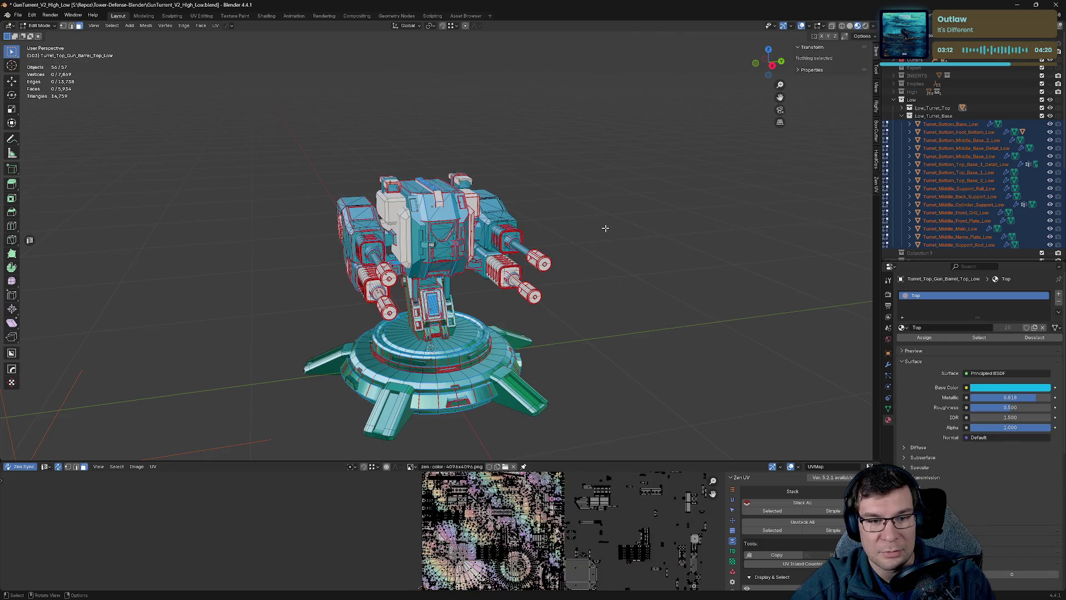
Switch the viewport to Solid shading, then back to Material Preview, framing the guns side-on.
click(849, 25)
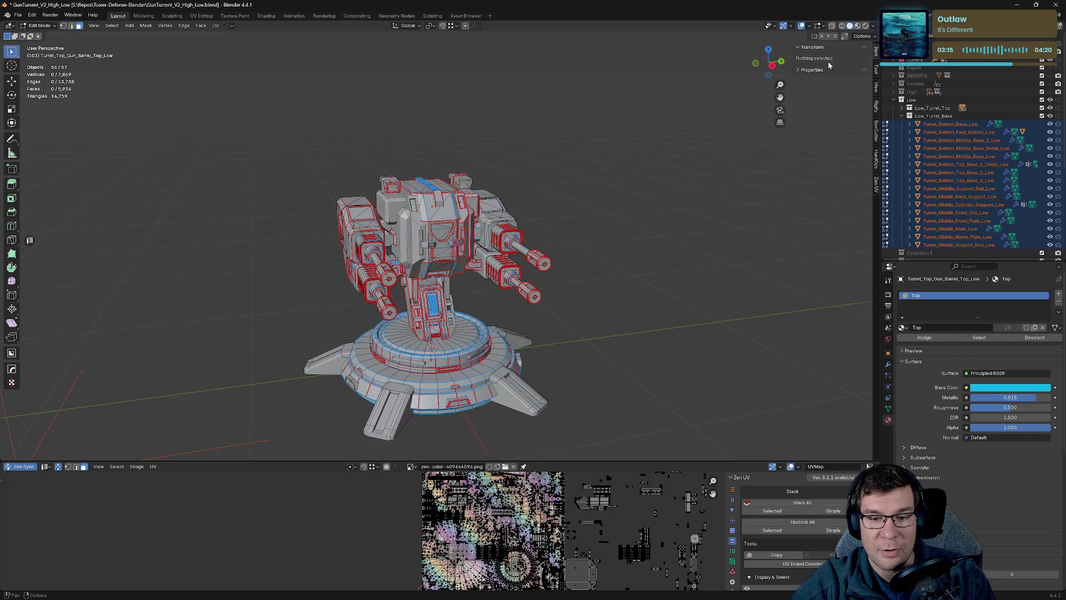
middle_drag(828, 61, 849, 85)
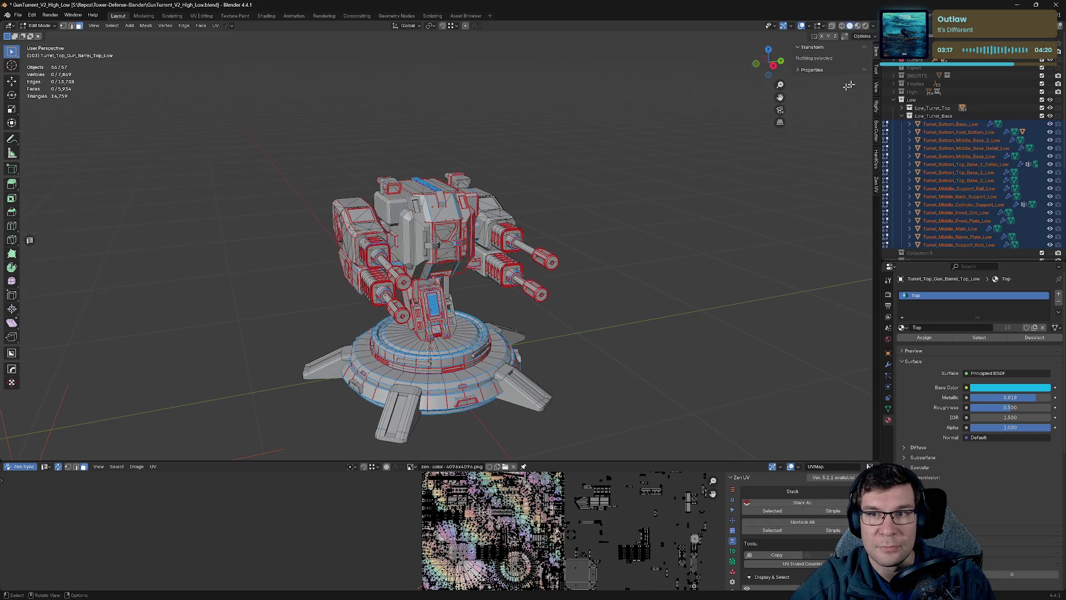
click(873, 25)
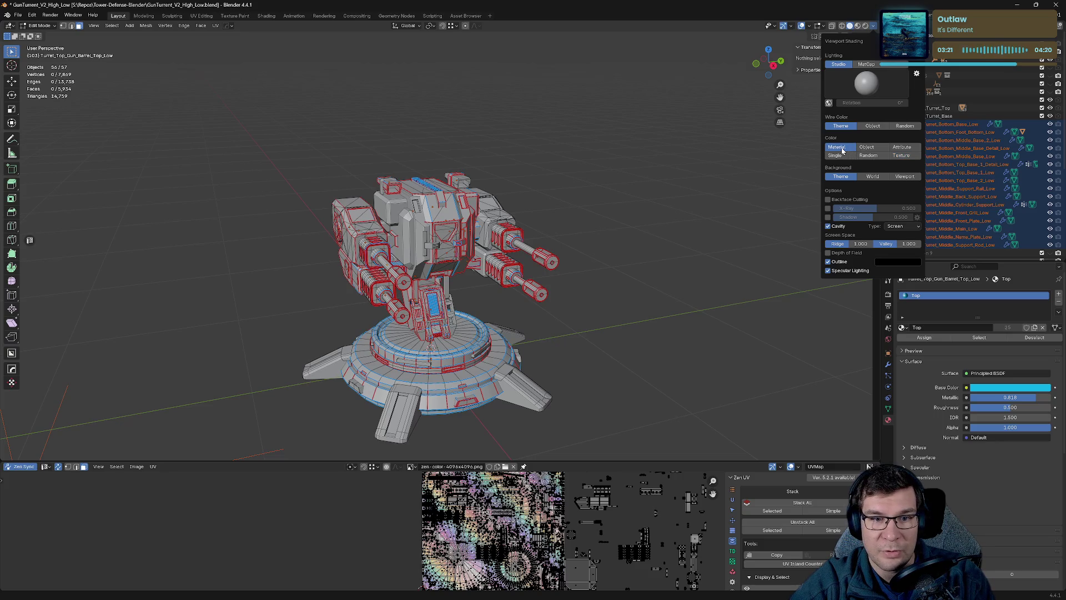
middle_drag(571, 227, 592, 221)
scroll(600, 223, up, 3)
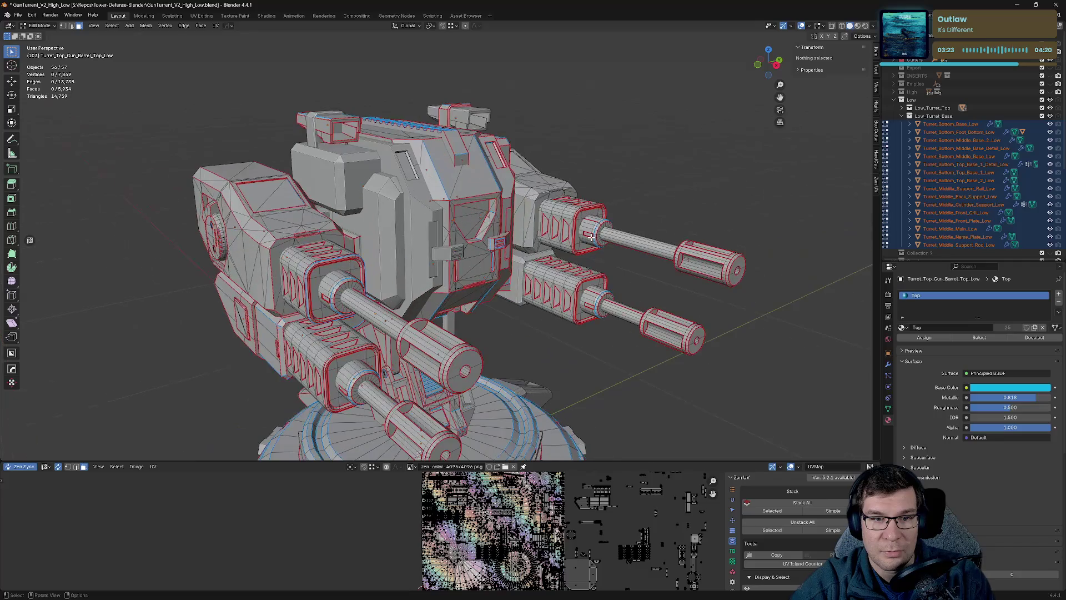
middle_drag(772, 197, 723, 240)
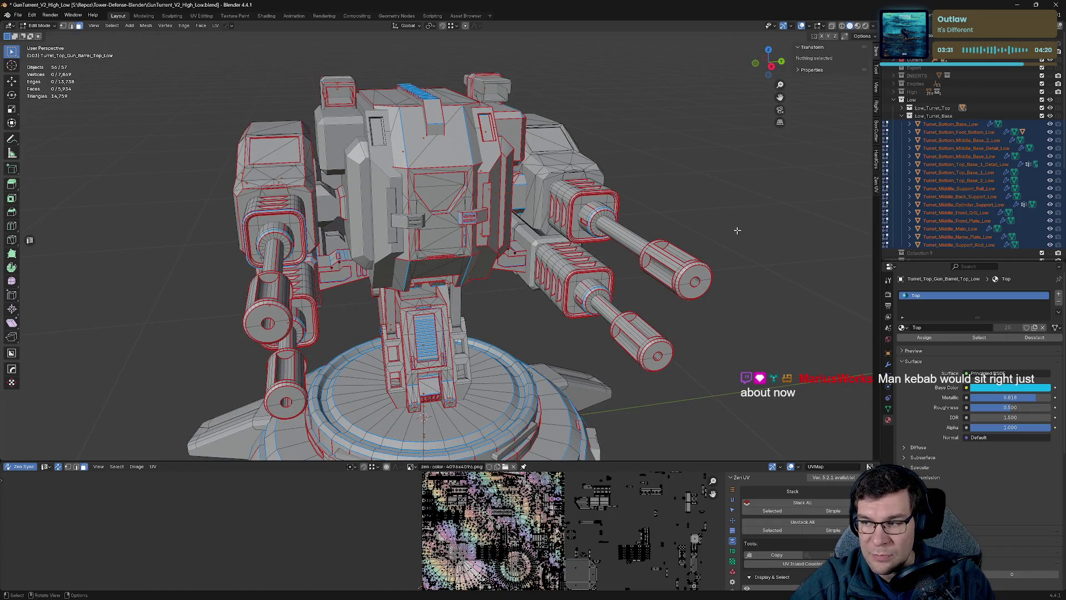
middle_drag(721, 233, 689, 200)
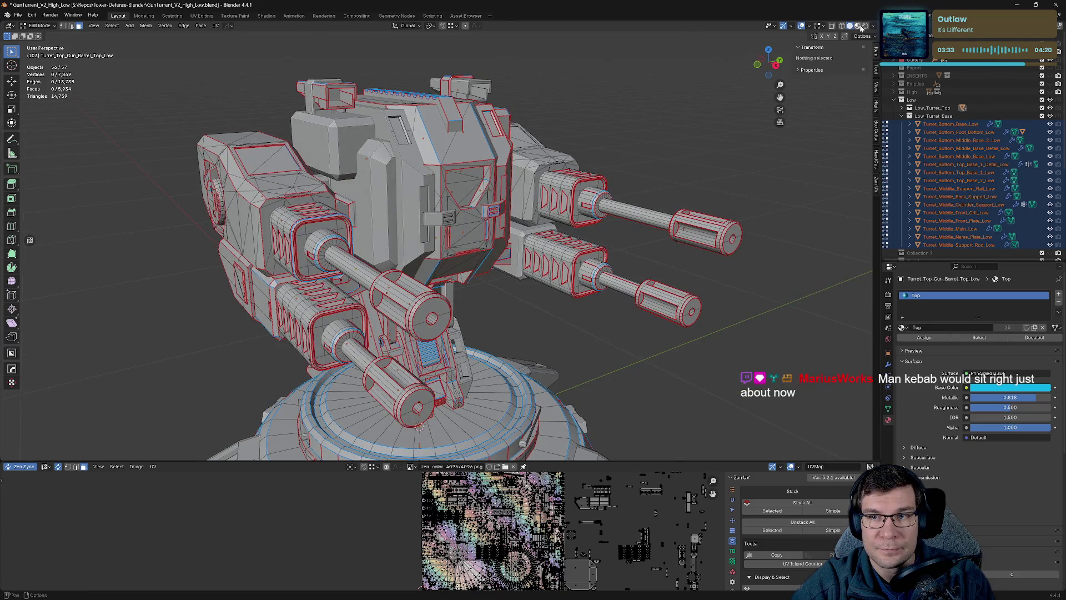
click(858, 26)
middle_drag(679, 158, 662, 158)
mouse_move(630, 292)
middle_down()
mouse_move(679, 276)
mouse_move(578, 272)
mouse_move(683, 275)
mouse_move(678, 195)
middle_up()
Back in Object Mode, assign the Top material to the top gun muzzle.
key(Tab)
click(680, 195)
middle_drag(720, 247, 706, 260)
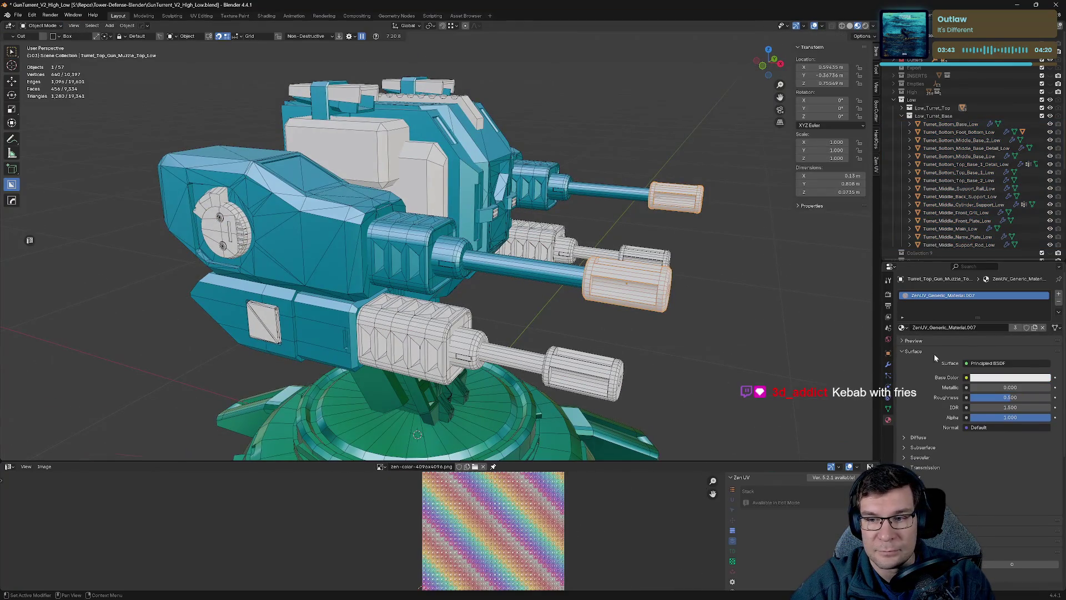
click(902, 327)
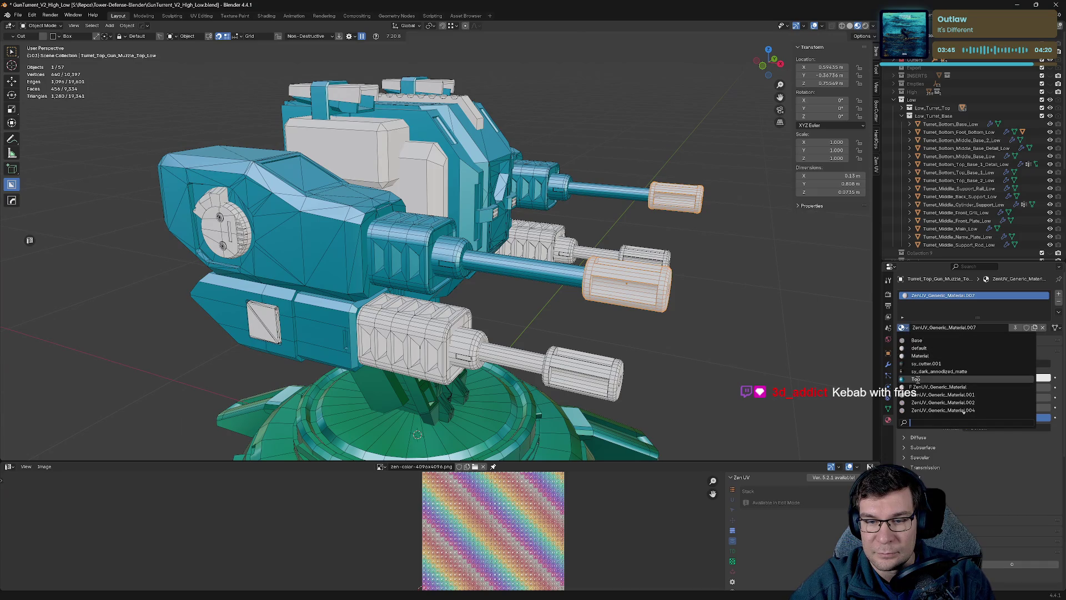
click(916, 379)
Assign the Top material to the round arm detail plate.
click(236, 232)
mouse_move(489, 150)
middle_down()
mouse_move(508, 141)
mouse_move(821, 297)
middle_up()
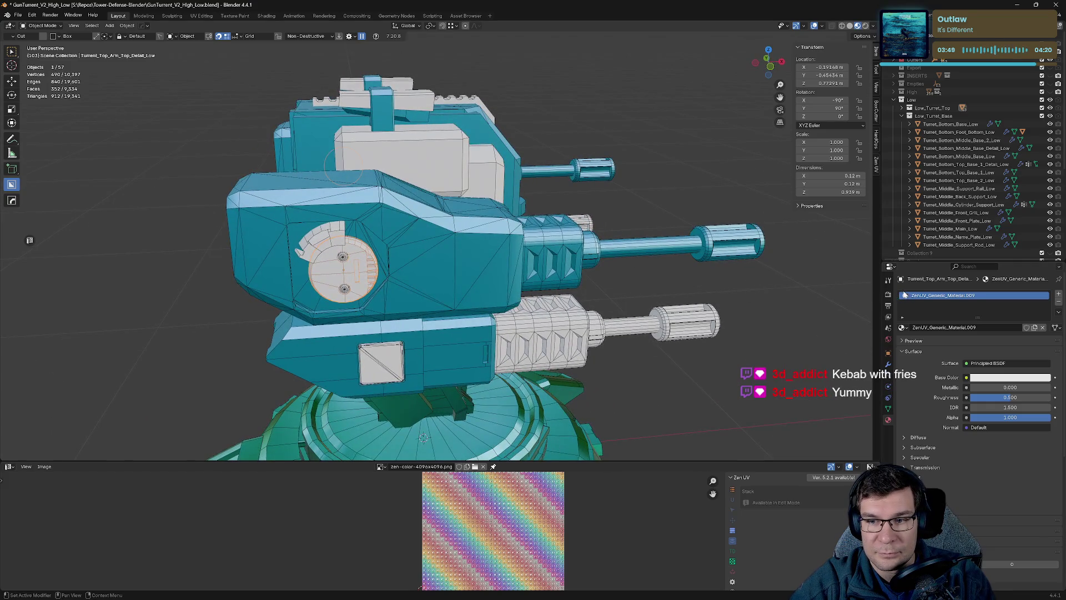
click(905, 327)
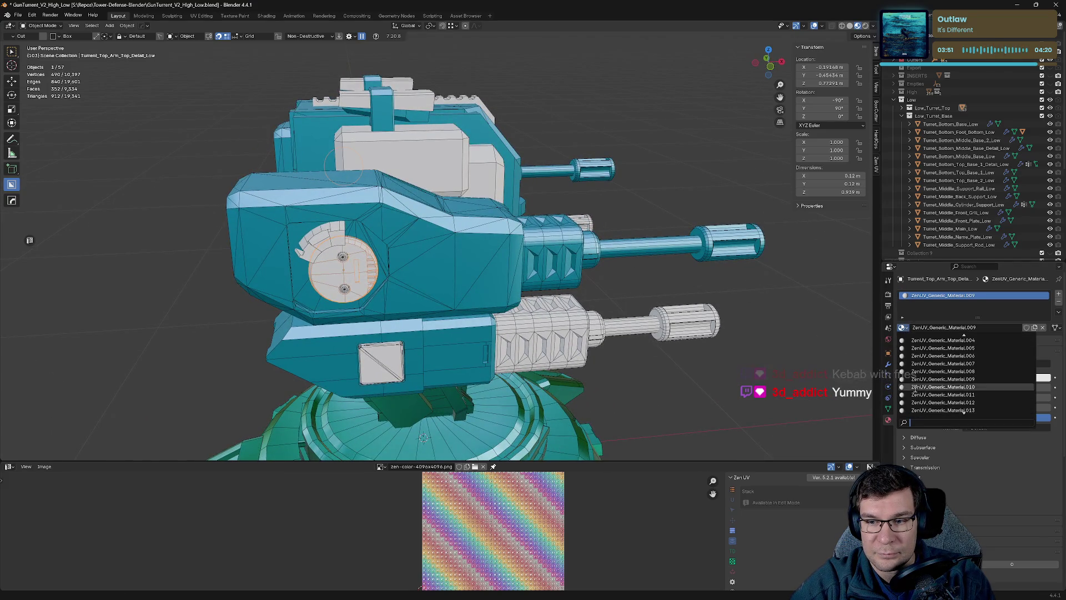
scroll(919, 342, up, 8)
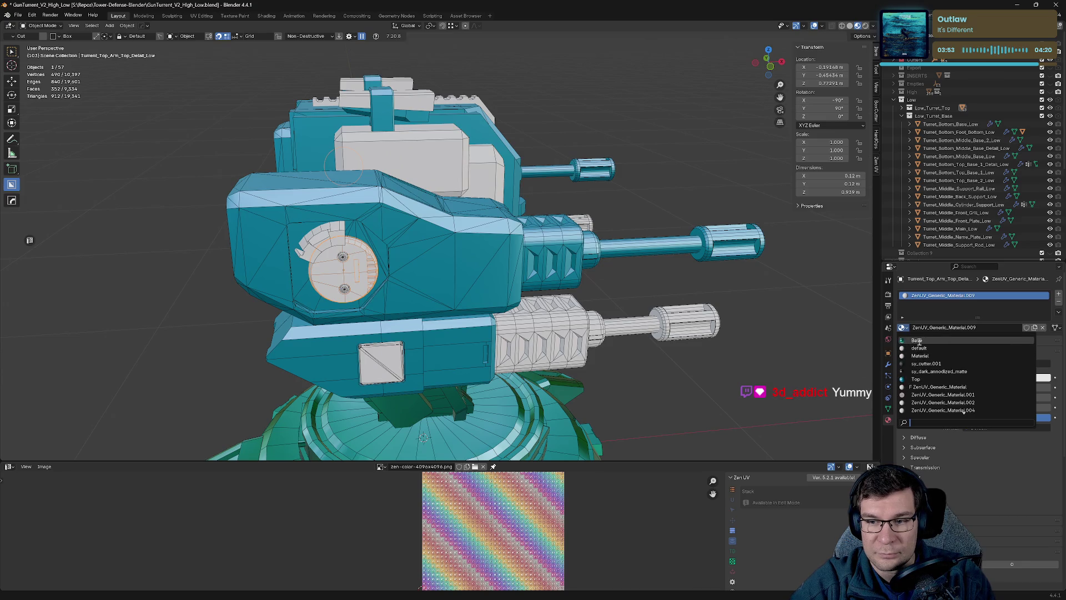
click(916, 378)
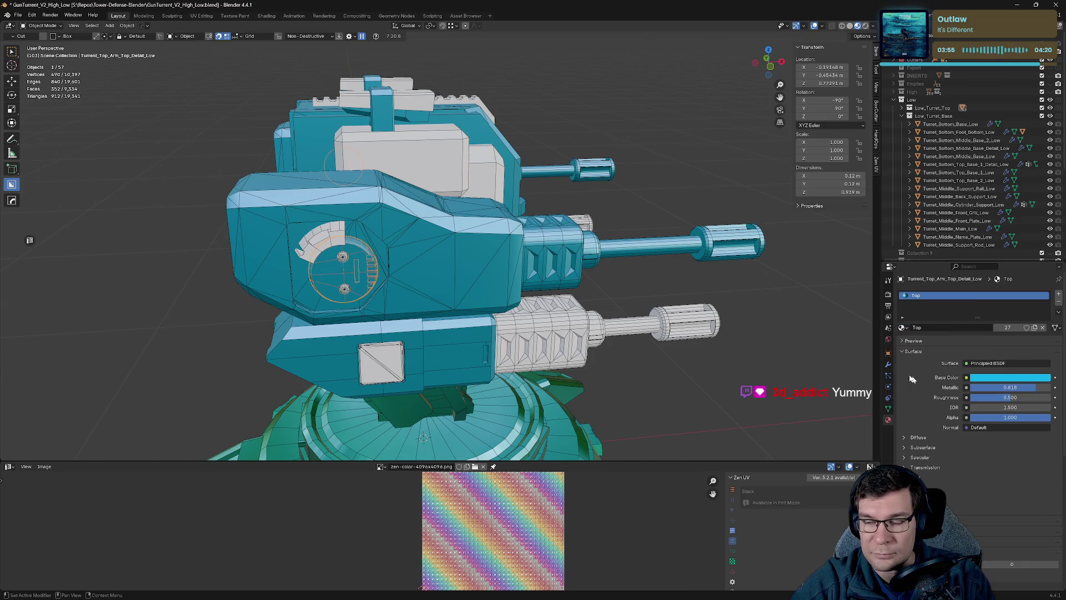
Assign the Top material to the arc piece and the bolt on the arm.
click(339, 239)
click(905, 327)
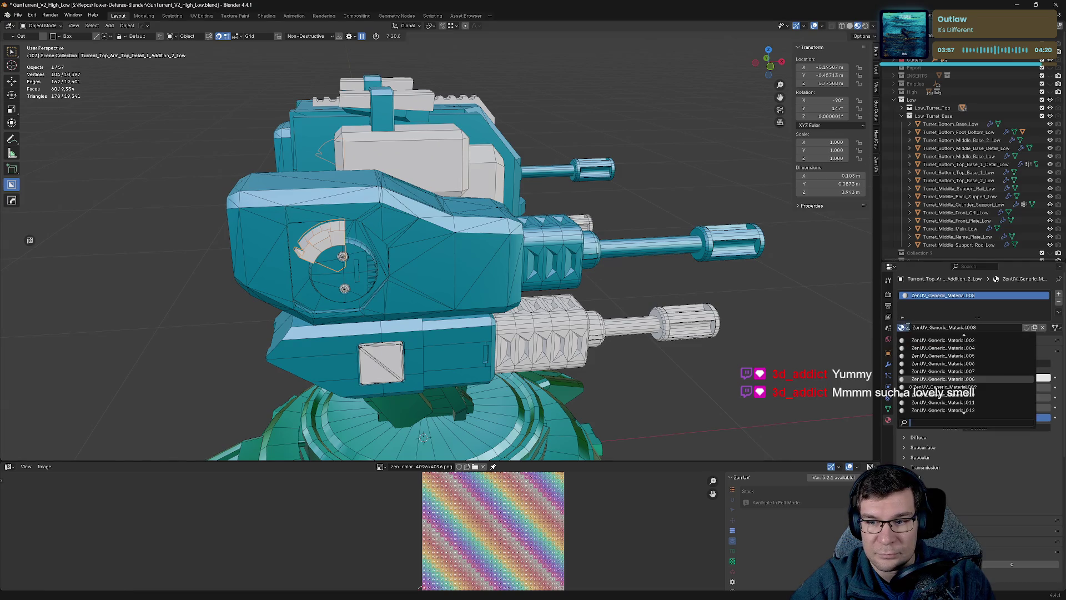
scroll(944, 378, up, 3)
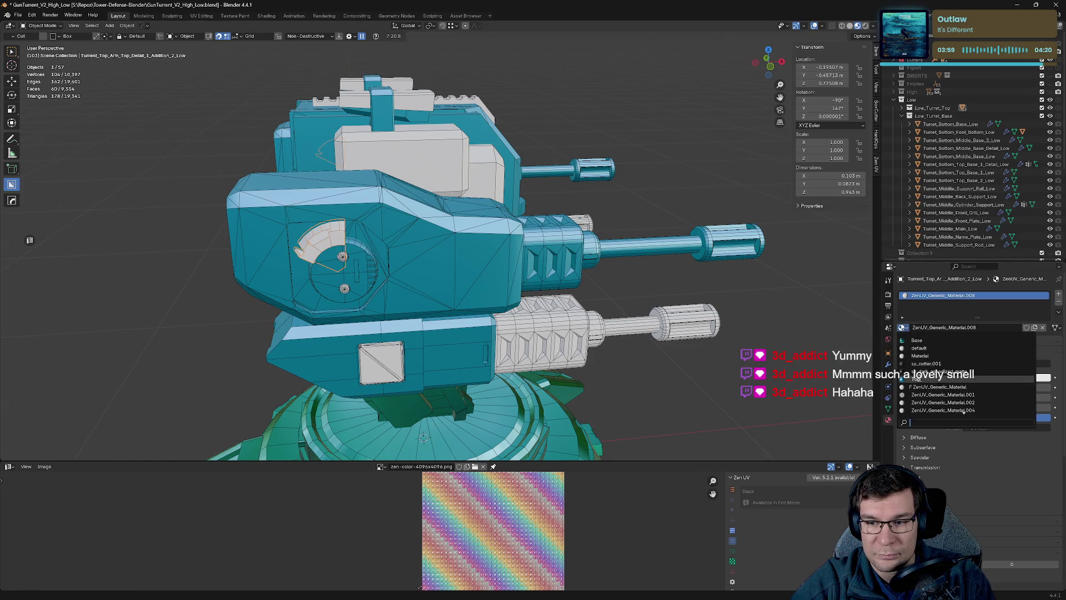
click(924, 371)
click(342, 257)
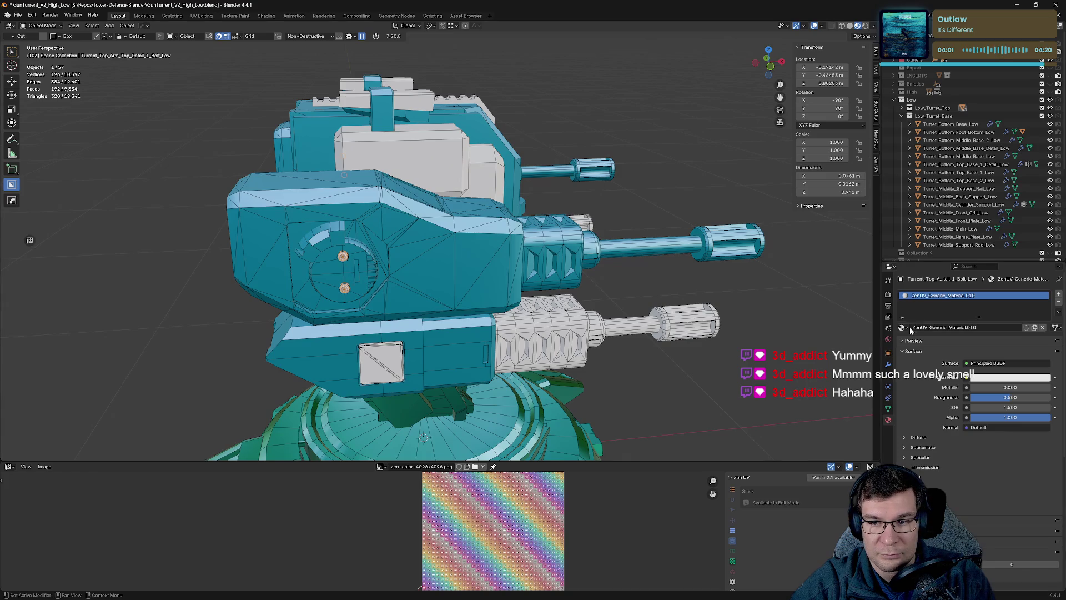
drag(903, 327, 903, 327)
click(903, 328)
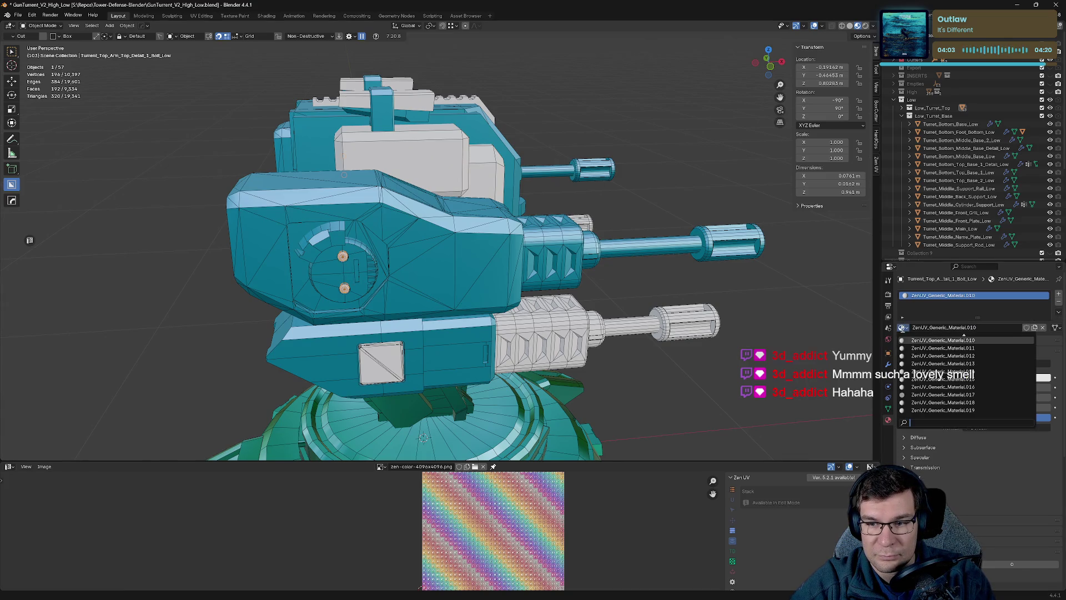
scroll(927, 366, up, 6)
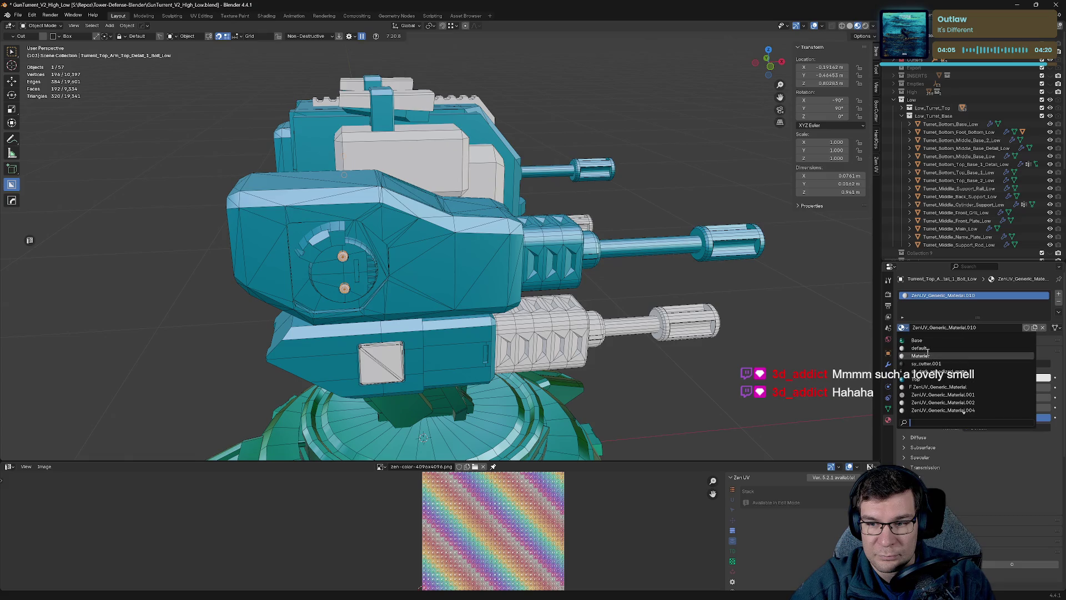
click(917, 379)
Unlink the gun holder's material, collapse Trimsheet Material settings, and focus on the square arm panel.
middle_drag(388, 322, 349, 325)
click(522, 310)
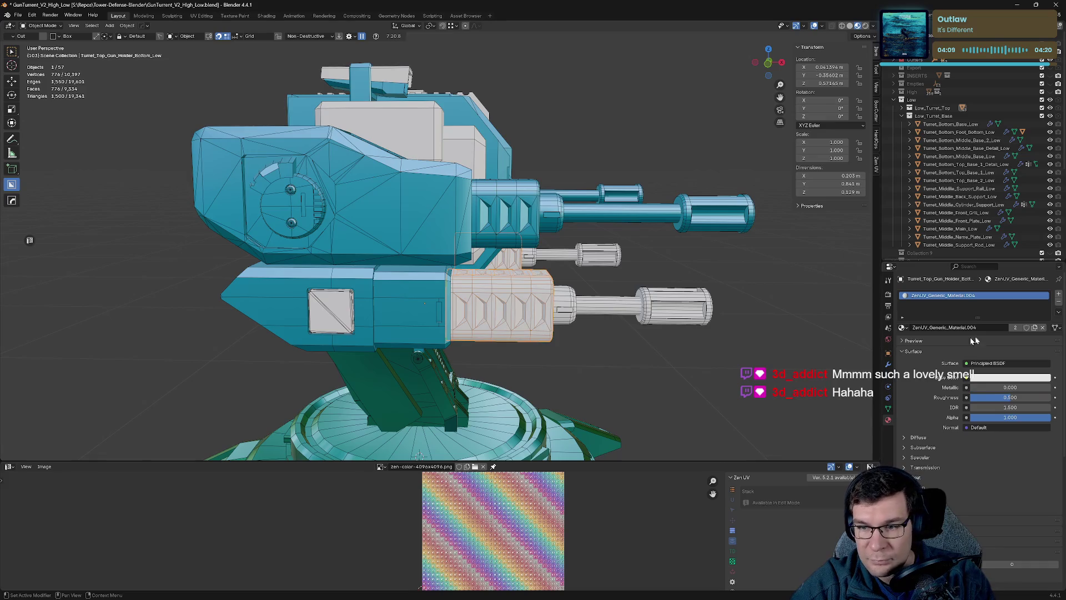
click(1043, 328)
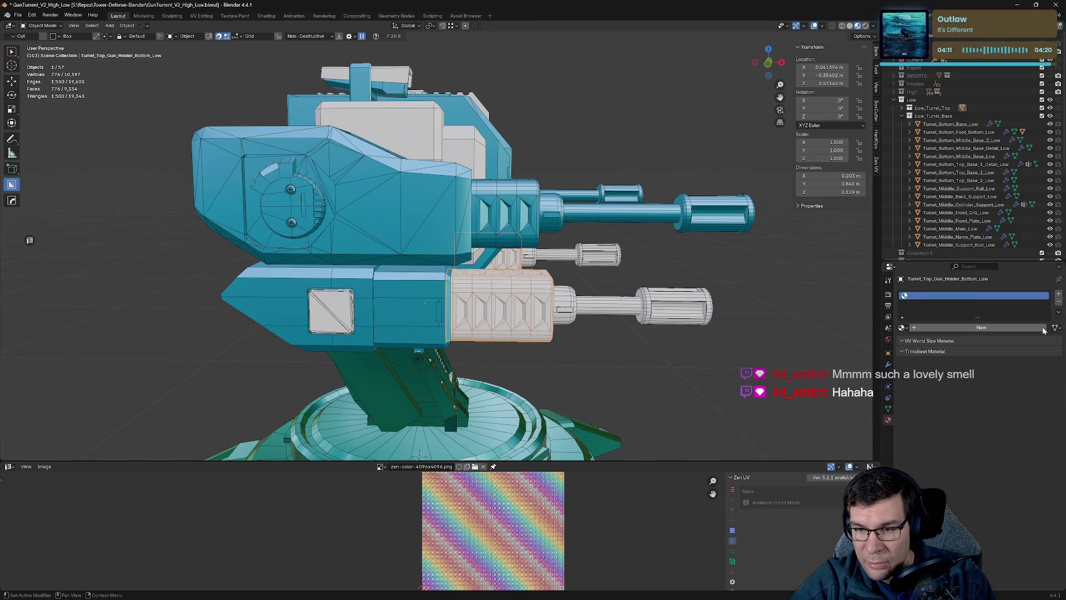
click(901, 328)
key(Escape)
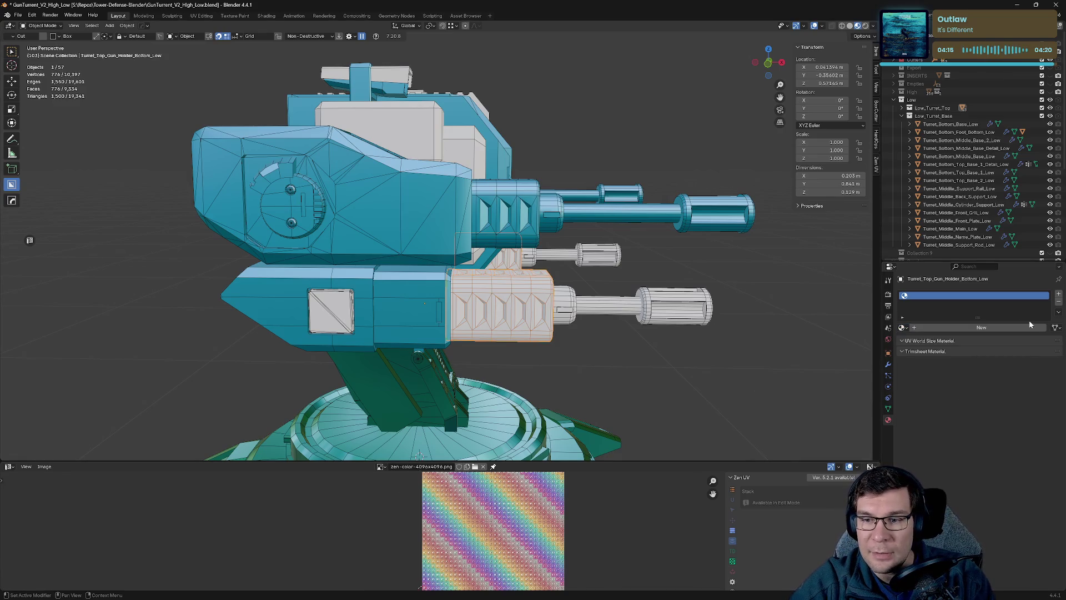
click(957, 351)
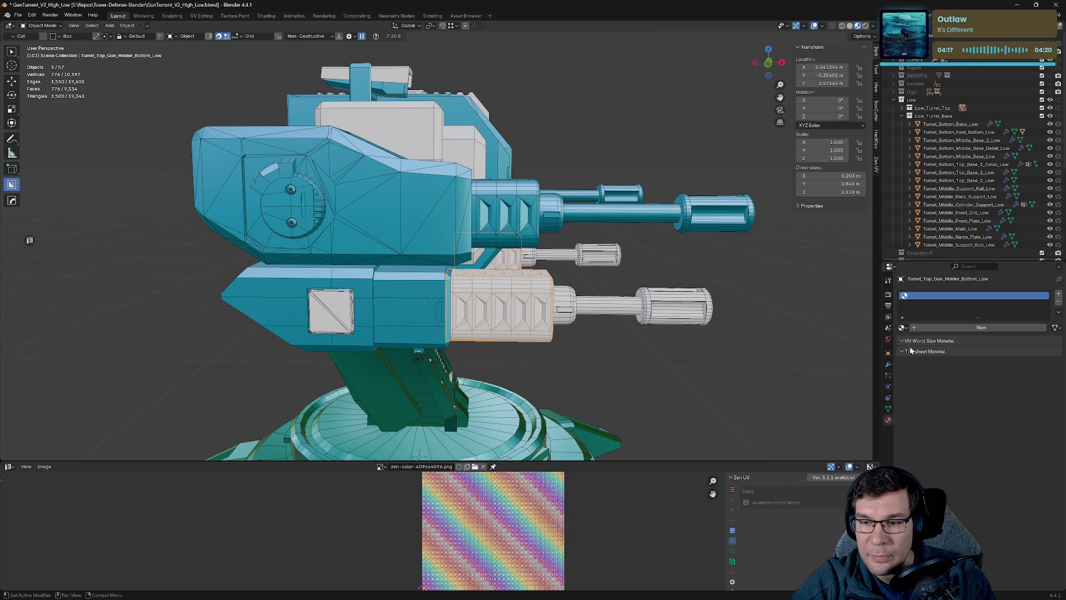
click(339, 303)
key(KP_Decimal)
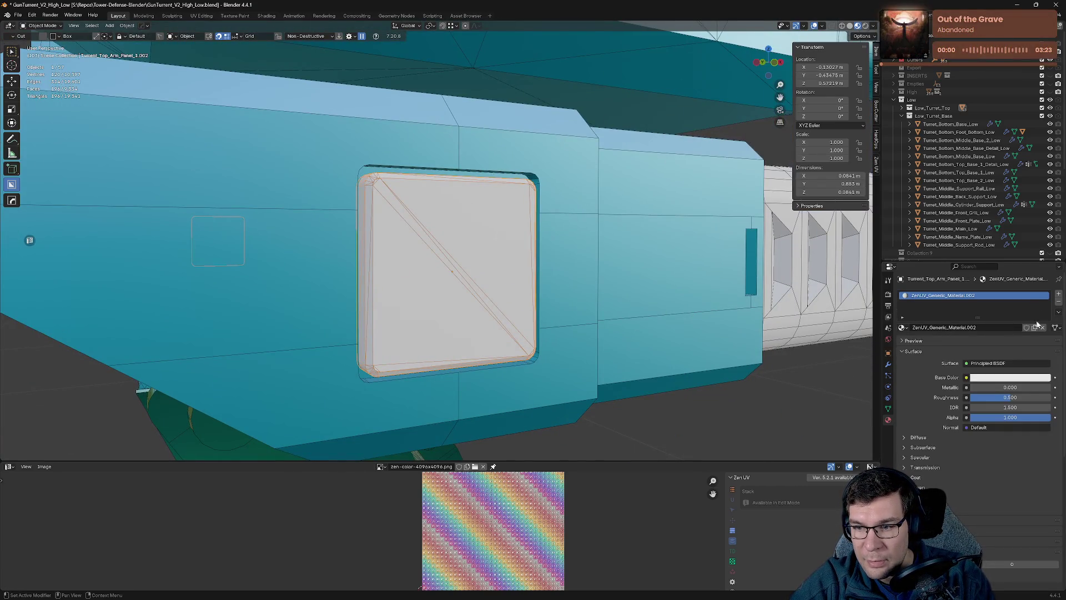
Give the square arm panel the Top material and the white gun cylinder the blue material.
click(902, 328)
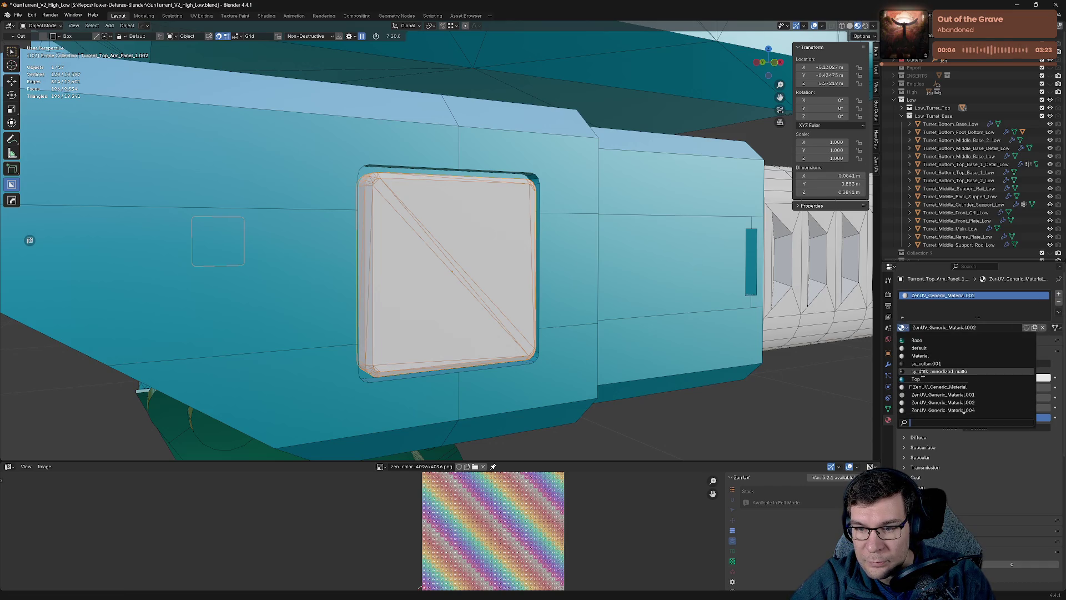
click(919, 378)
scroll(751, 277, up, 2)
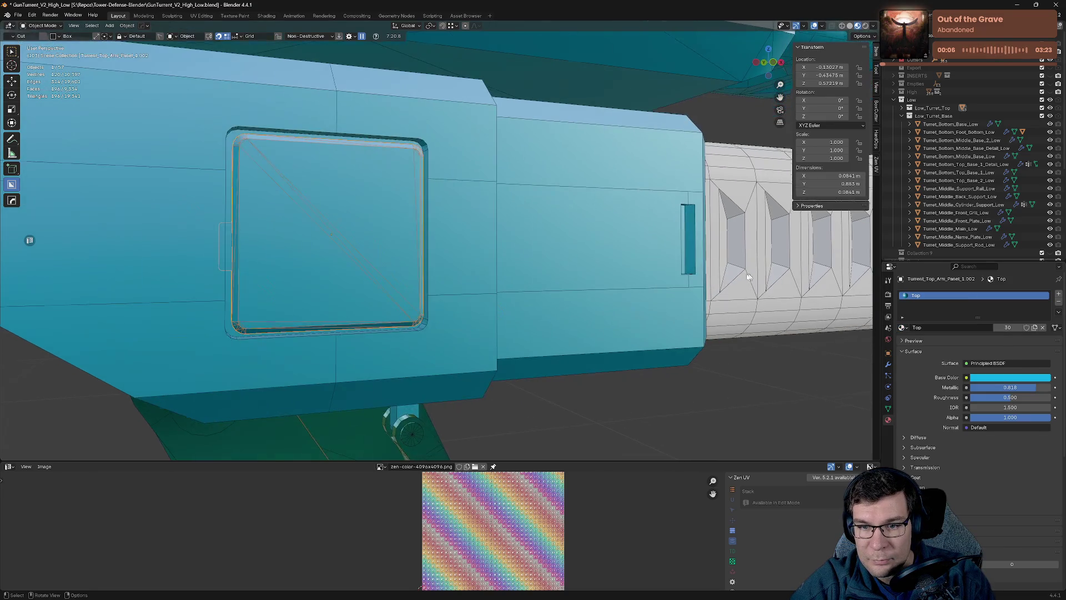
scroll(751, 276, down, 2)
click(571, 247)
click(902, 328)
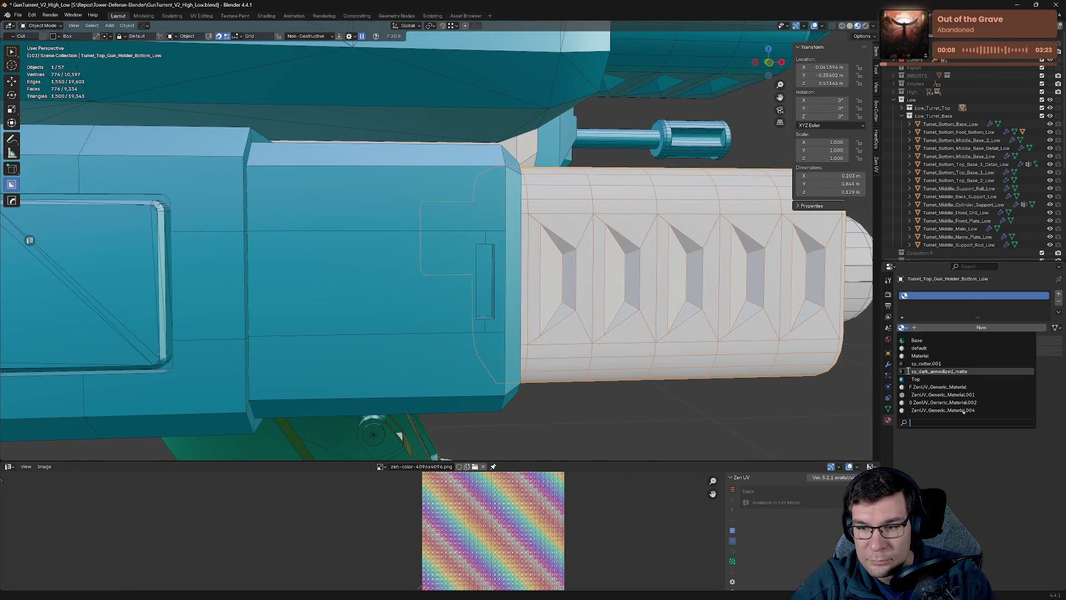
click(963, 411)
Select the dome at the gun's end and the lower barrel rod, opening their material lists.
shift+middle_drag(805, 267, 664, 268)
click(733, 267)
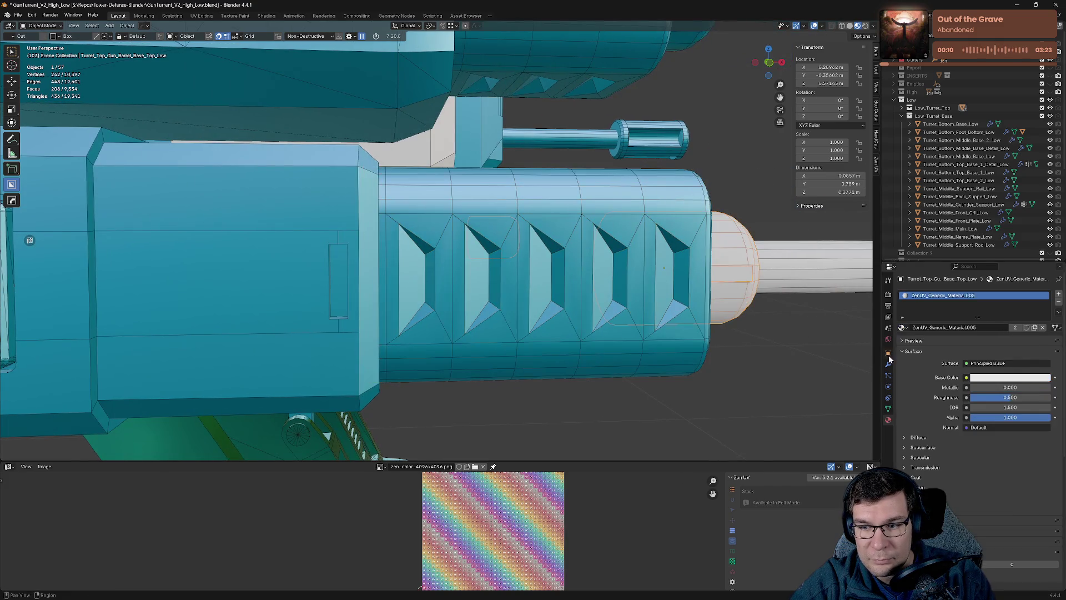
click(902, 328)
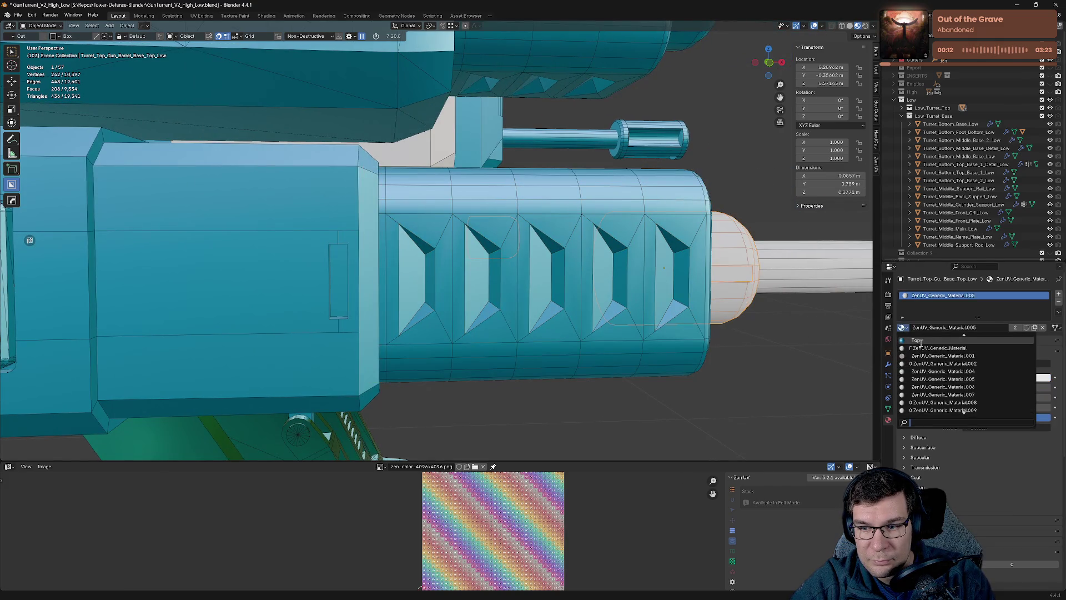
click(766, 300)
click(902, 327)
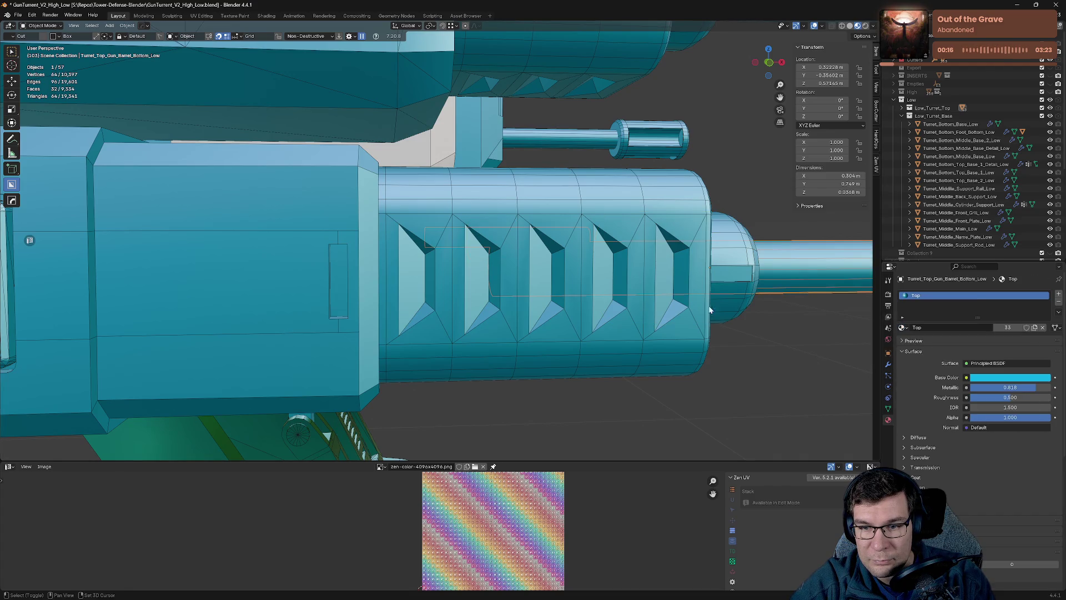
middle_drag(721, 334, 611, 322)
Assign the Top material to the muzzle cylinder at the barrel end, then select the back grate panel.
click(611, 300)
click(901, 327)
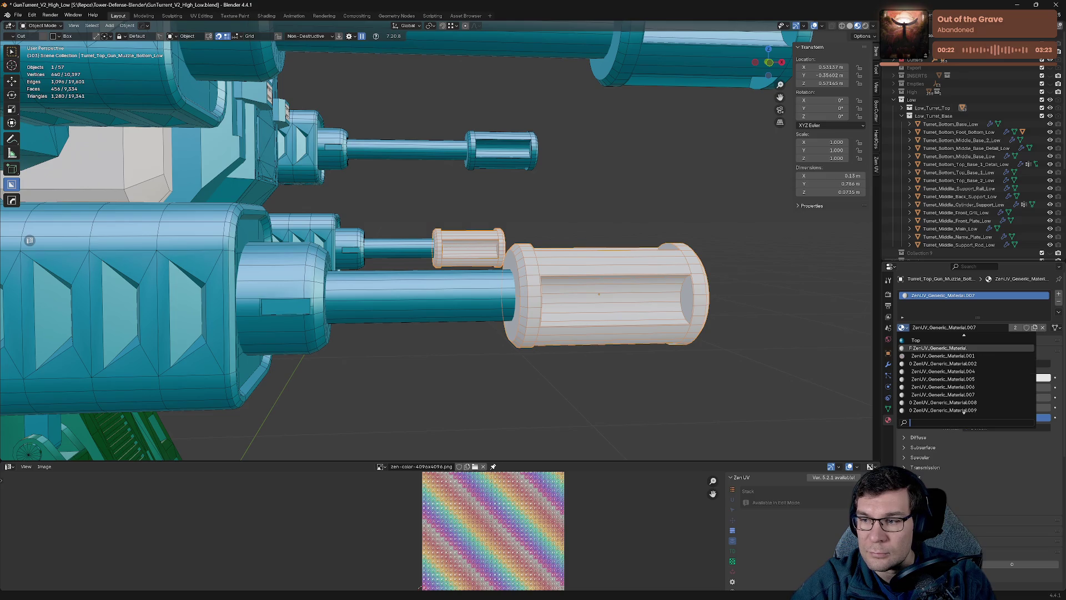
scroll(922, 349, up, 1)
key(Return)
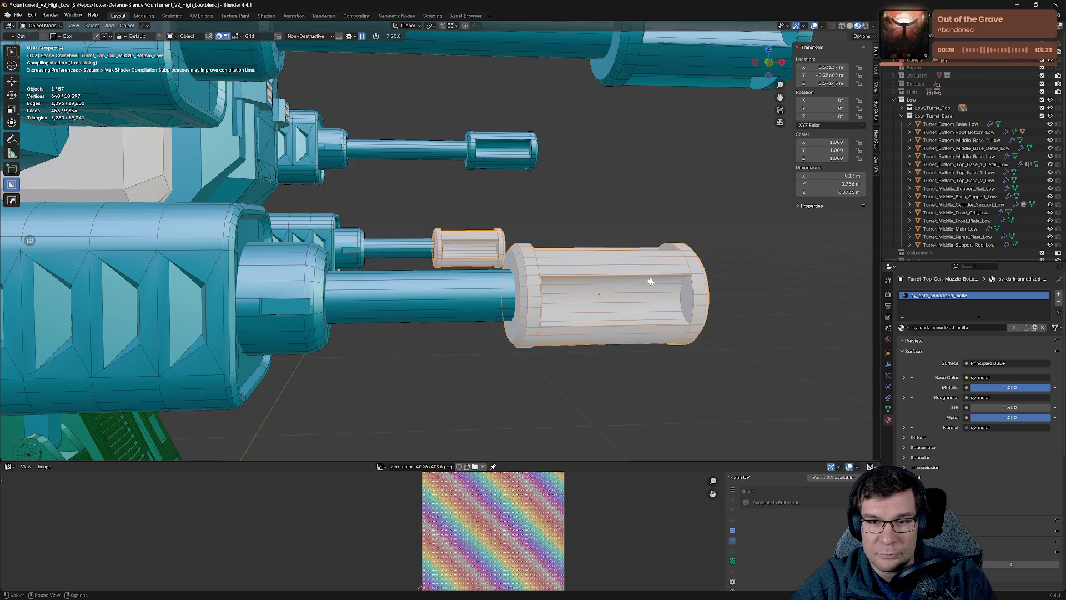
click(901, 327)
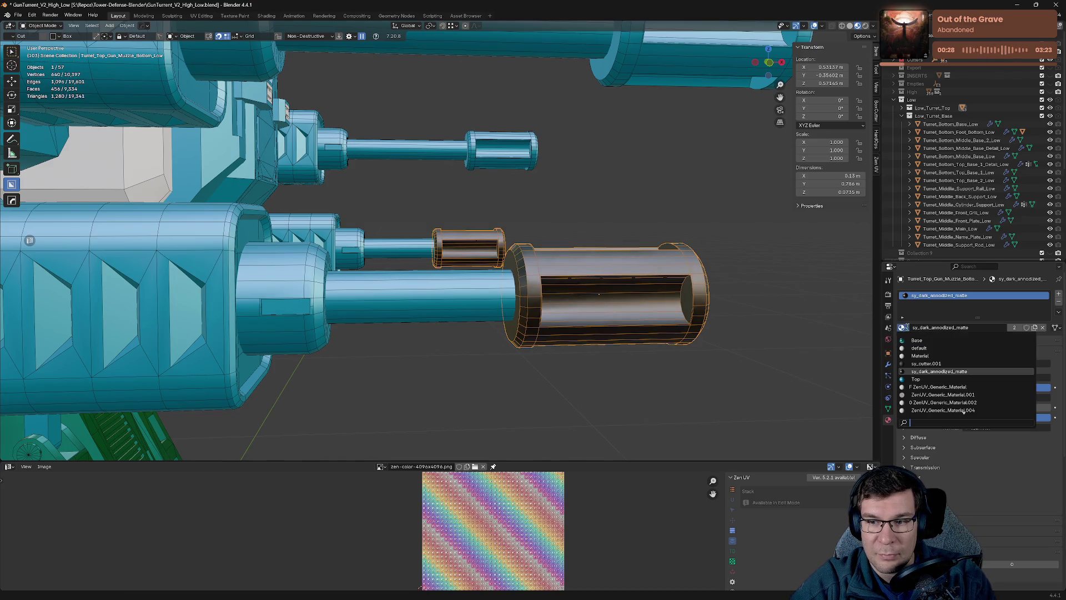
click(938, 375)
scroll(597, 284, down, 5)
mouse_move(593, 256)
middle_down()
mouse_move(480, 234)
mouse_move(255, 150)
middle_up()
click(251, 145)
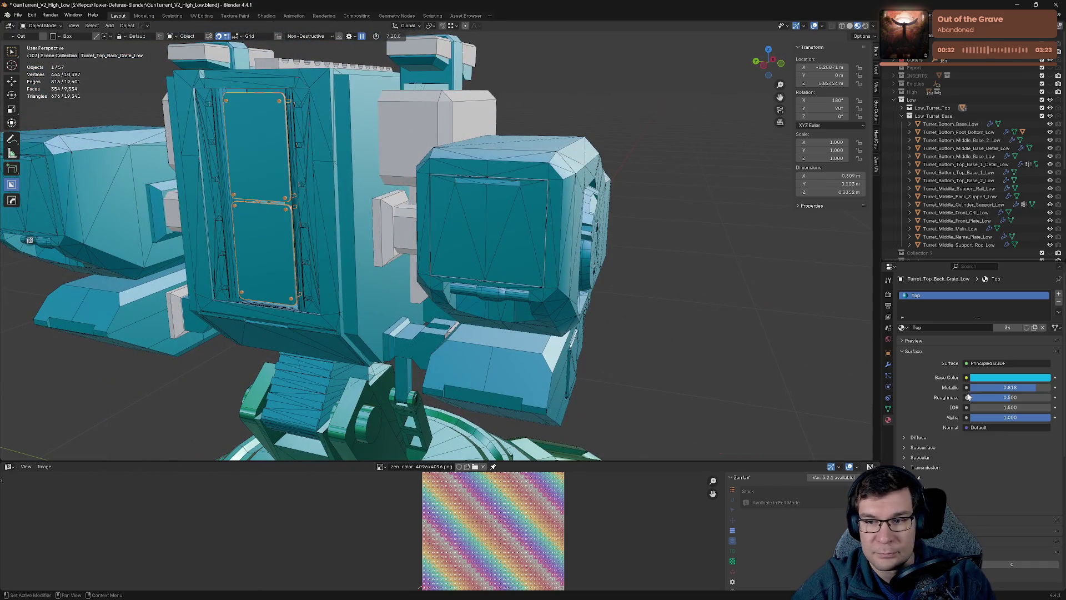
Give the front clip piece the shared Top material, discarding the accidental Top.001 copy.
mouse_move(647, 290)
middle_down()
mouse_move(446, 285)
mouse_move(508, 300)
mouse_move(516, 322)
middle_up()
scroll(518, 328, up, 4)
click(518, 328)
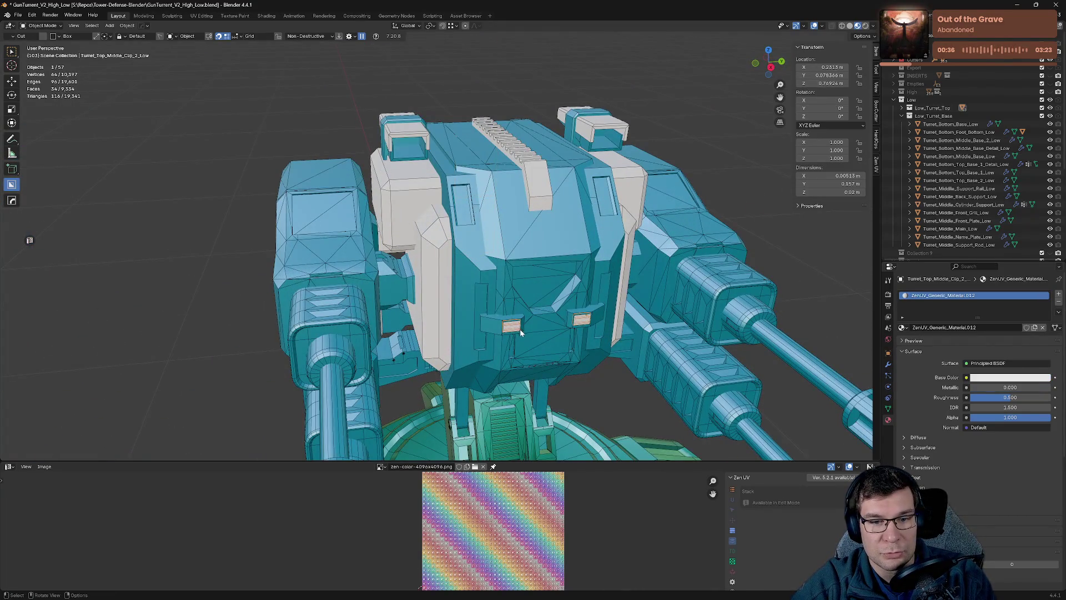
click(902, 327)
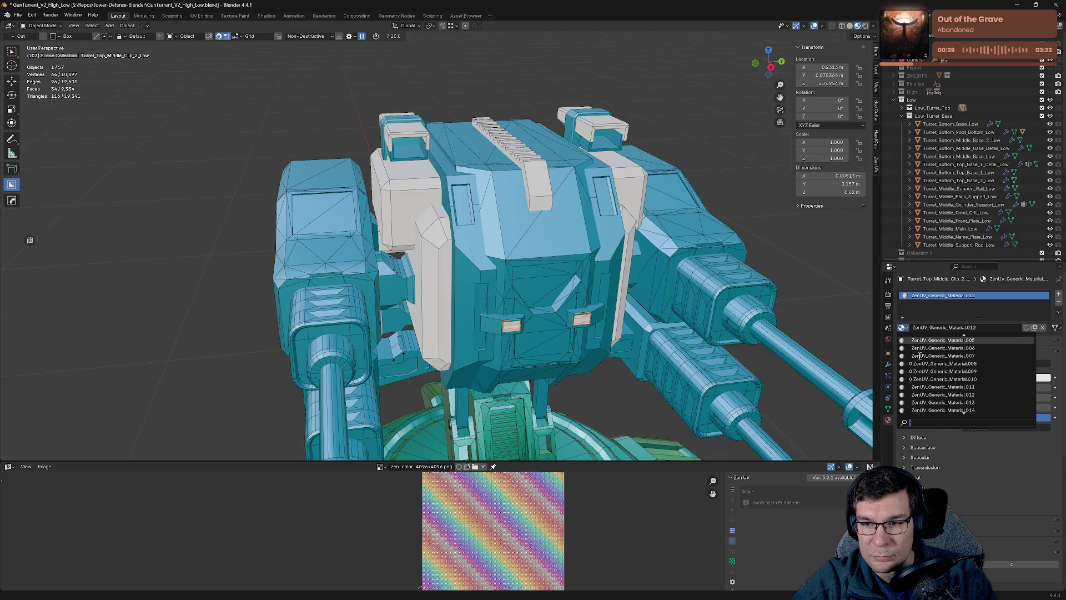
scroll(918, 356, up, 4)
click(917, 370)
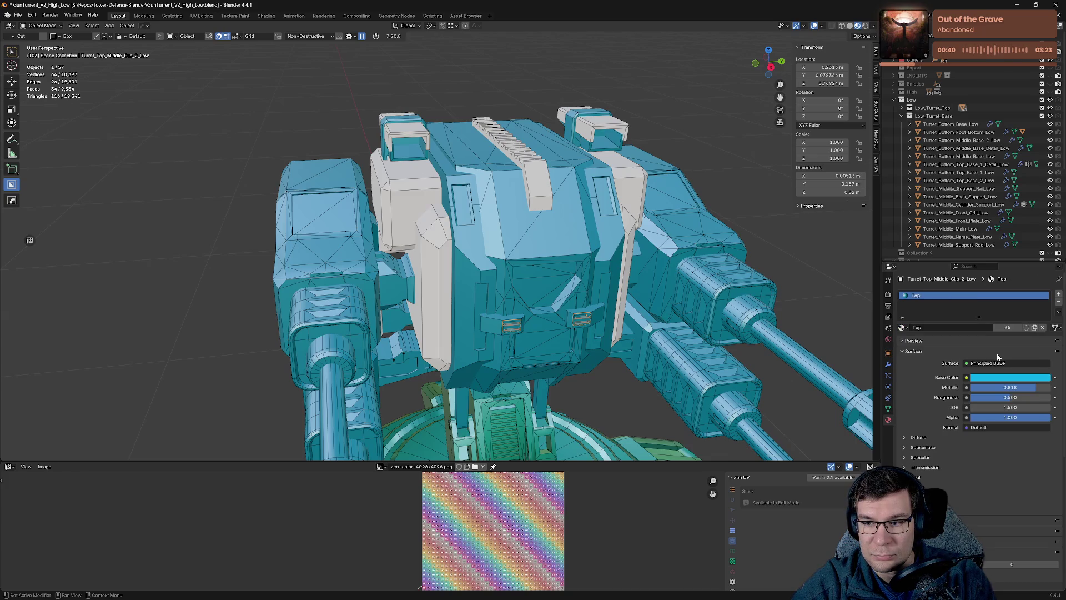
click(1006, 327)
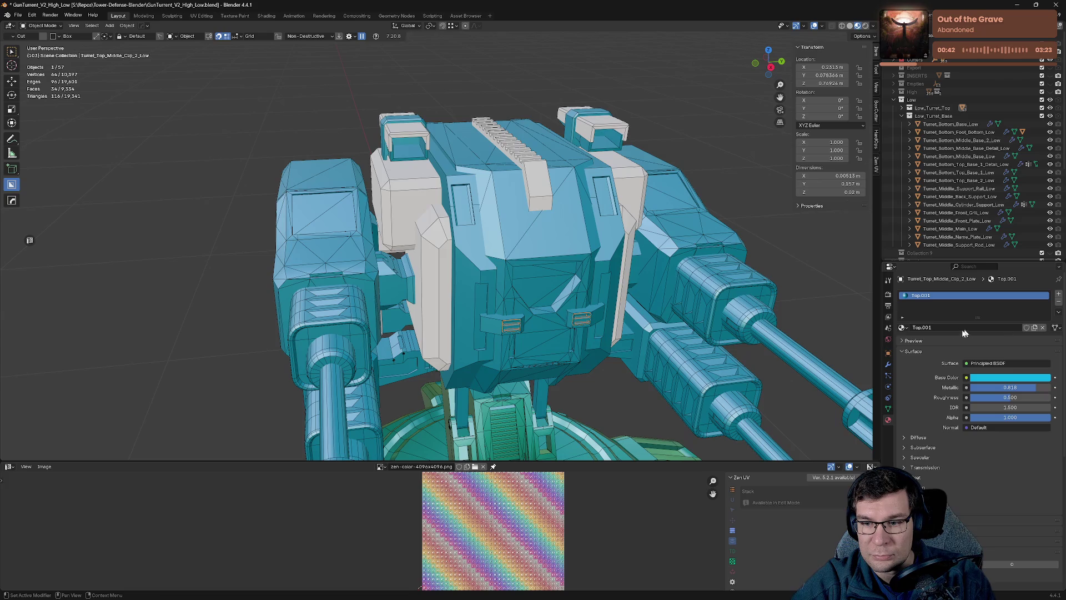
click(1041, 328)
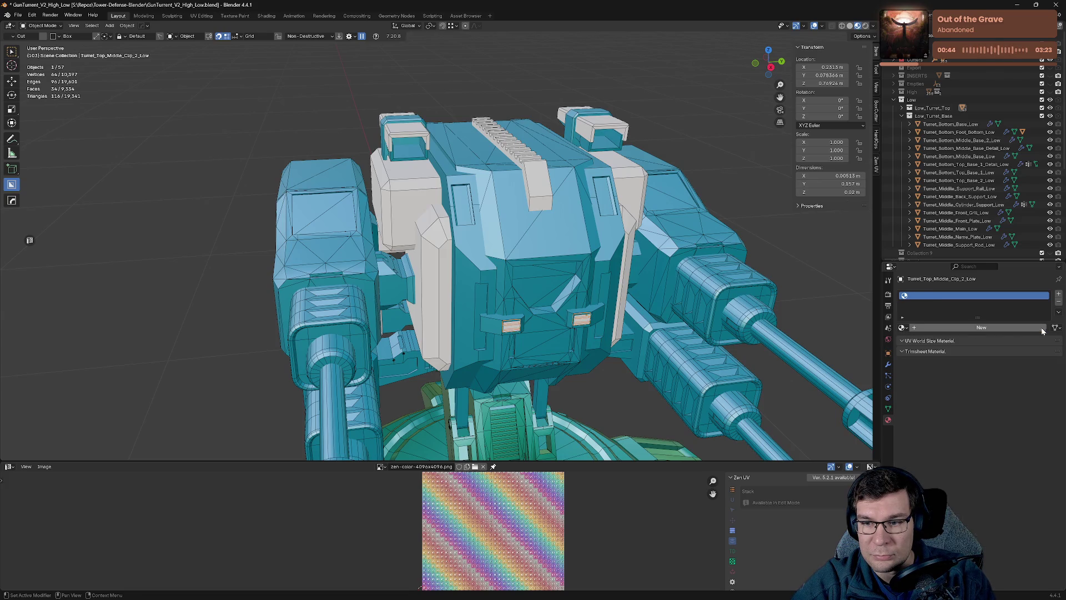
click(902, 327)
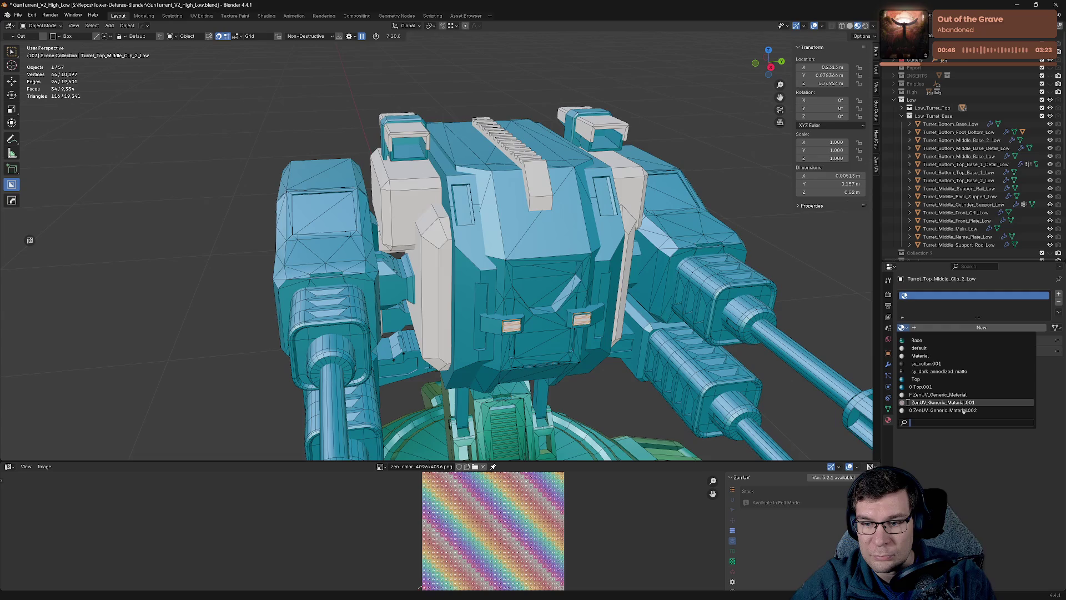
click(930, 379)
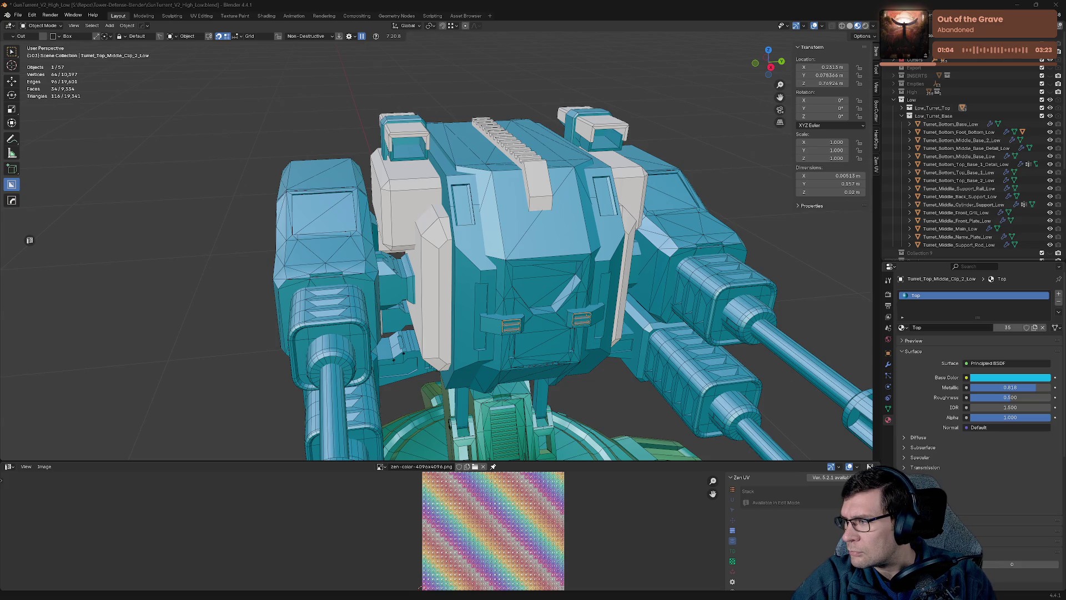
Save GunTurret_V2_High_Low.blend, then bring up recent files and the clip's material list.
key(ctrl+s)
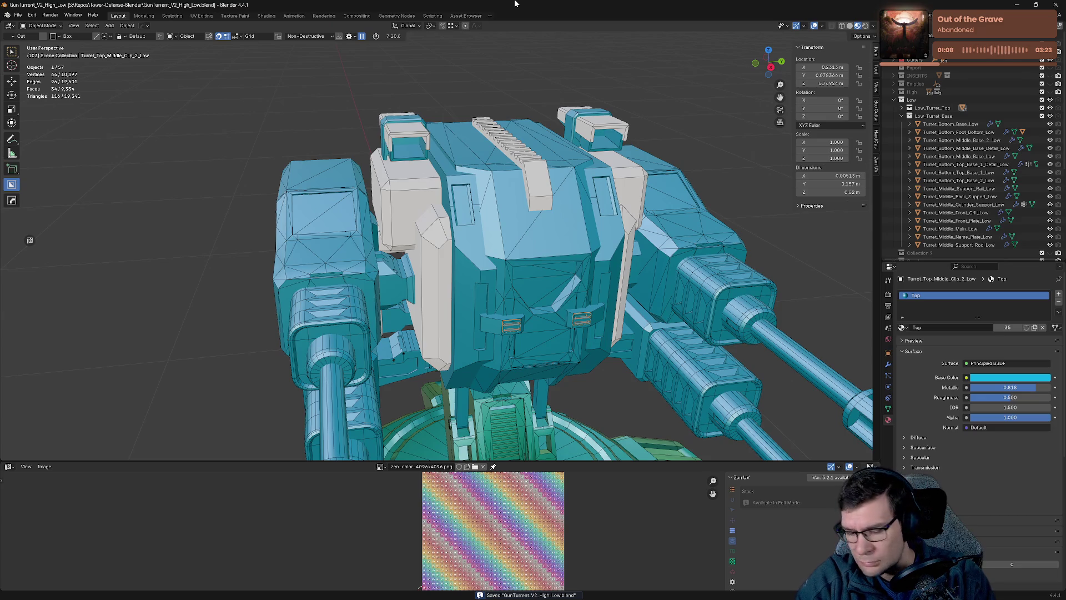
key(ctrl+shift+o)
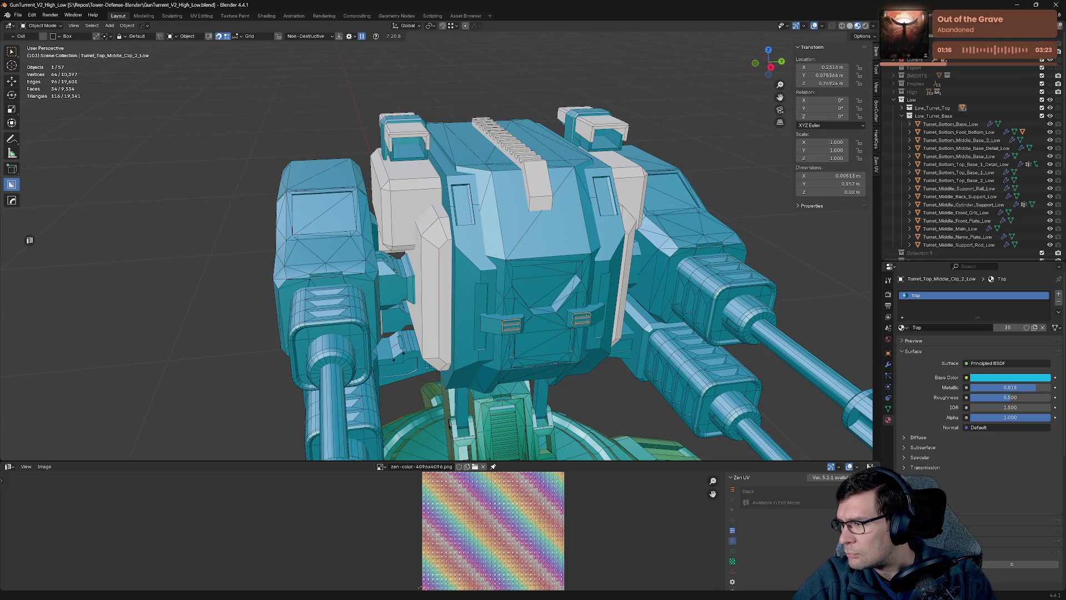
click(905, 327)
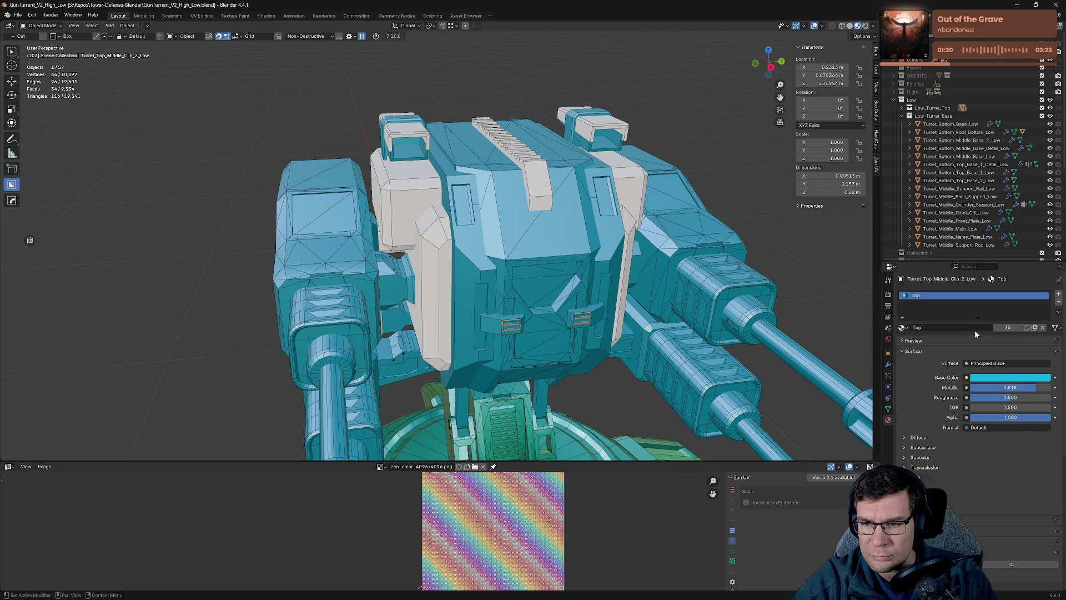
Close the material list and browse the image editor's list of images.
key(Escape)
scroll(925, 391, down, 8)
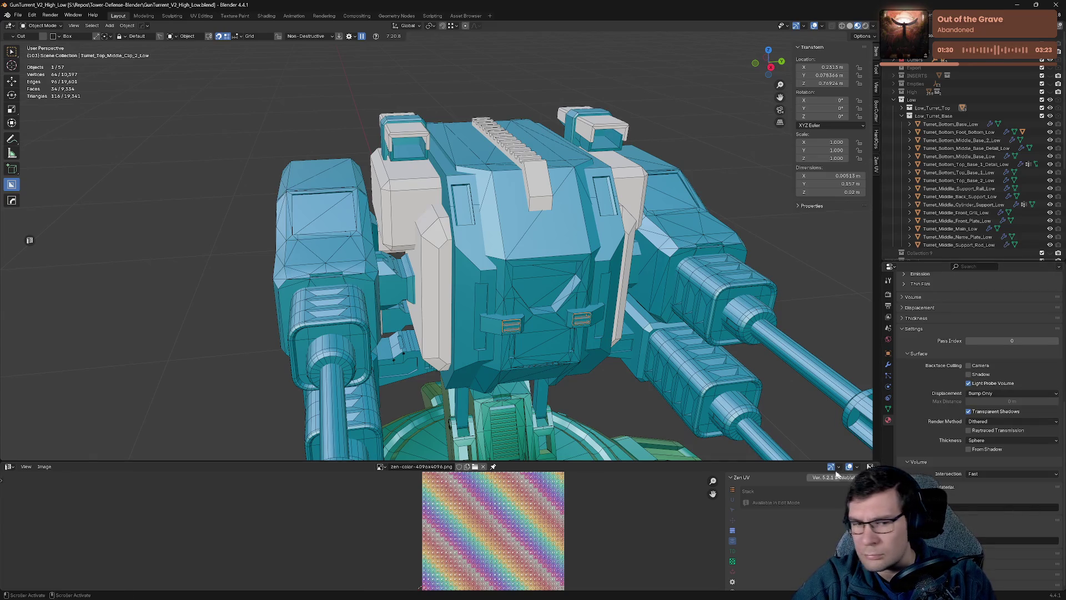
click(382, 467)
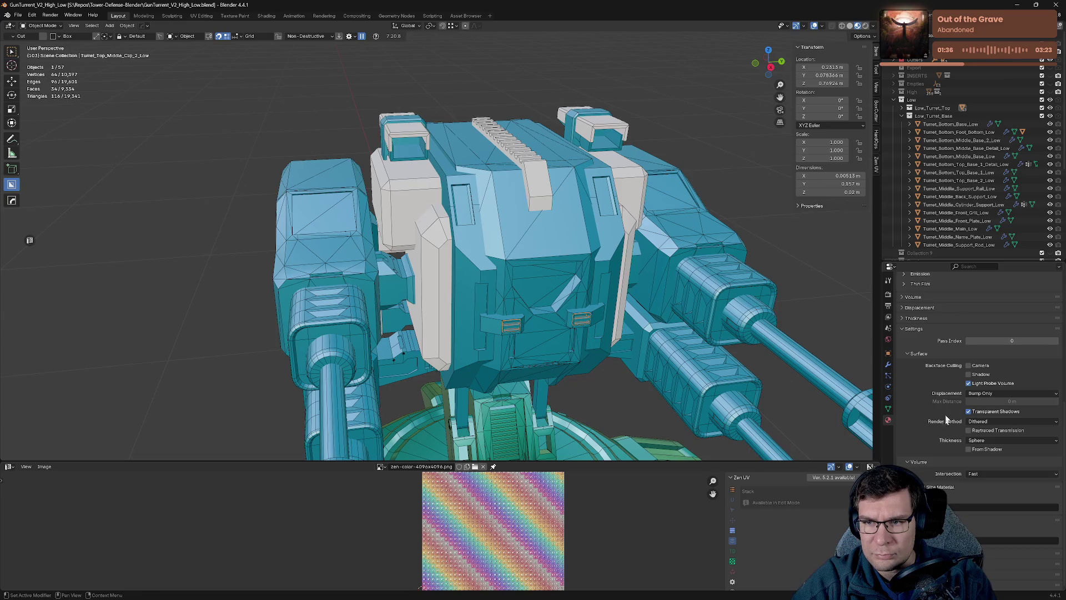
Give the white side panel of the turret head the Top material by searching 'top'.
click(436, 300)
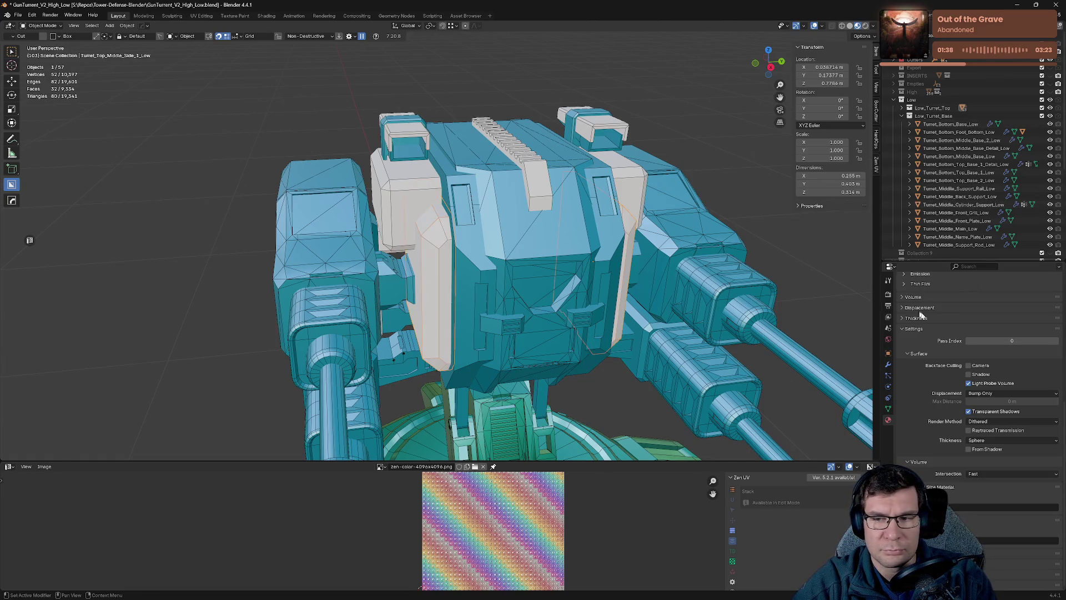
scroll(905, 322, up, 10)
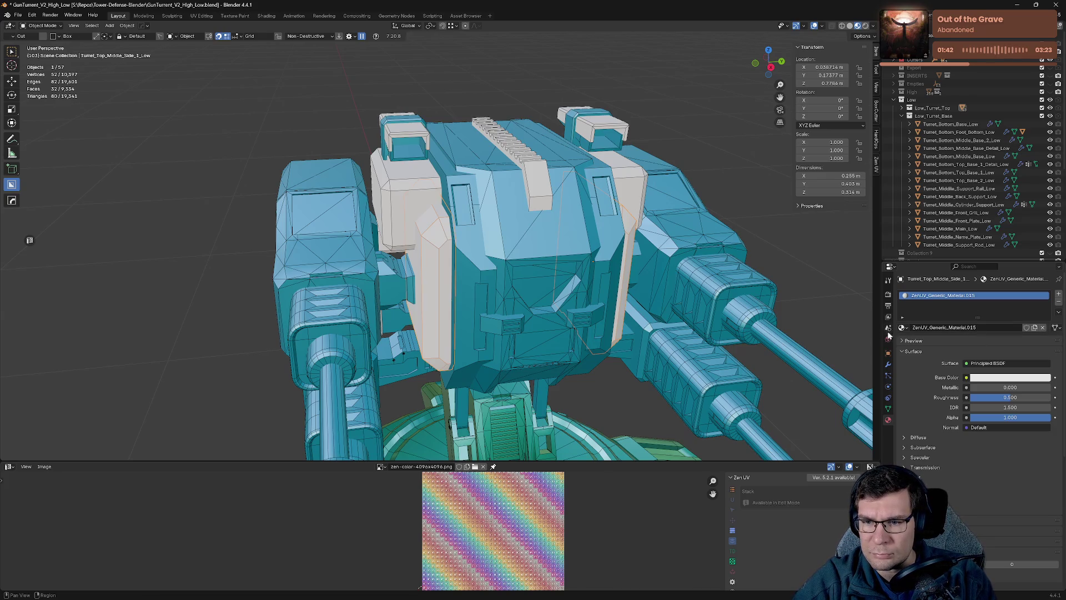
click(903, 317)
click(904, 317)
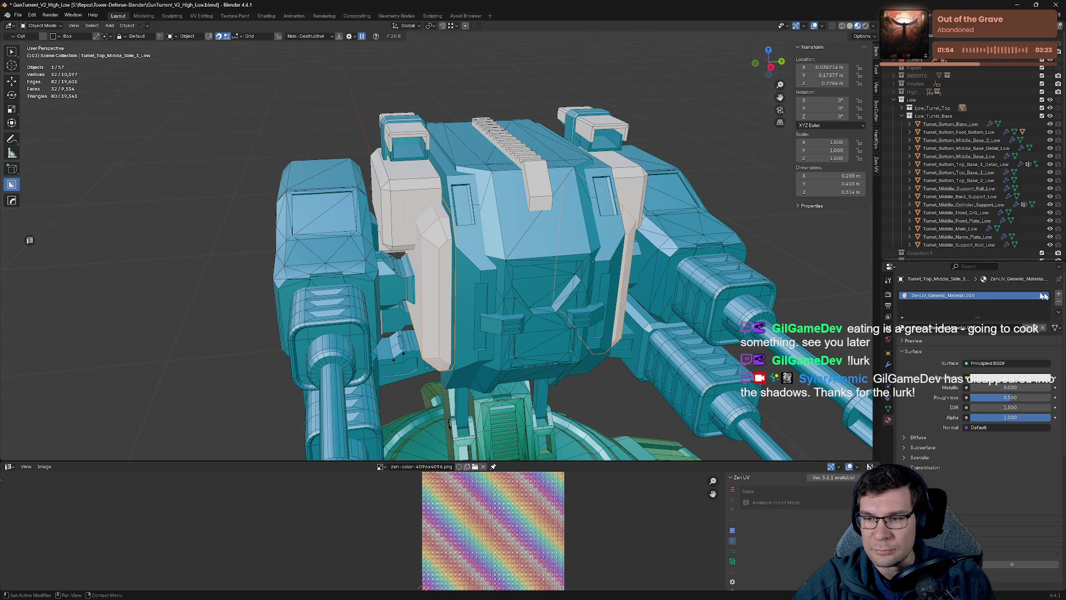
right_click(1007, 292)
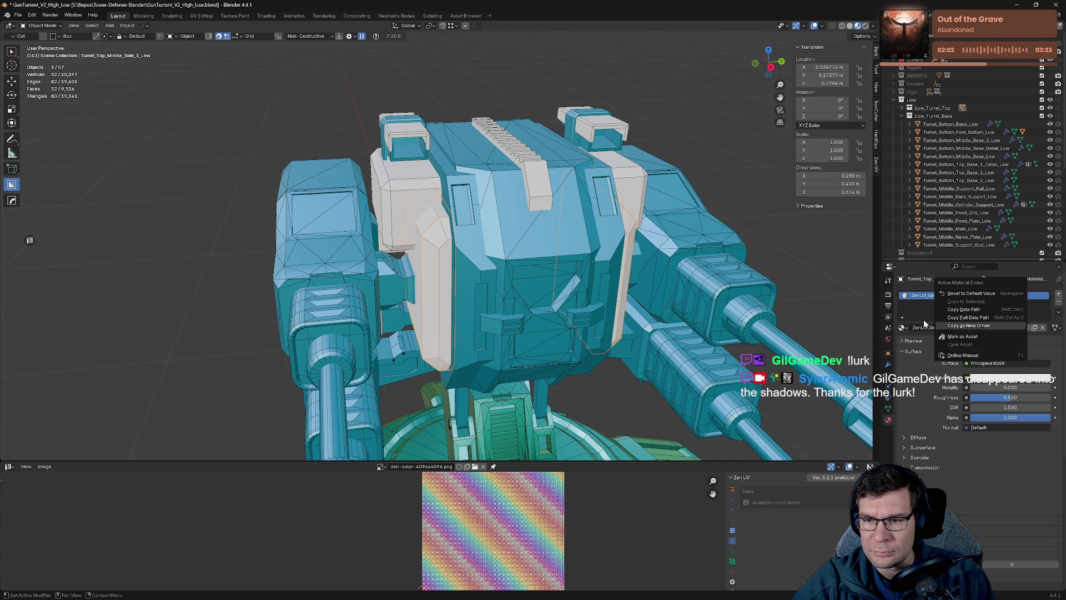
click(902, 327)
text(top)
click(939, 374)
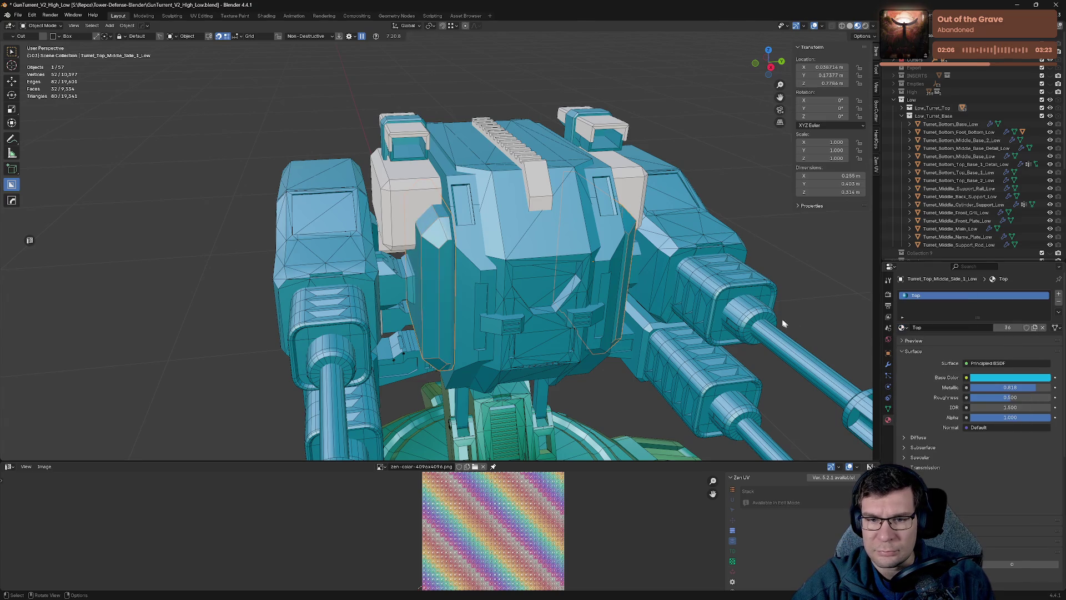
middle_drag(544, 229, 666, 277)
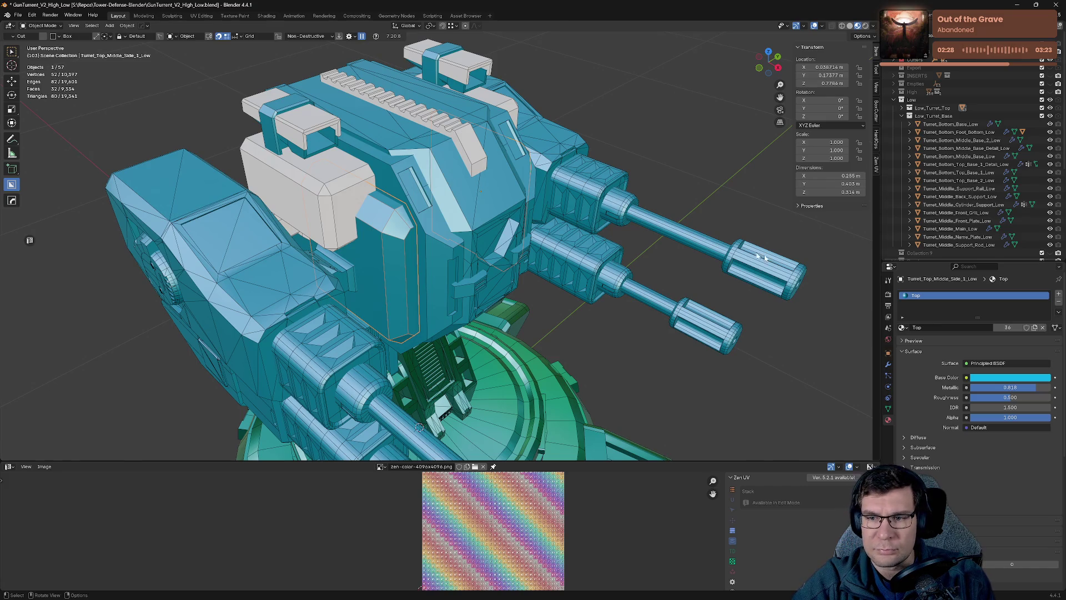
Assign the Top material to the two cream boxes and the cream rail on the turret top.
click(310, 204)
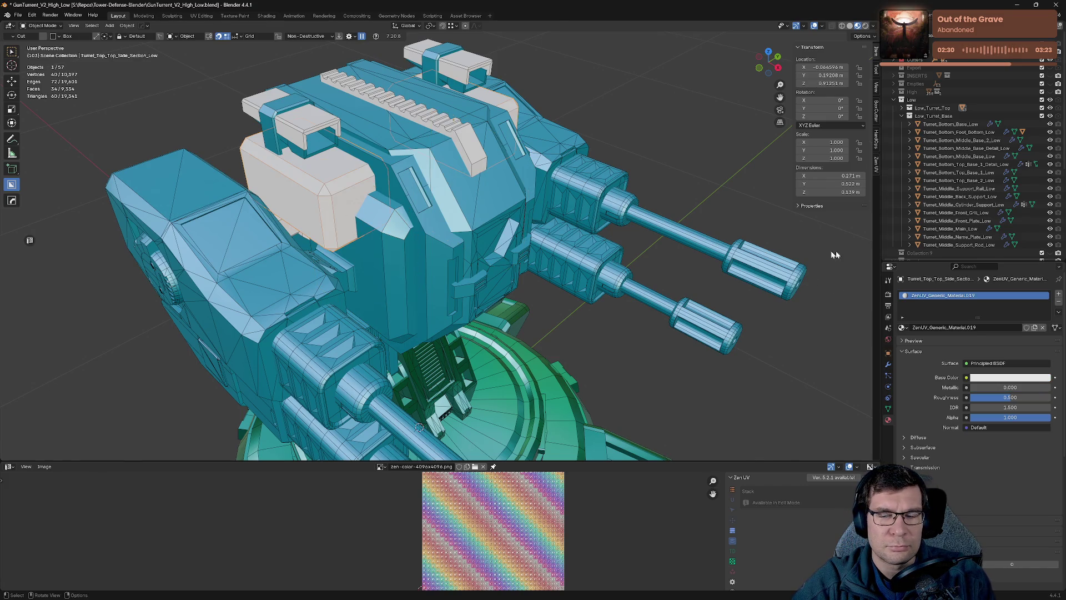
click(902, 327)
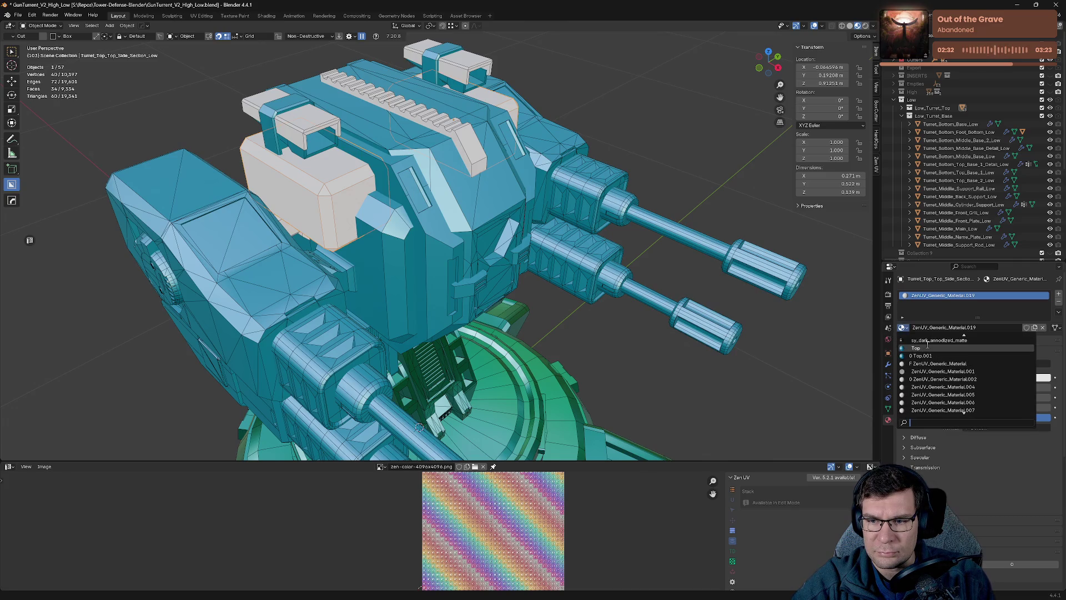
click(943, 340)
click(308, 147)
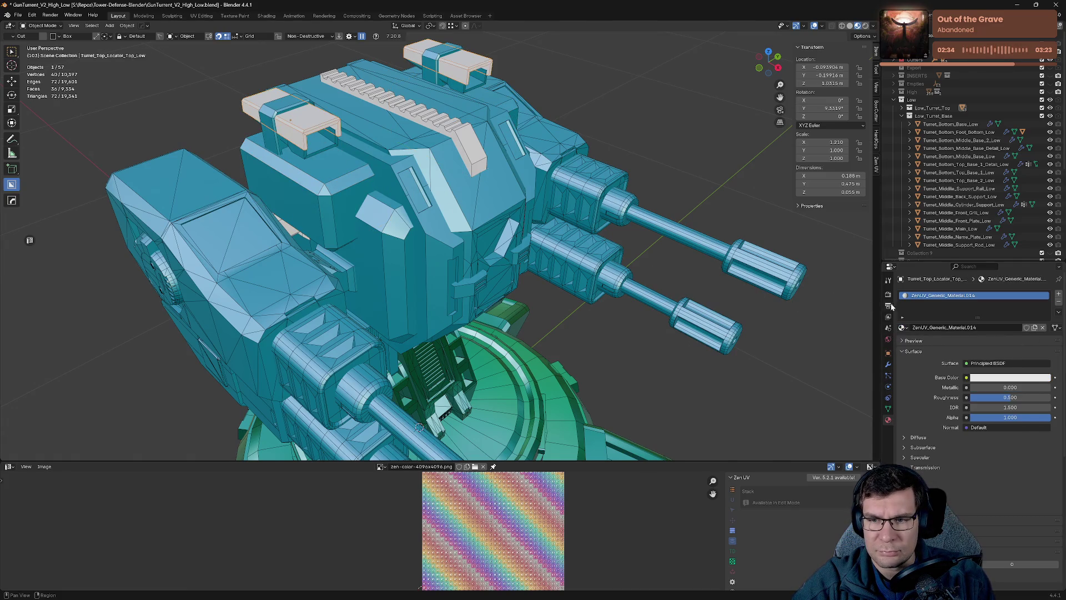
click(902, 328)
scroll(939, 367, up, 5)
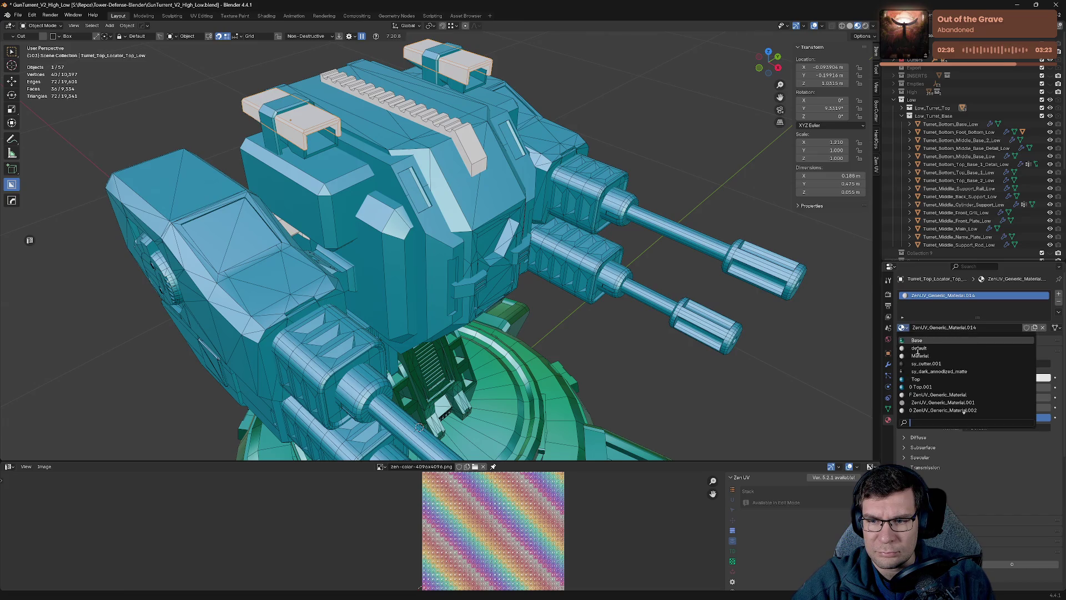
click(938, 378)
click(400, 111)
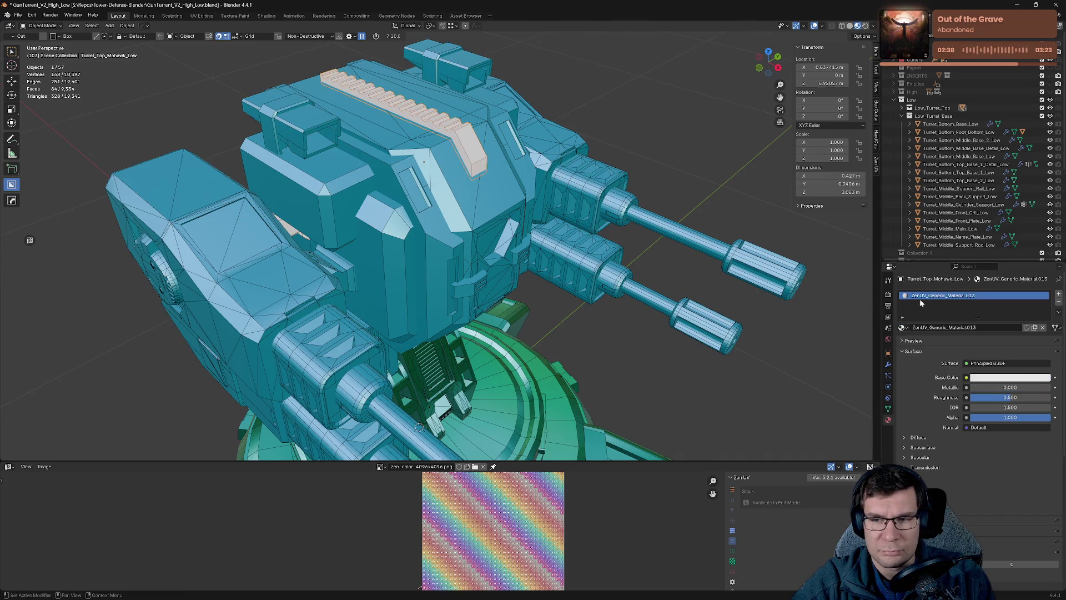
click(903, 328)
scroll(939, 361, up, 3)
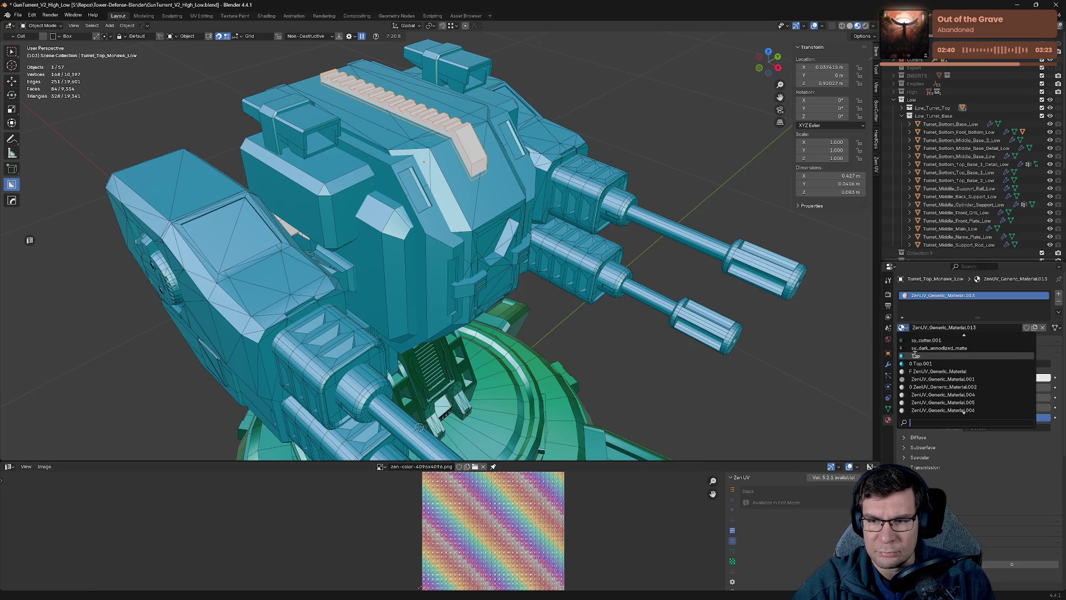
click(938, 355)
Assign the Top material to the two grey back support parts.
mouse_move(461, 271)
middle_down()
mouse_move(575, 230)
mouse_move(615, 355)
mouse_move(480, 276)
mouse_move(444, 325)
middle_up()
click(444, 325)
click(903, 328)
scroll(923, 352, up, 2)
scroll(922, 351, up, 2)
click(944, 378)
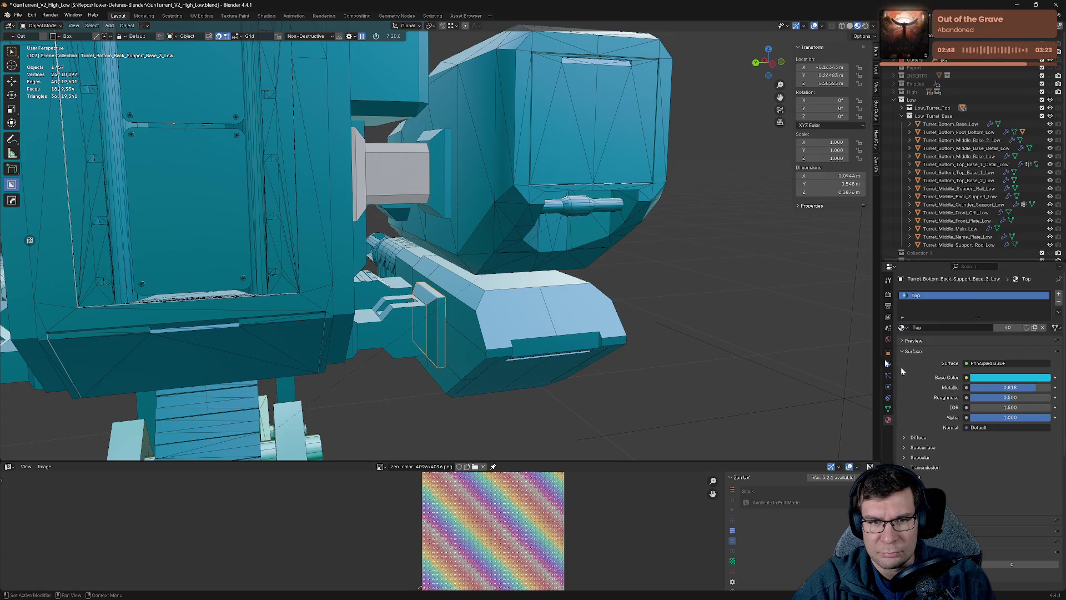
click(383, 167)
click(903, 328)
scroll(904, 375, up, 2)
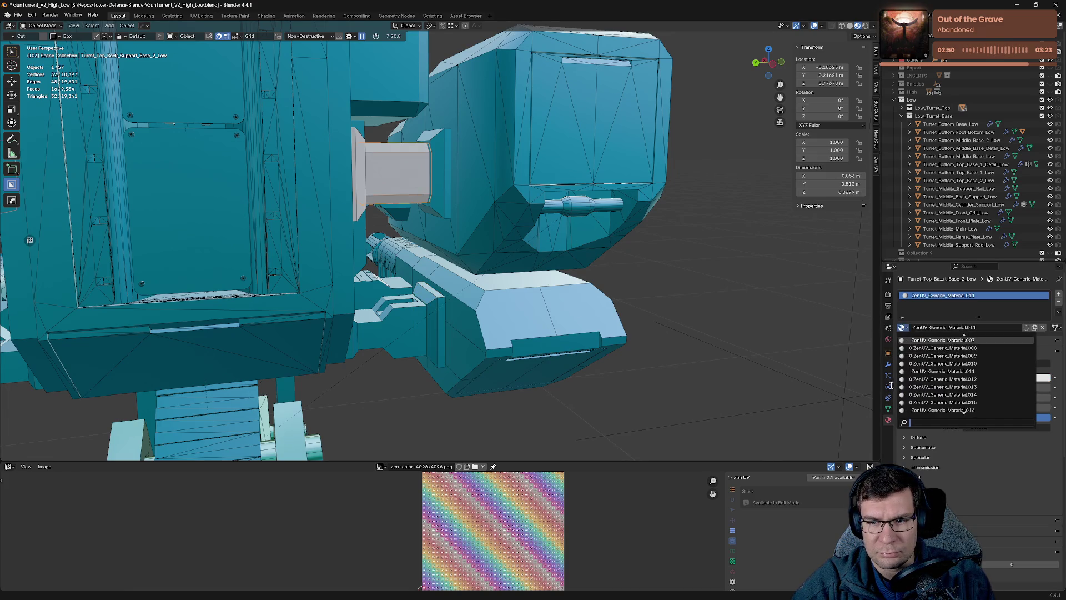
scroll(904, 375, up, 3)
click(921, 371)
Give Turret_Top_Back_Support_Base_1_Low the Top material and save the file.
mouse_move(555, 278)
middle_down()
mouse_move(462, 282)
mouse_move(389, 239)
middle_up()
click(322, 207)
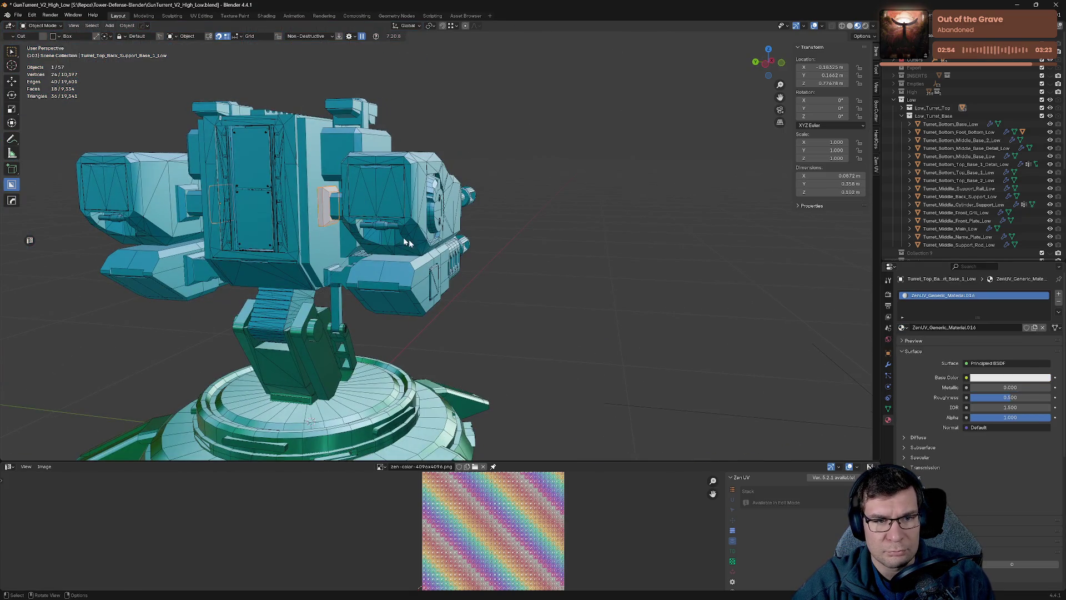
click(903, 328)
scroll(912, 383, up, 10)
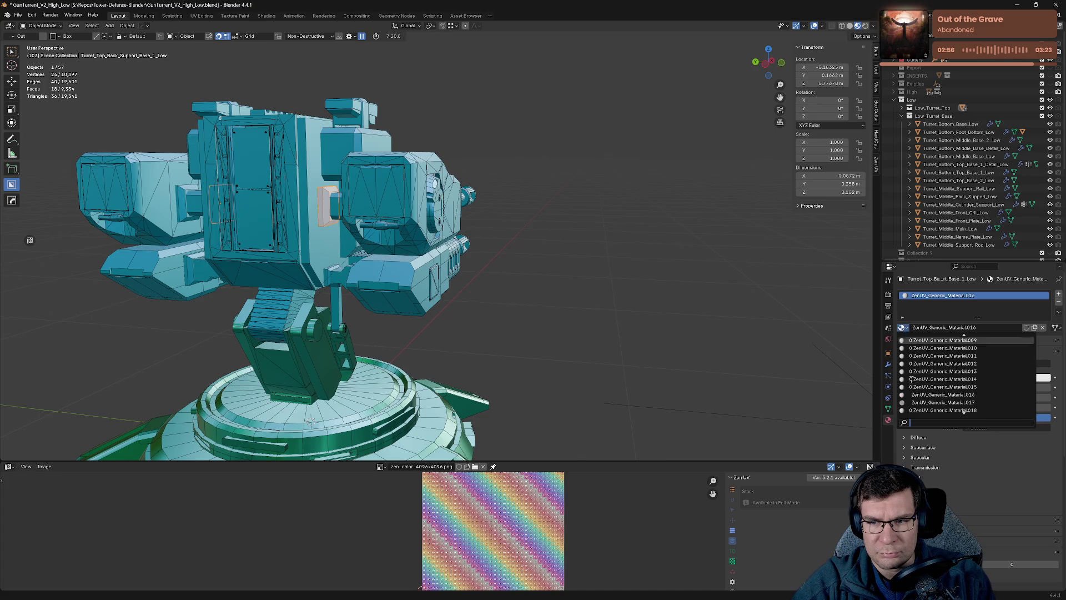
click(918, 356)
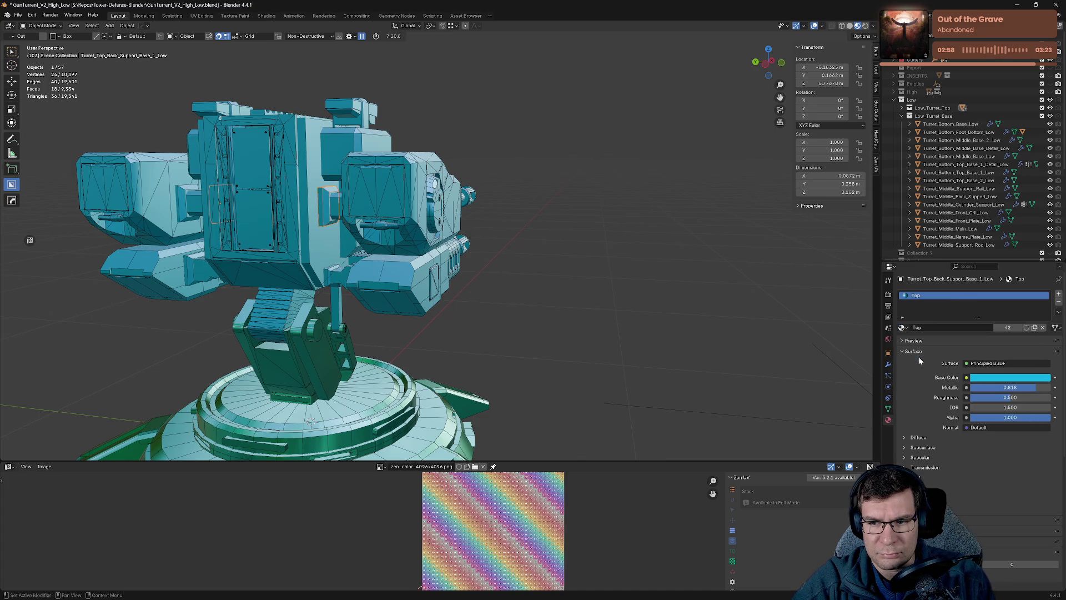
mouse_move(533, 233)
middle_down()
mouse_move(602, 227)
mouse_move(571, 266)
mouse_move(541, 258)
middle_up()
key(ctrl+s)
scroll(518, 258, down, 5)
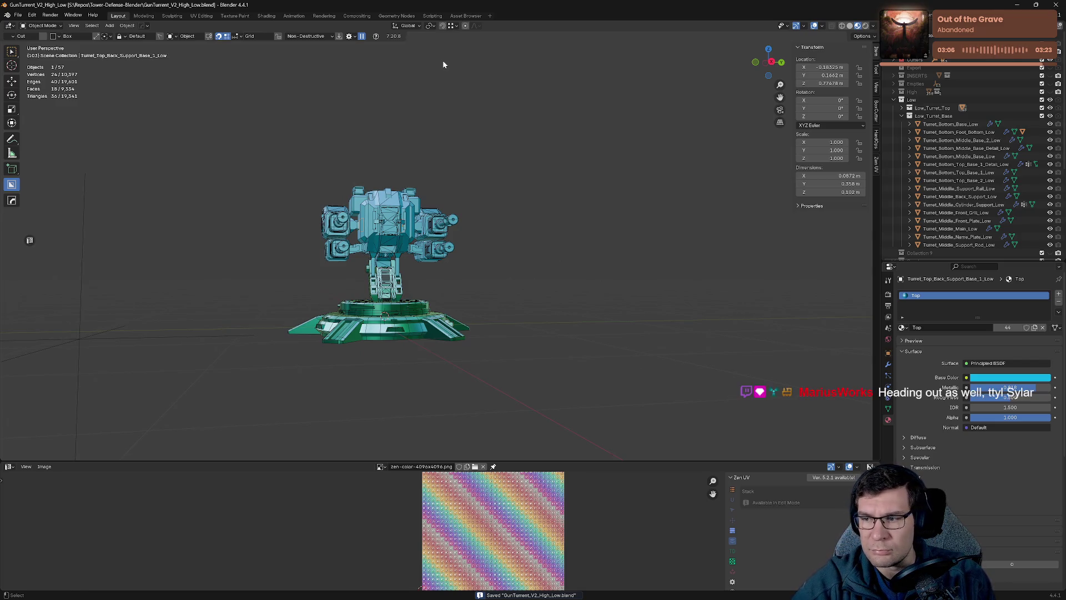
Deselect all and reopen GunTurret_V2_High_Low.blend from recent files, saving changes first.
click(560, 177)
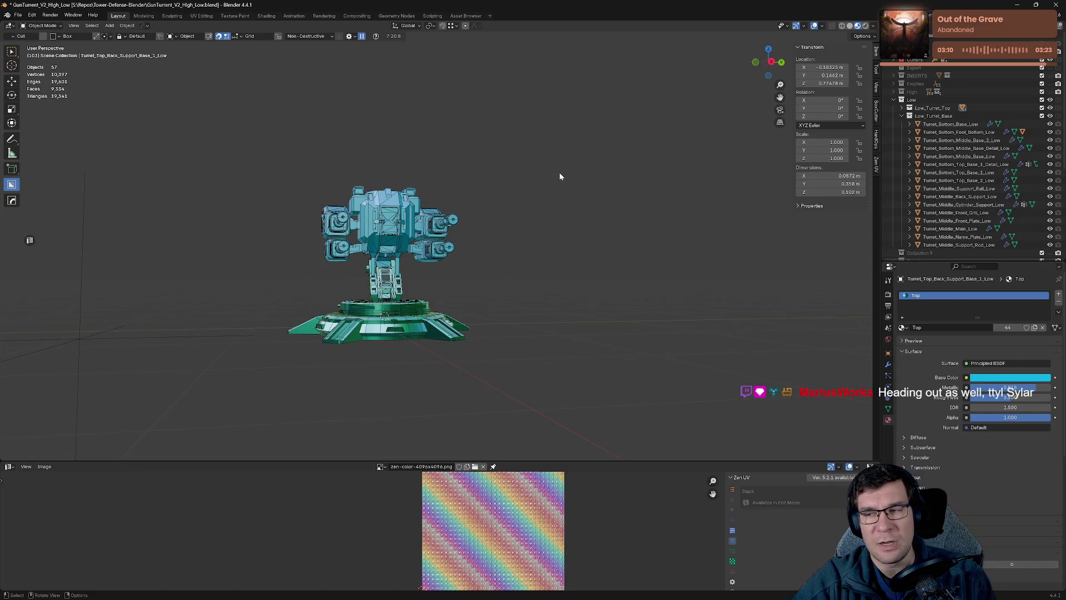
key(ctrl+shift+o)
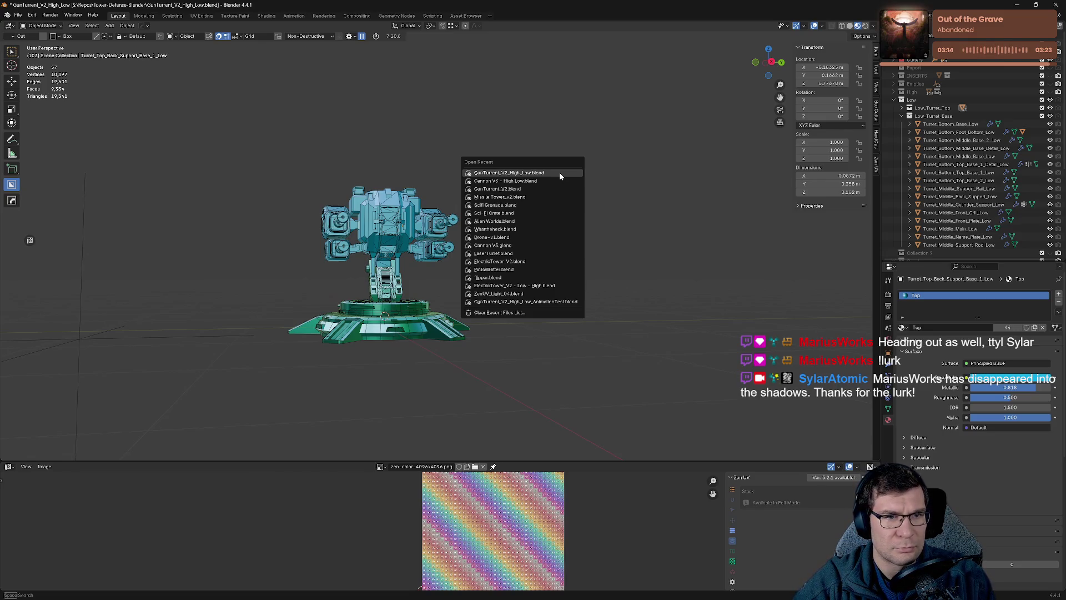
click(560, 176)
click(512, 323)
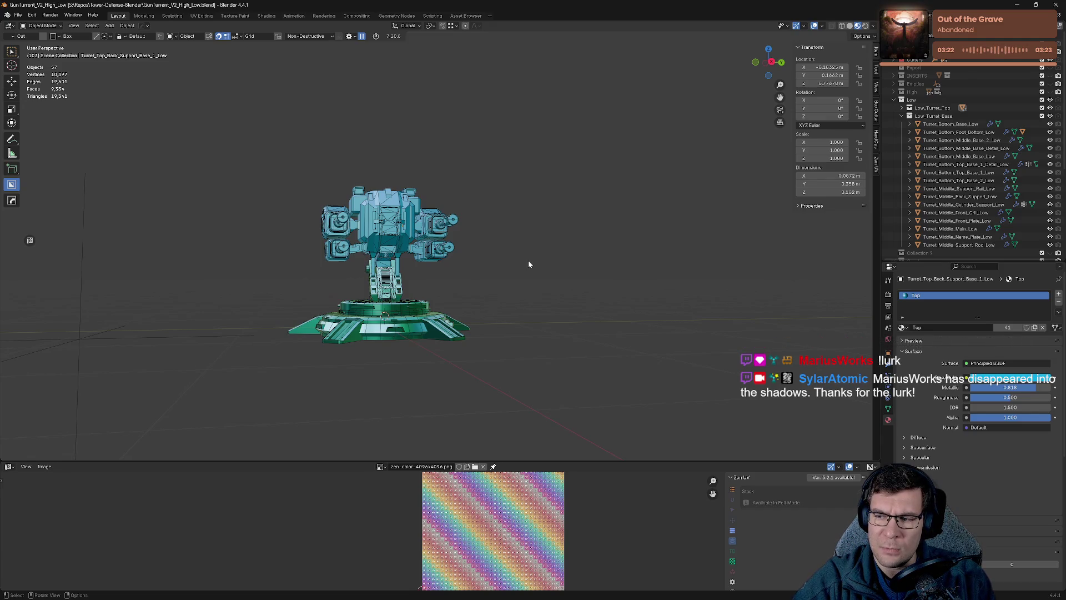
Browse the material list and select the back grate piece to check its material.
mouse_move(526, 259)
middle_down()
mouse_move(496, 228)
mouse_move(449, 290)
middle_up()
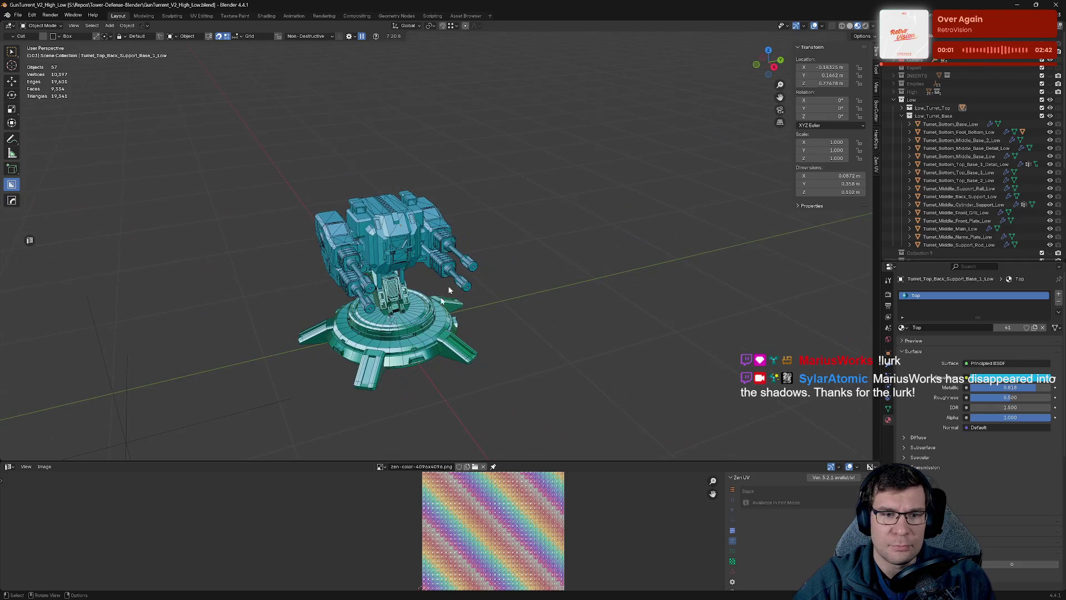
click(903, 327)
scroll(938, 374, down, 2)
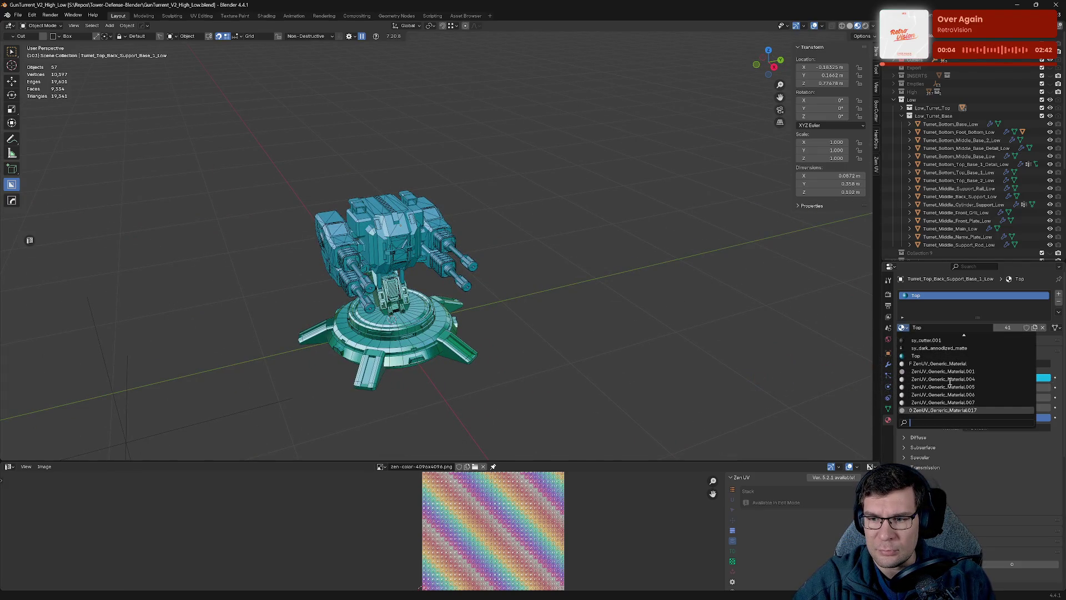
mouse_move(529, 274)
middle_down()
mouse_move(491, 236)
mouse_move(413, 316)
middle_up()
scroll(472, 238, up, 5)
middle_drag(395, 297, 506, 244)
click(463, 210)
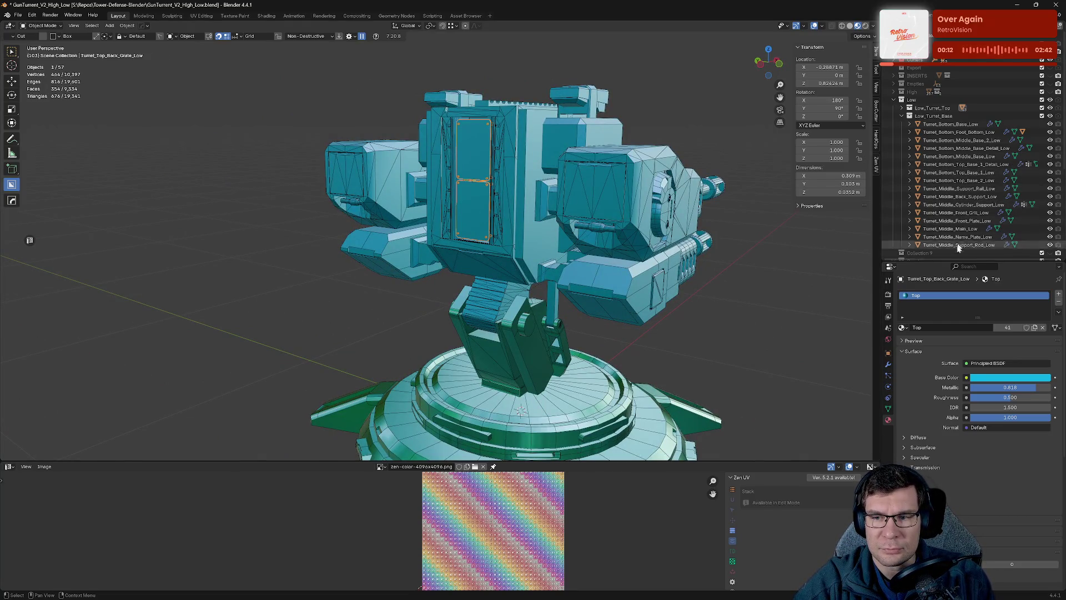
scroll(500, 278, down, 3)
Check the base materials, from Turret_Bottom_Base_Low down to Barrel_Test_Low in the outliner.
middle_drag(489, 288, 542, 290)
click(543, 290)
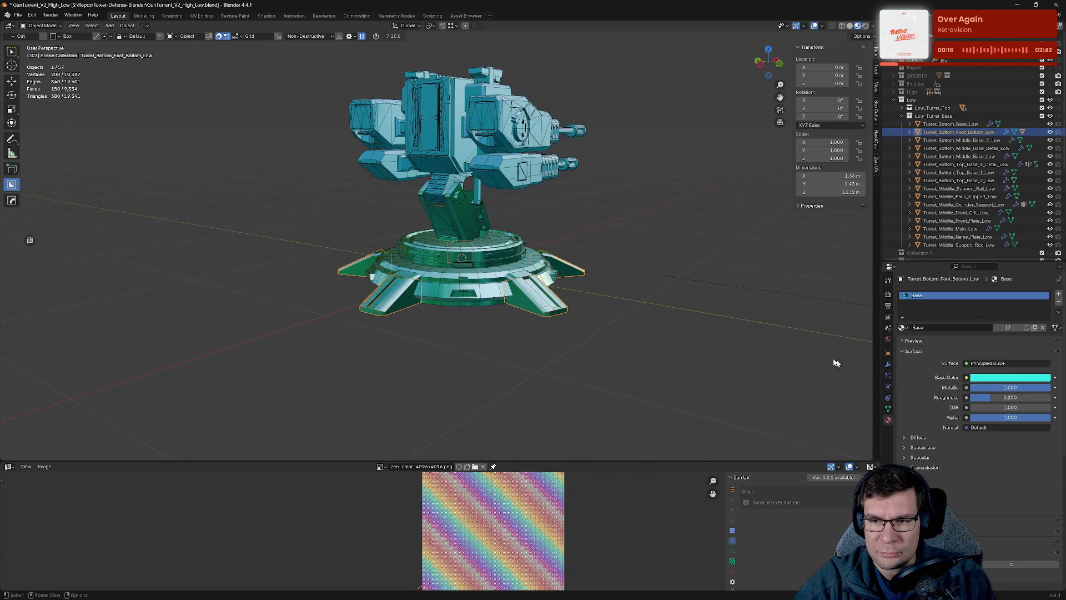
click(469, 299)
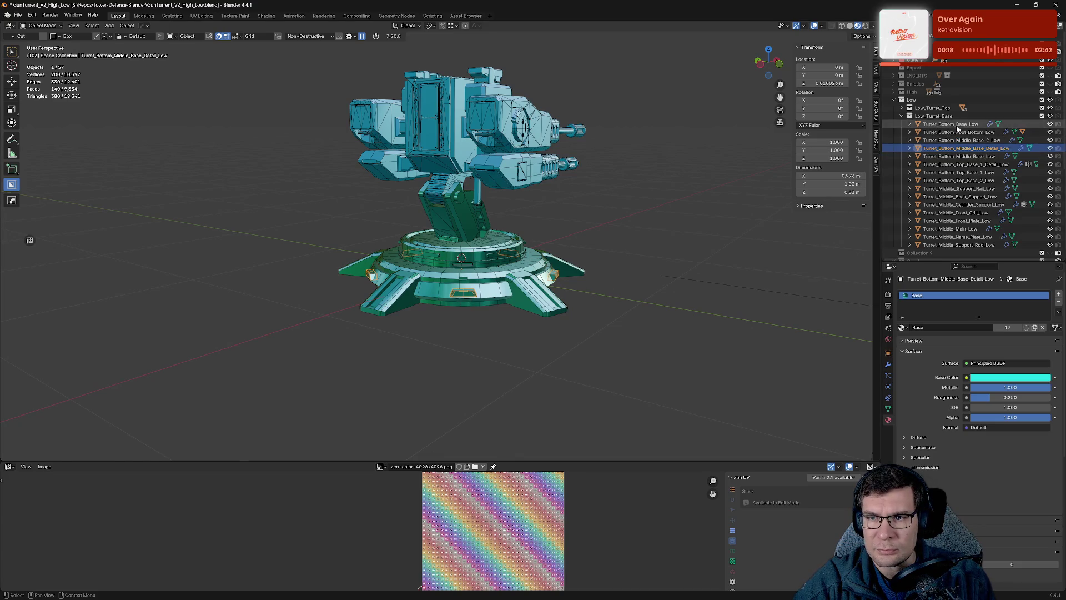
click(926, 124)
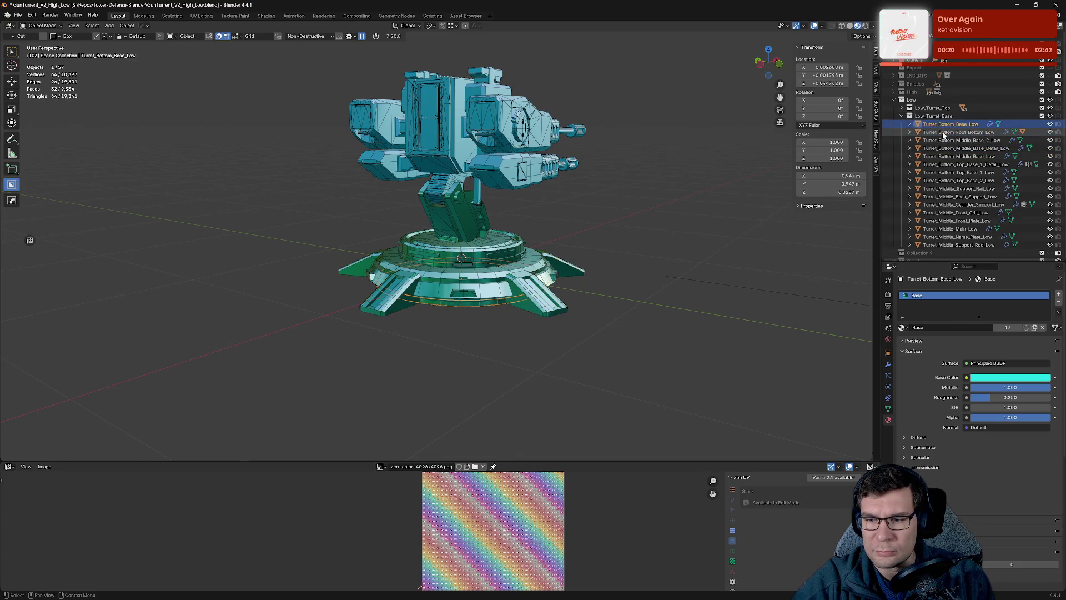
key(Down)
key(Down)
key(Down)
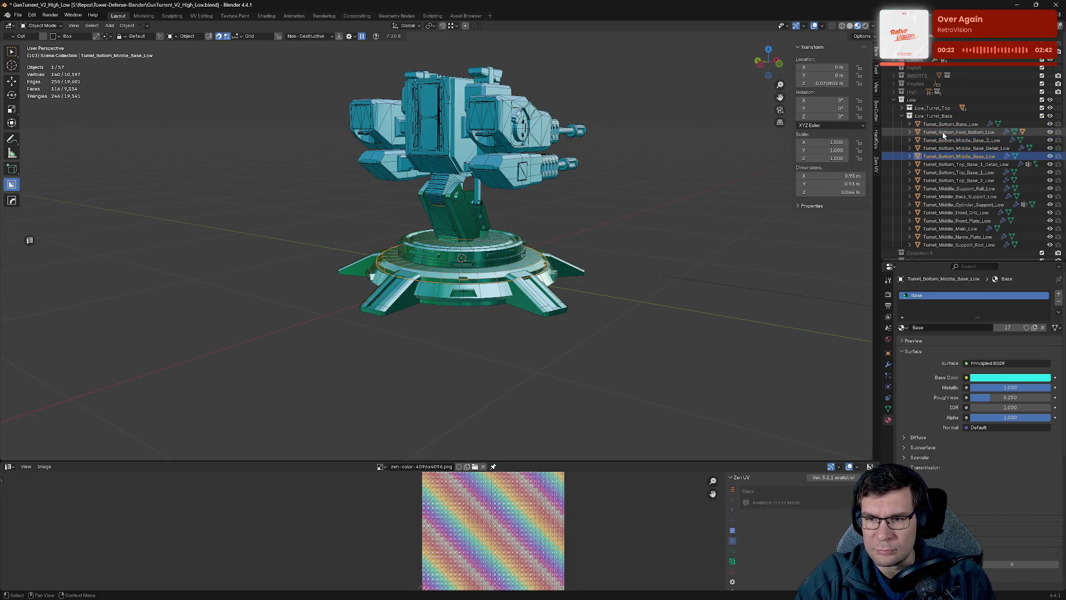
key(Down)
key(Down)
key(Down)
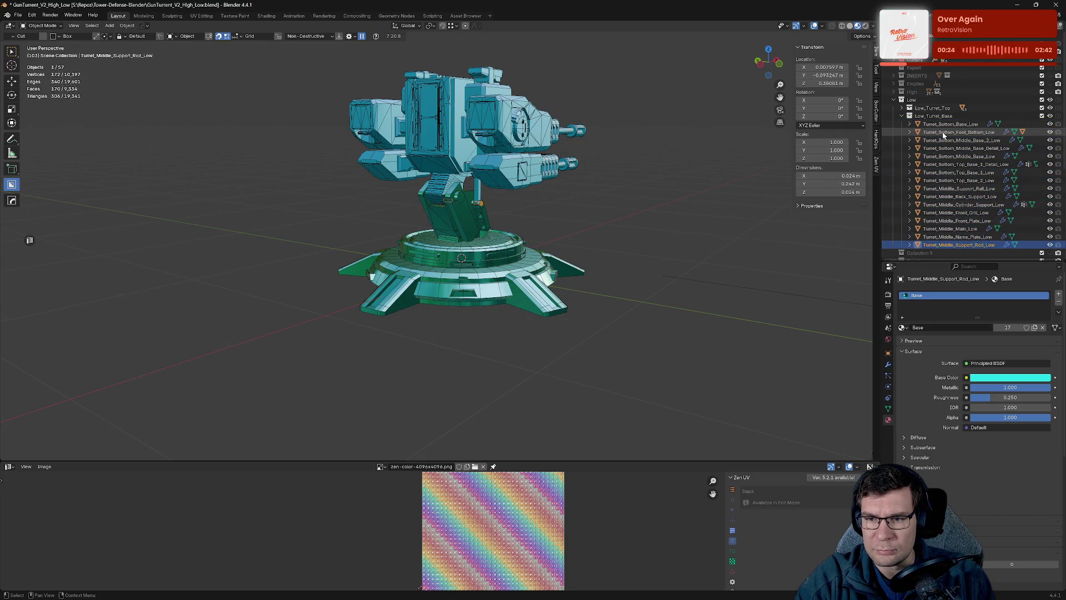
key(Down)
key(Down)
key(Down)
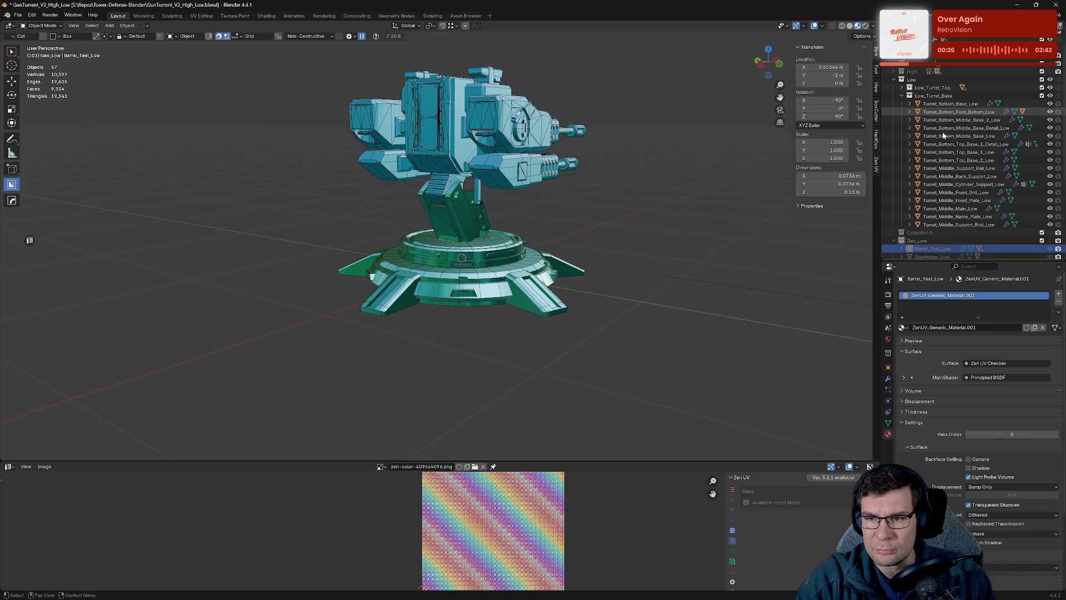
Assign the Top material to Barrel_Test_Low and unhide the Geo_Low objects.
click(903, 327)
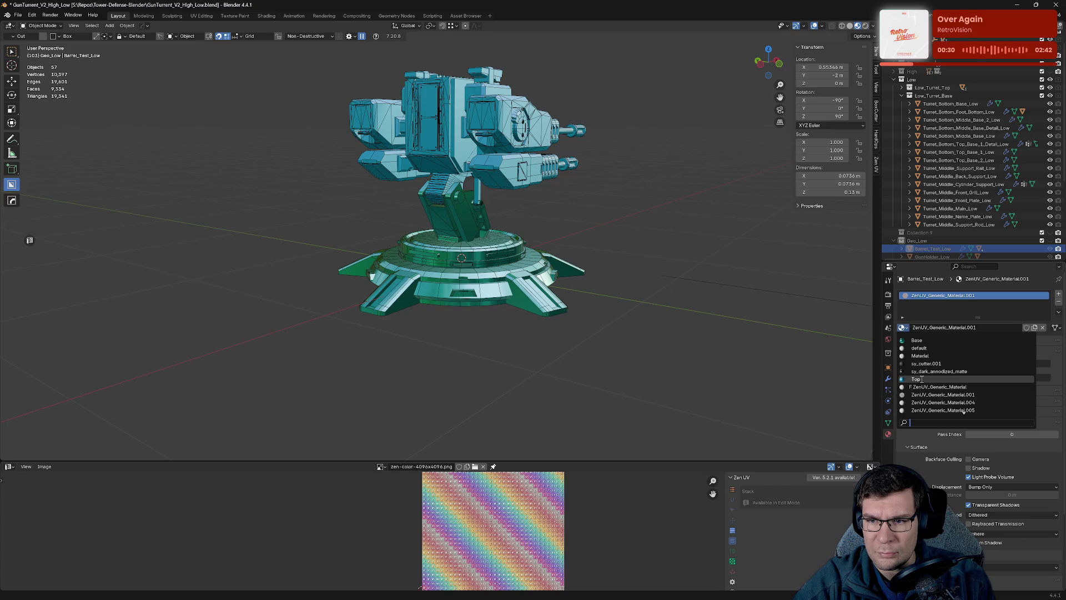
click(921, 380)
scroll(1056, 235, down, 1)
click(1054, 233)
mouse_move(639, 261)
middle_down()
mouse_move(683, 267)
mouse_move(537, 310)
mouse_move(327, 333)
mouse_move(507, 326)
middle_up()
scroll(520, 338, up, 2)
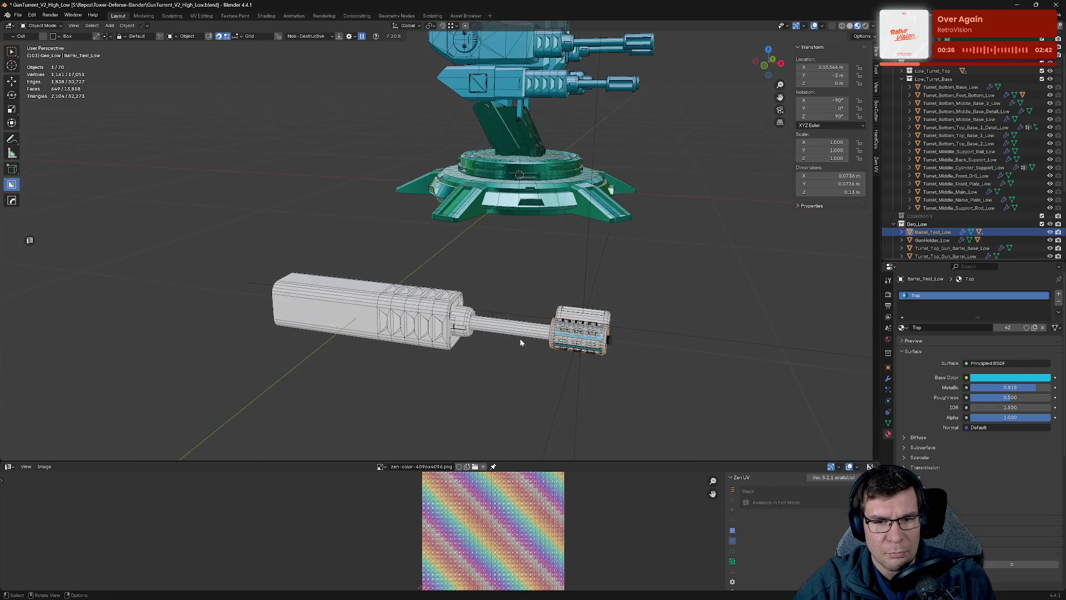
Assign the Top material to the gun holder, barrel ring, barrel rod and muzzle.
click(389, 316)
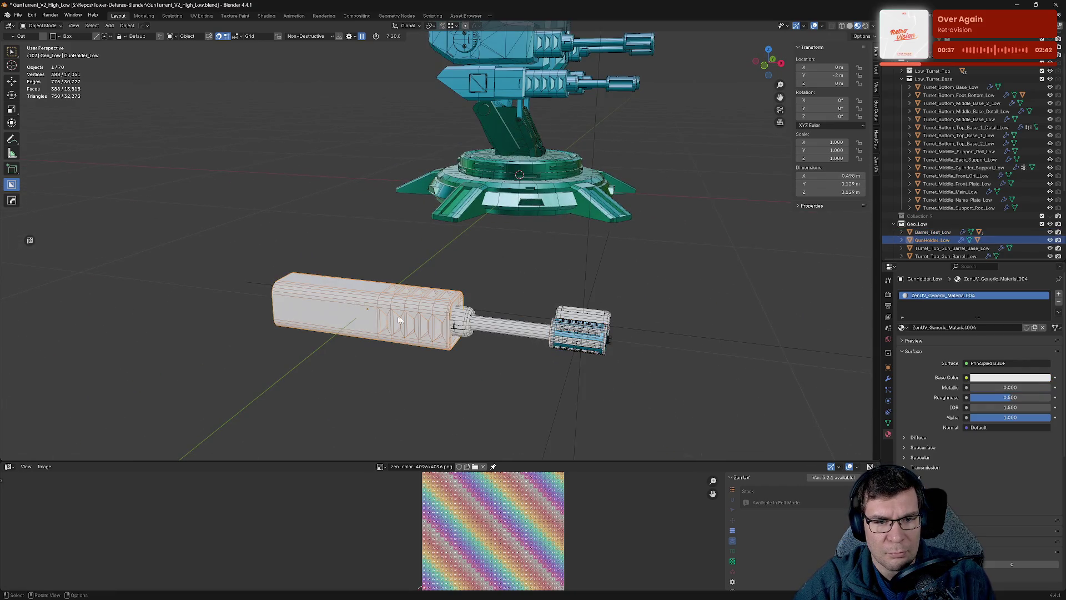
click(903, 328)
click(944, 383)
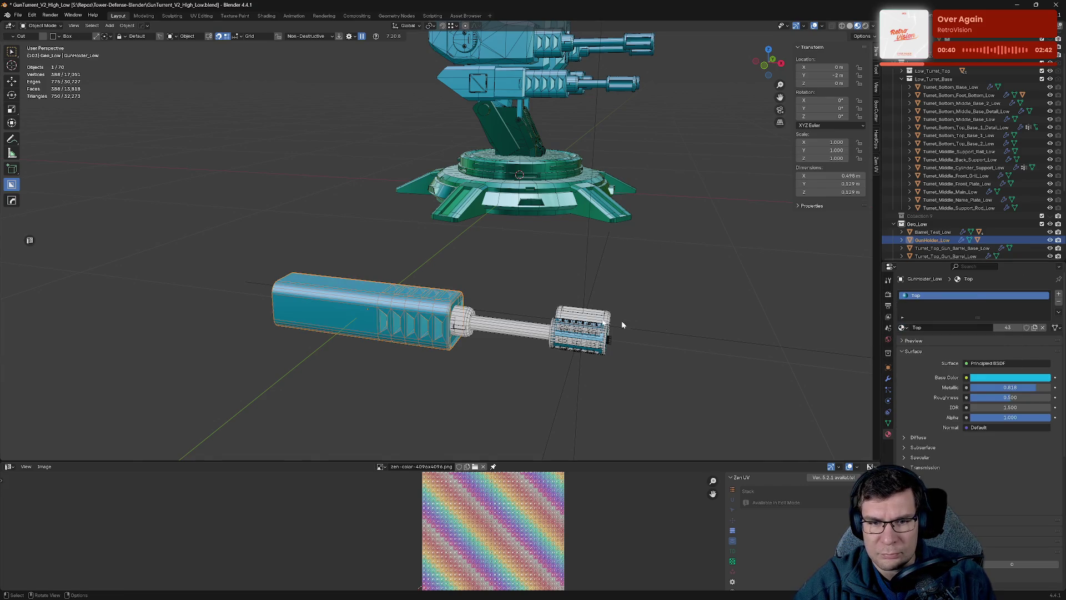
click(463, 322)
click(903, 328)
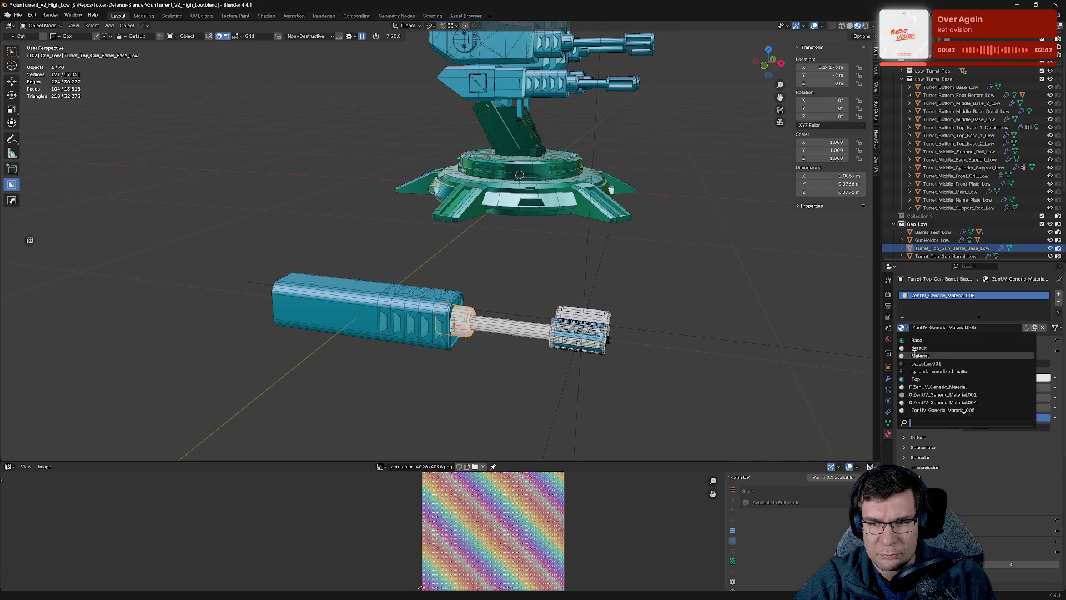
click(944, 379)
click(511, 328)
click(903, 328)
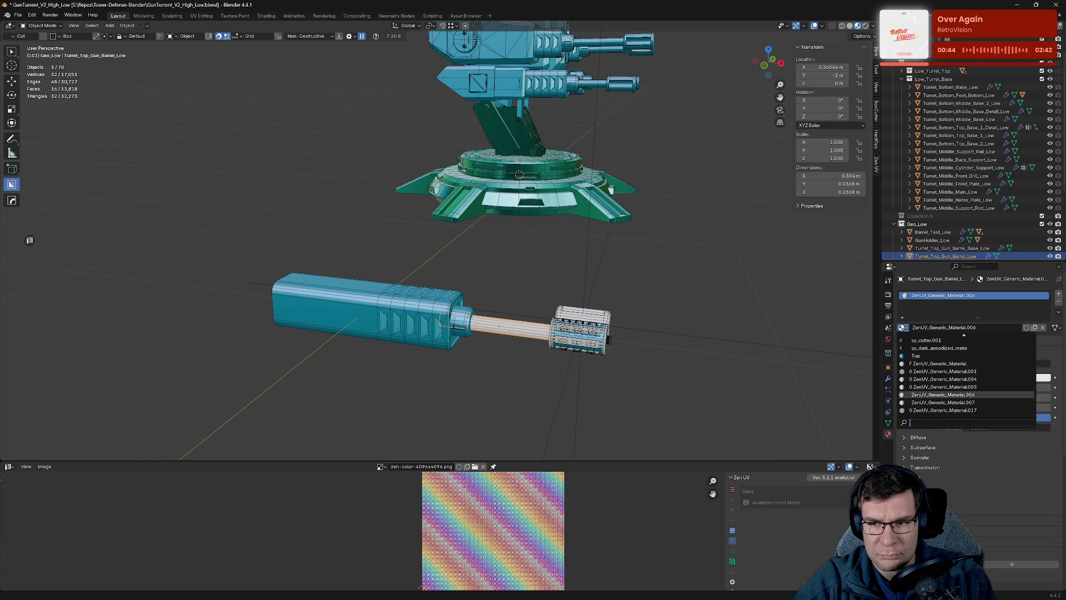
click(944, 361)
click(552, 343)
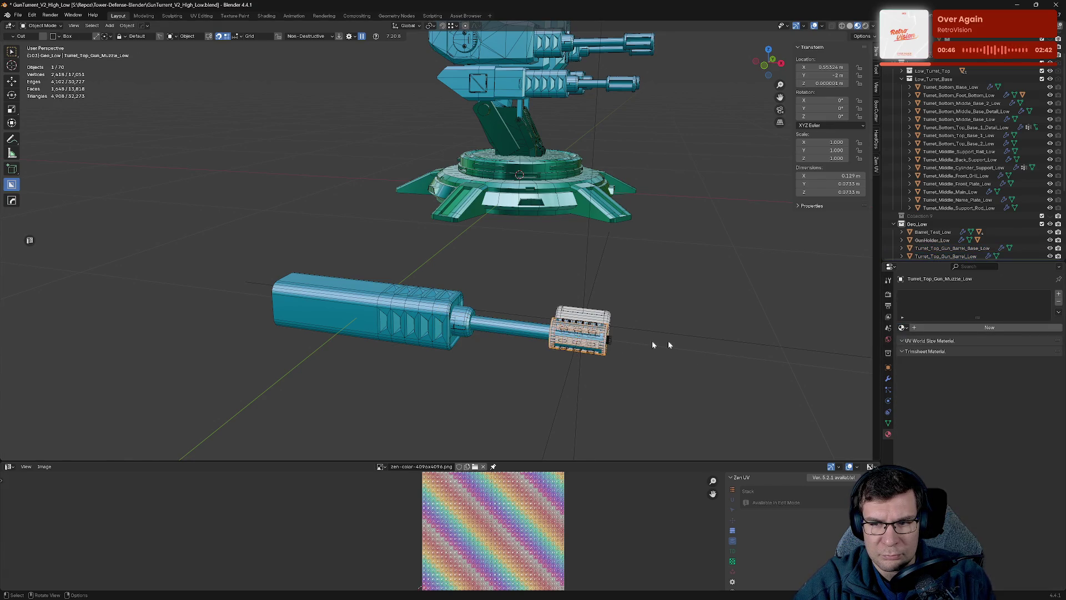
click(904, 327)
click(964, 410)
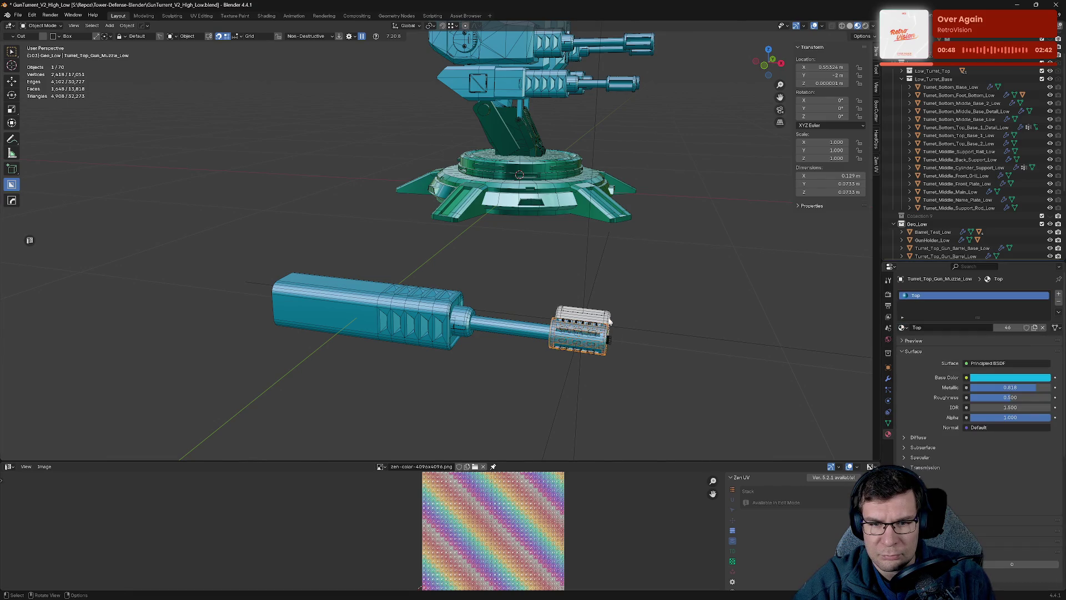
Give the second muzzle piece the Top material and save the file.
middle_drag(500, 278, 412, 304)
click(308, 333)
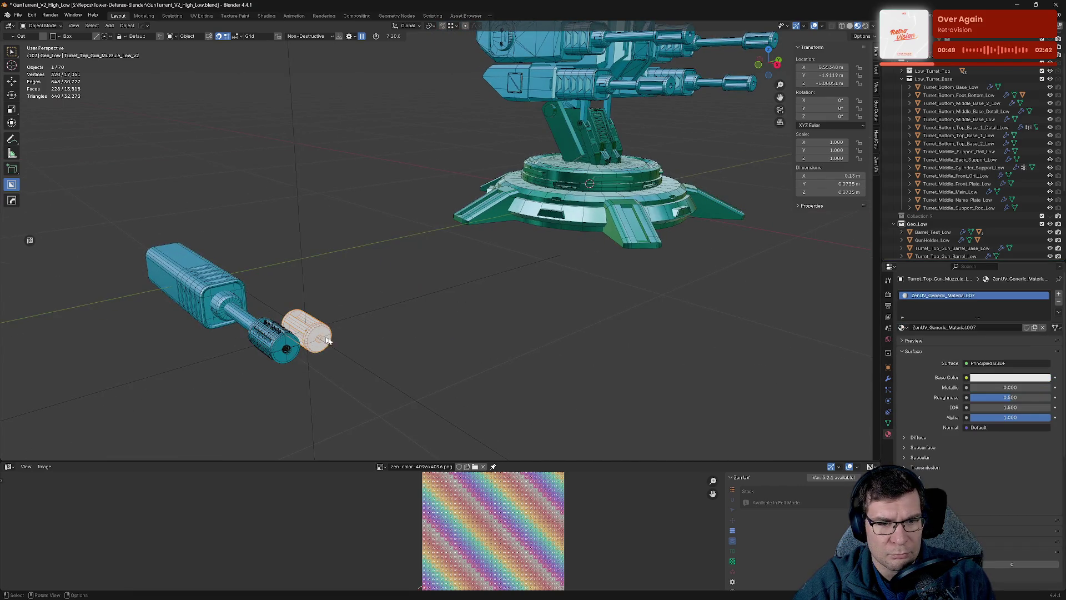
click(903, 327)
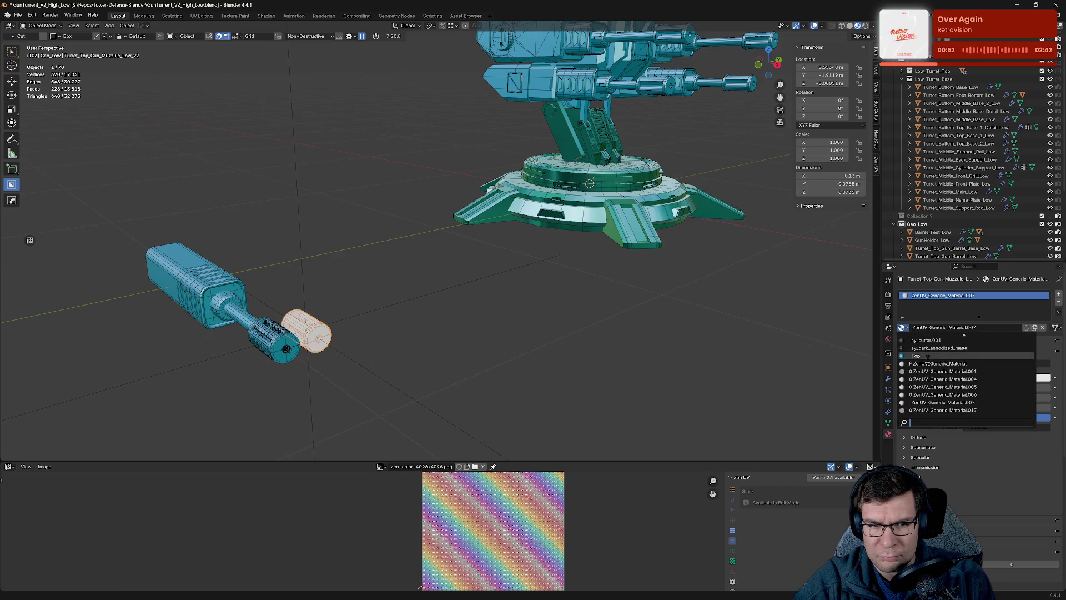
click(927, 355)
middle_drag(597, 260, 638, 270)
key(ctrl+s)
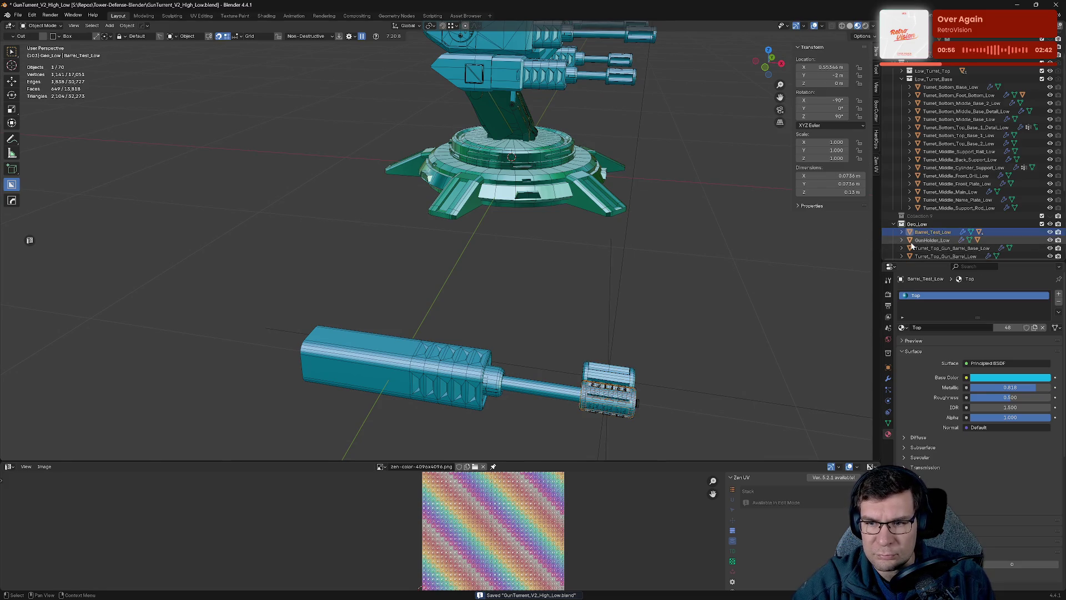
Undo once, browse the Empties and INSERTS collections, then save and list recent files.
scroll(911, 246, down, 2)
key(ctrl+z)
key(ctrl+z)
key(ctrl+z)
key(ctrl+z)
key(ctrl+z)
key(ctrl+z)
key(ctrl+z)
key(ctrl+z)
key(ctrl+z)
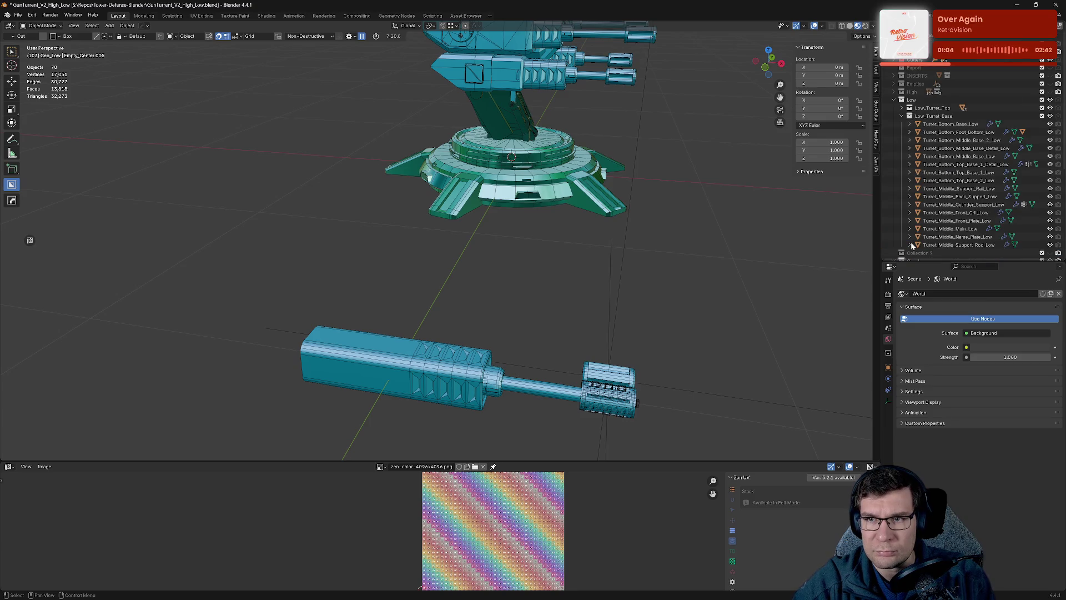
click(894, 83)
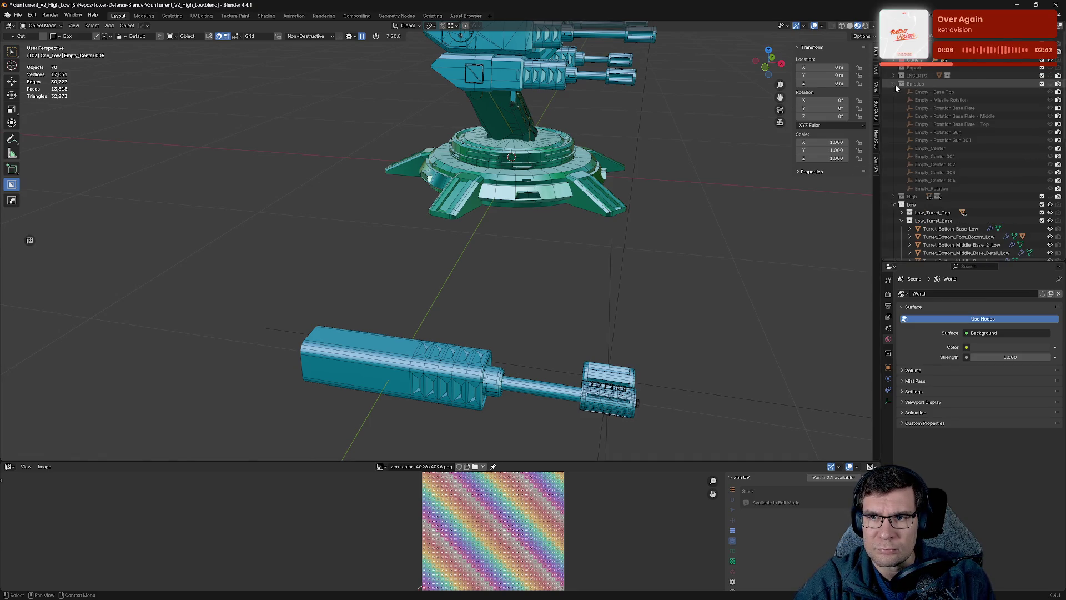
click(913, 91)
click(894, 84)
click(894, 75)
click(915, 84)
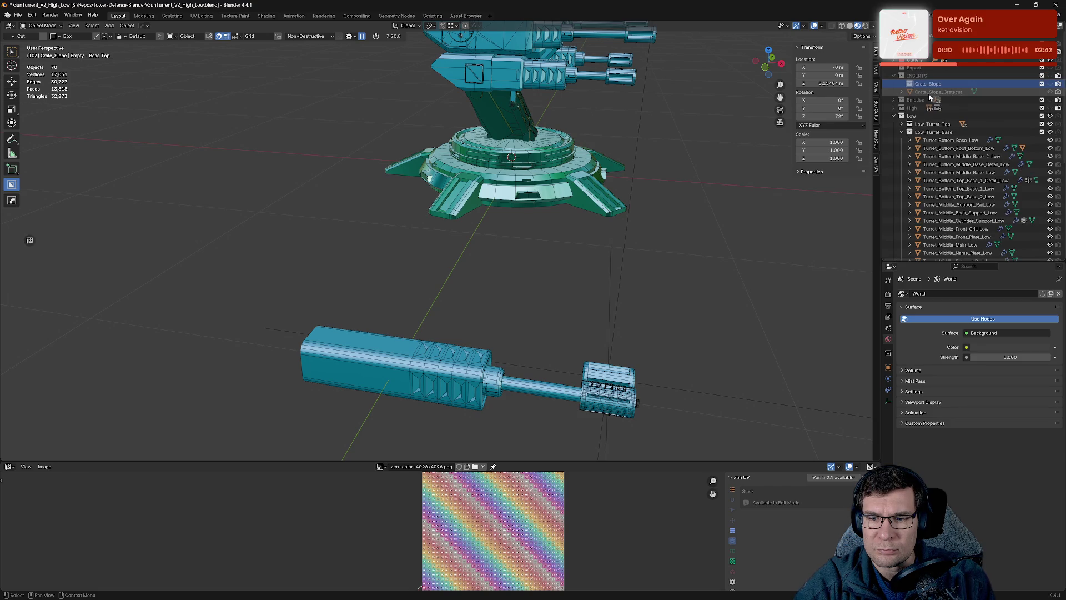
click(930, 92)
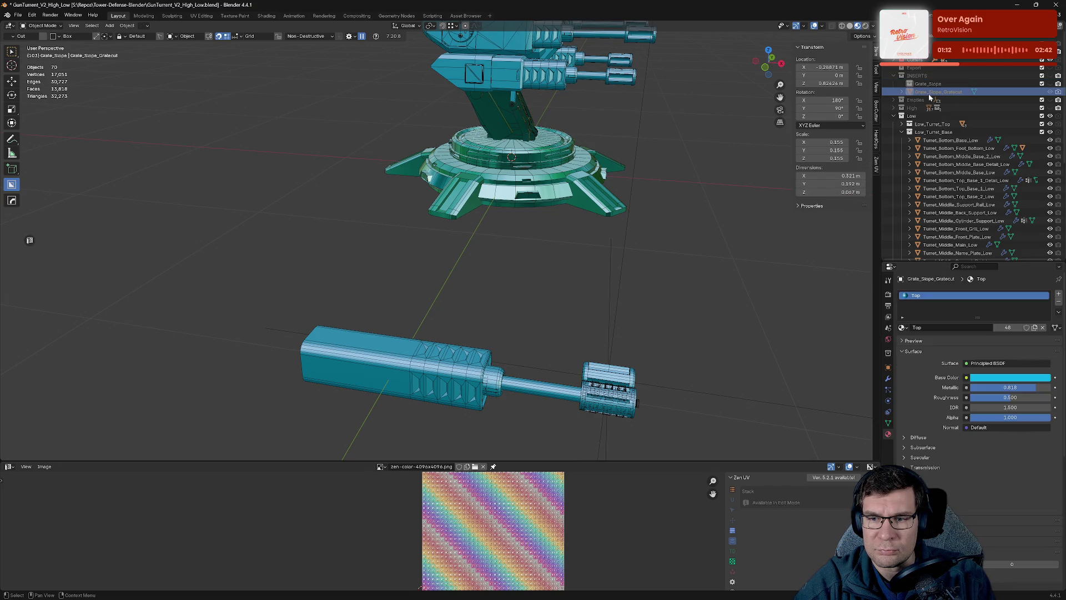
click(901, 93)
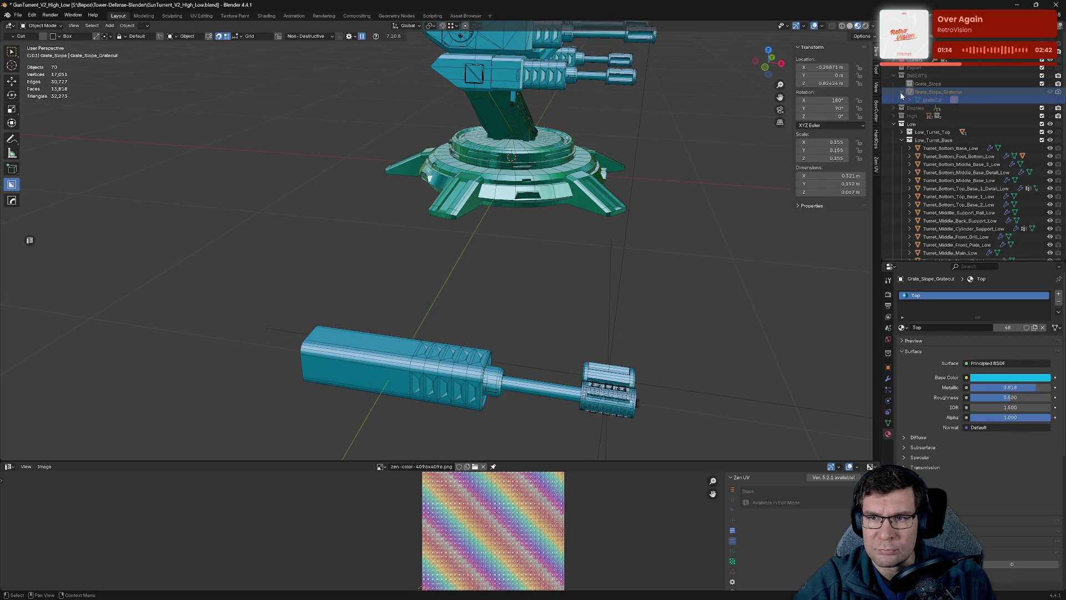
click(900, 92)
click(894, 77)
key(ctrl+s)
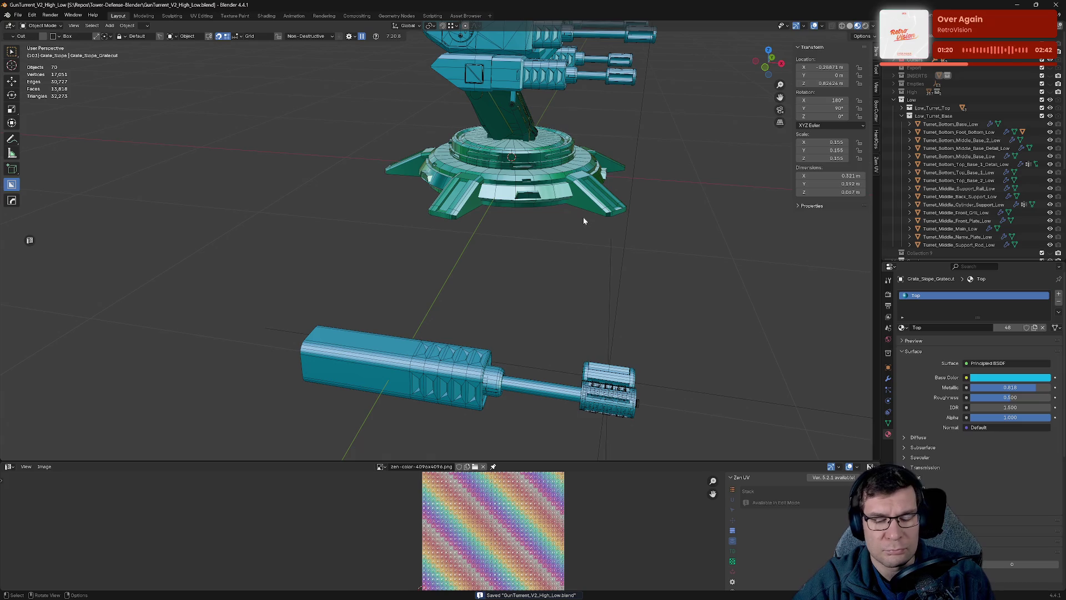
key(ctrl+shift+o)
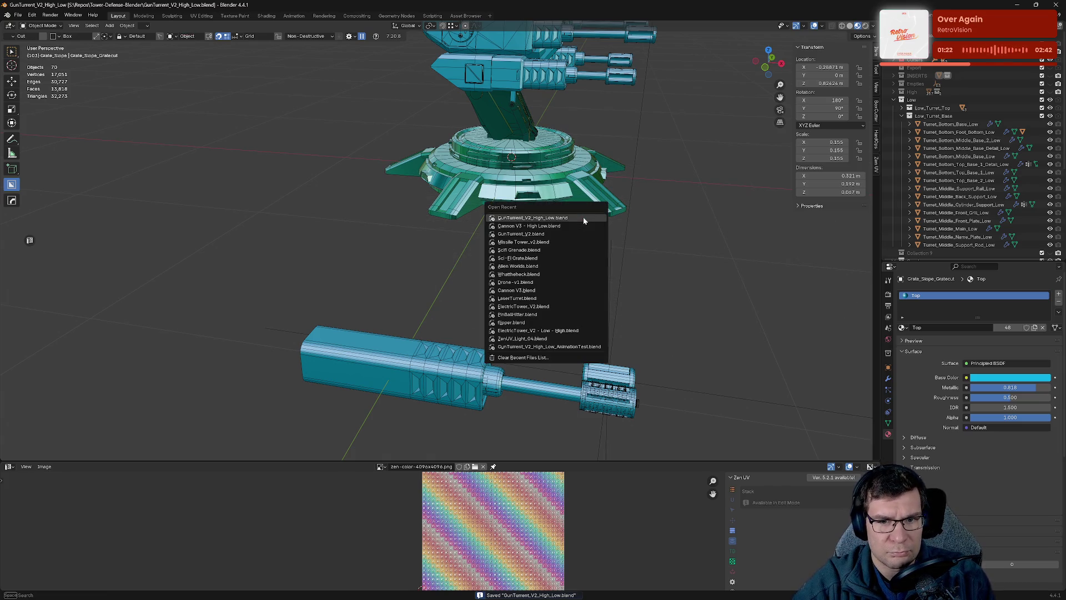
Reopen GunTurrent_V2_High_Low.blend, orbit to a frontal view, save, and browse the scene's materials.
click(584, 220)
mouse_move(631, 281)
middle_down()
mouse_move(600, 255)
mouse_move(585, 260)
middle_up()
scroll(585, 260, down, 5)
middle_drag(622, 227, 630, 231)
key(ctrl+s)
click(902, 328)
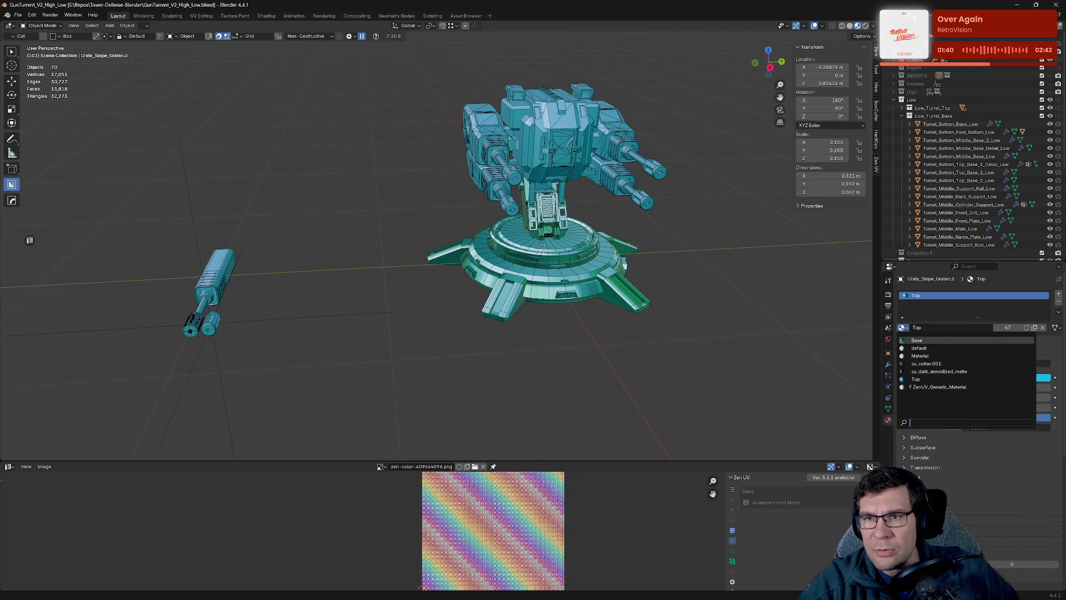
scroll(955, 138, up, 5)
click(955, 68)
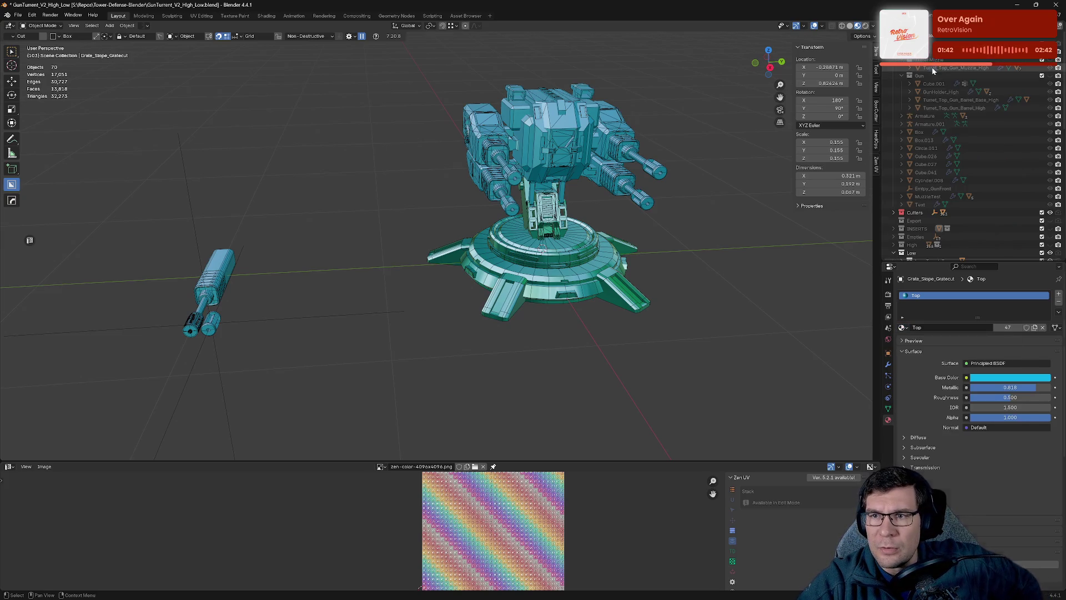
click(940, 93)
click(938, 100)
click(935, 107)
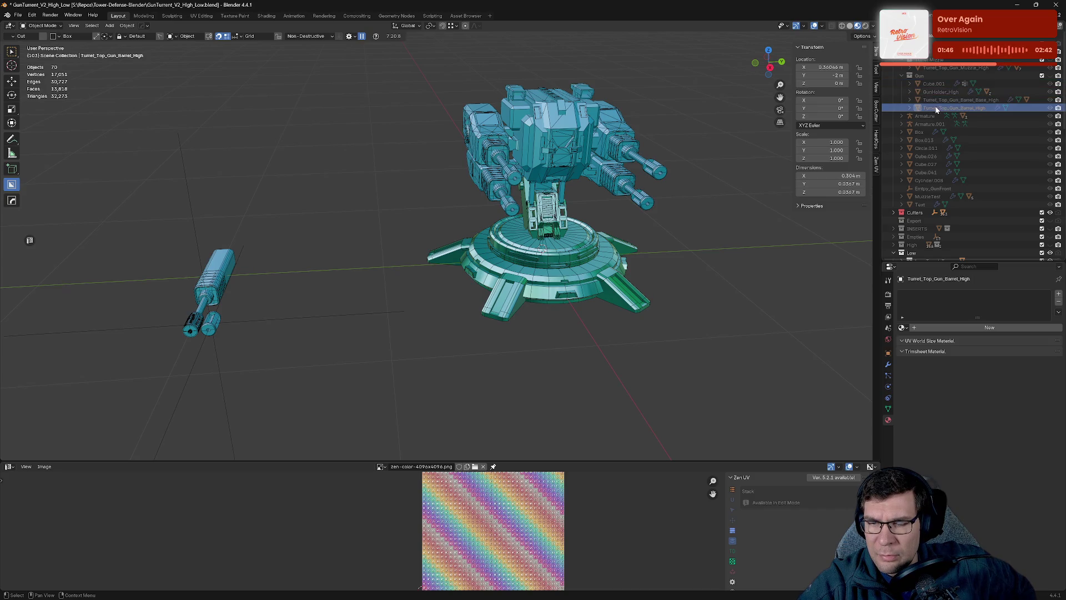
click(923, 117)
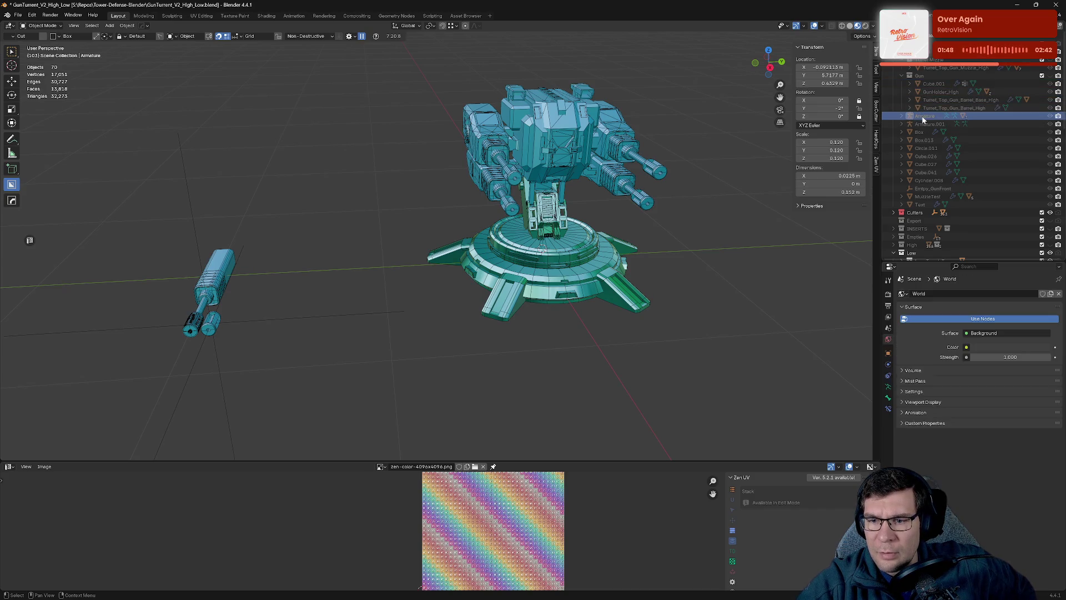
key(Down)
key(Down)
key(Down)
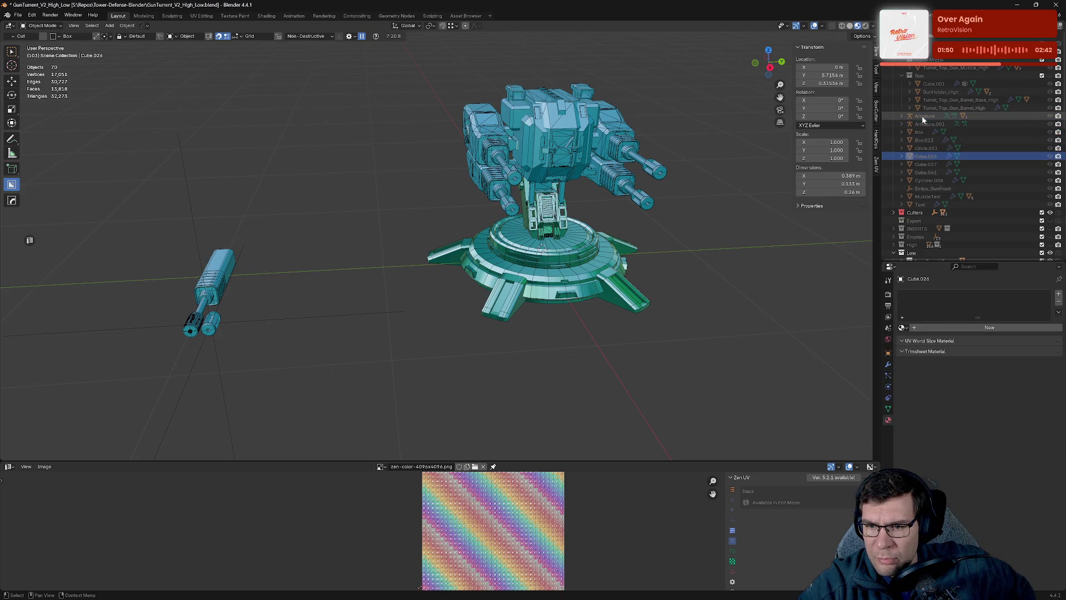
key(Down)
key(Down)
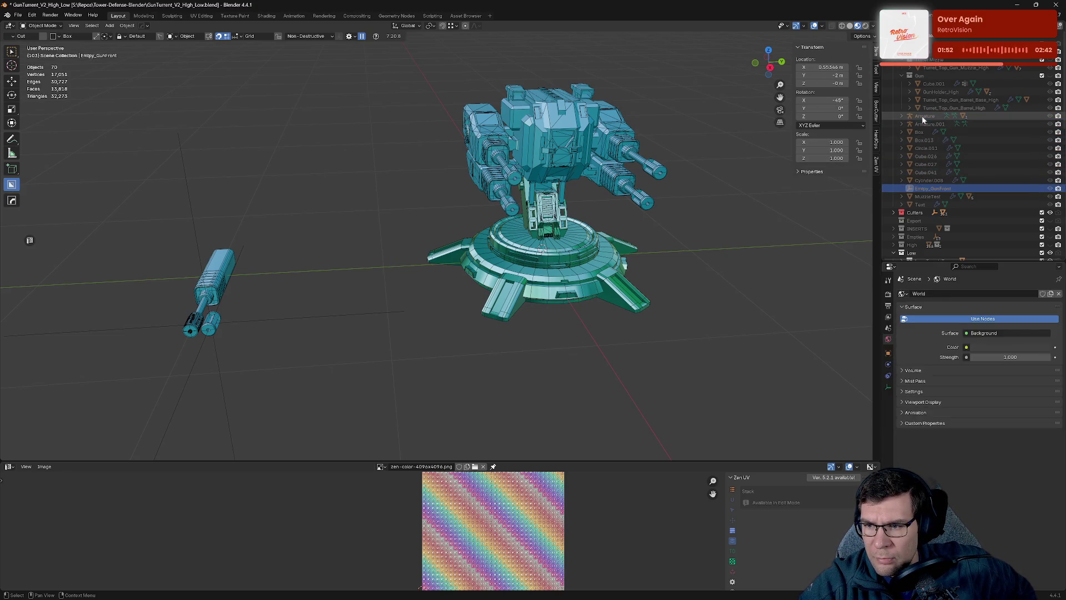
key(Down)
key(Down)
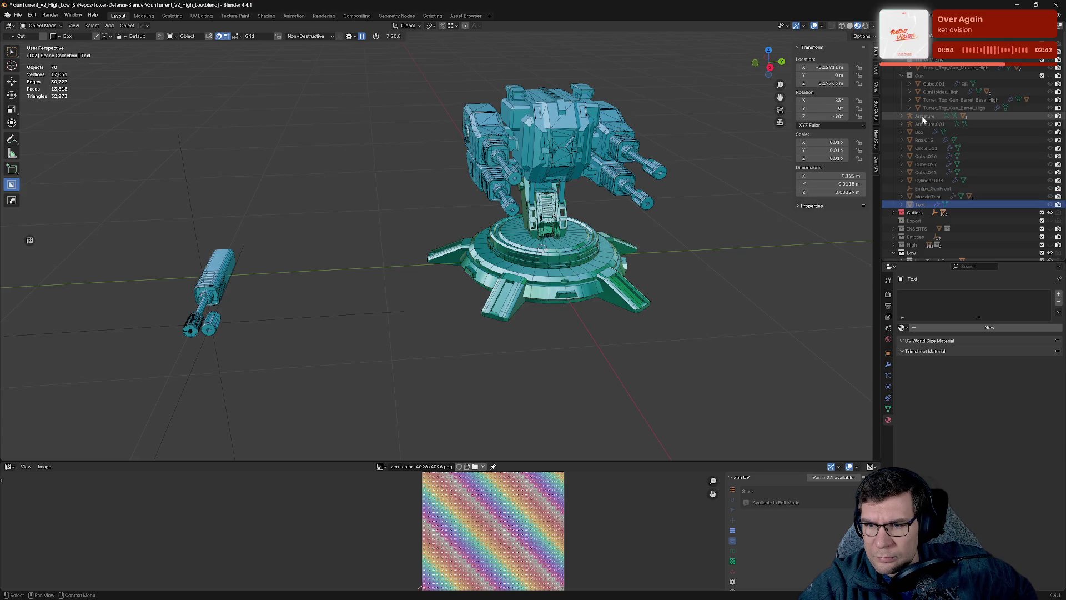
key(Down)
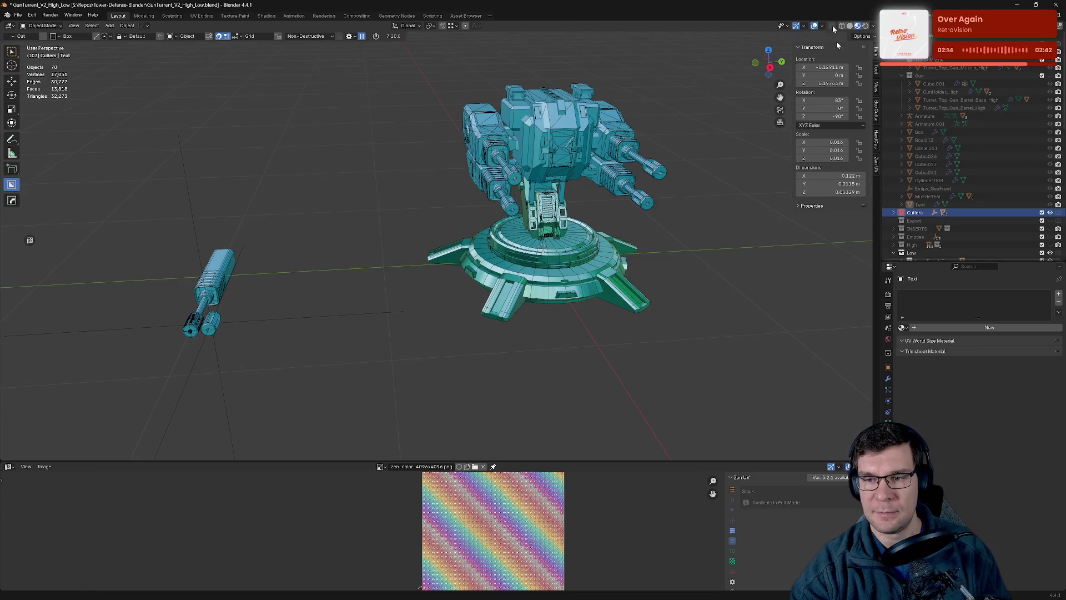
scroll(972, 241, down, 6)
Delete Collection 9 from the scene.
scroll(956, 244, down, 6)
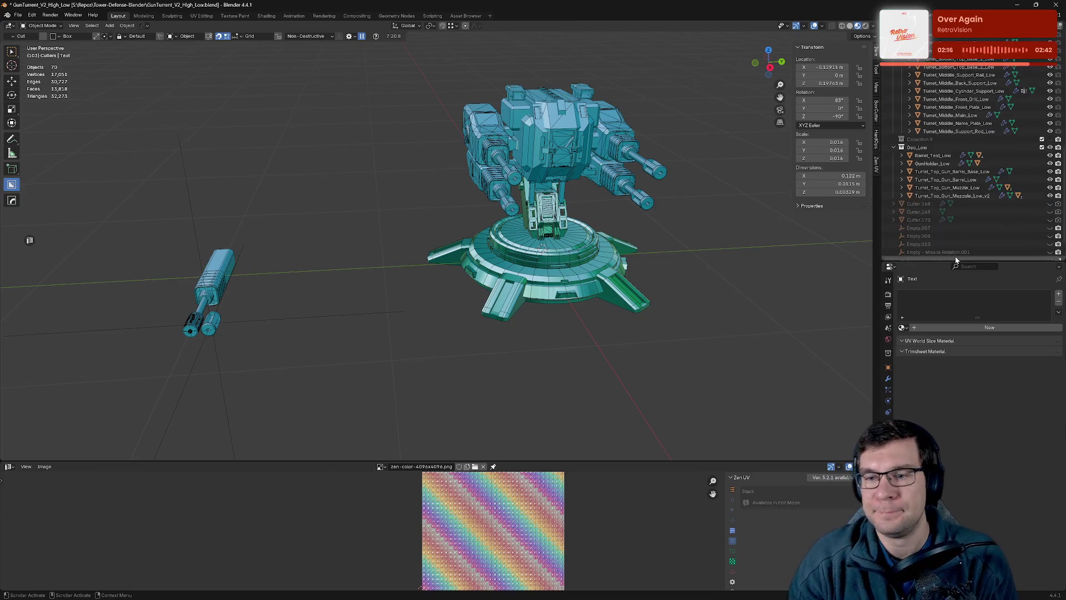
click(928, 108)
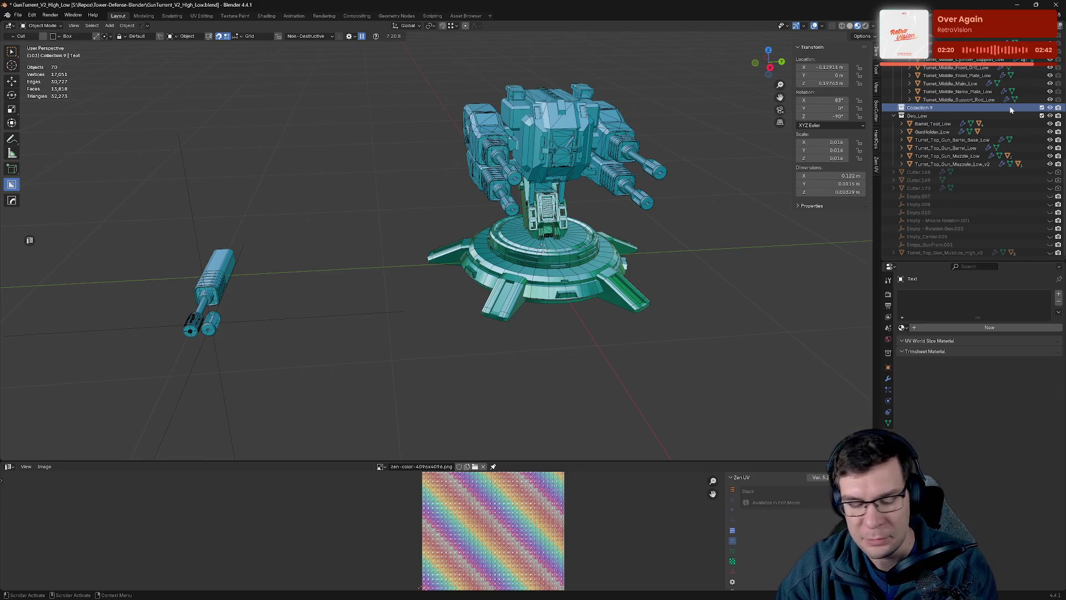
key(Delete)
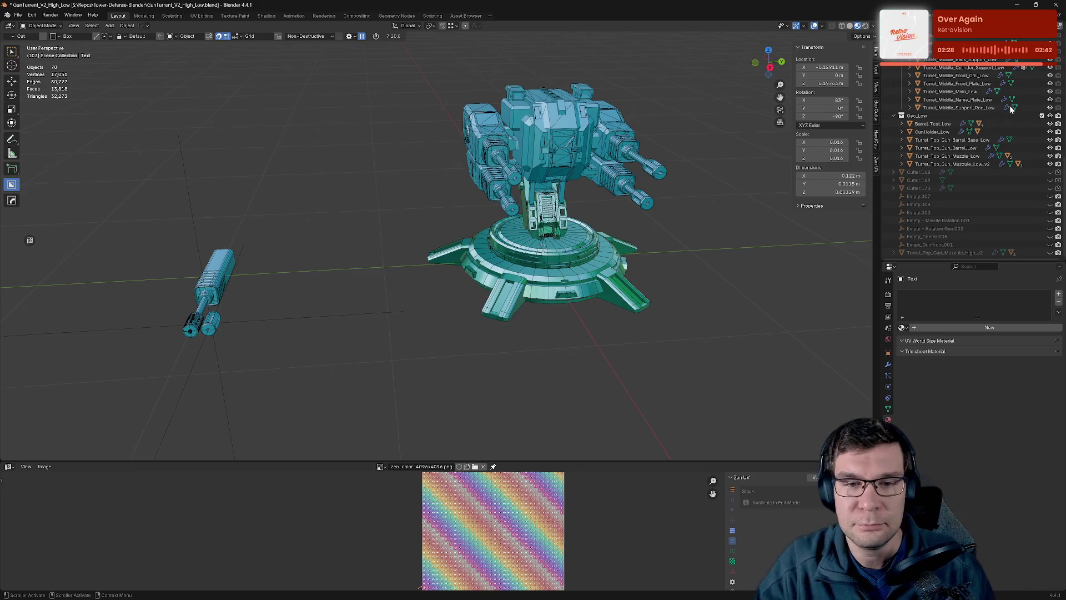
Expand Turret_Top_Gun_Muzzule_High_v2 and inspect its cutters Cutter.168 to Cutter.170.
click(926, 253)
click(900, 253)
click(935, 237)
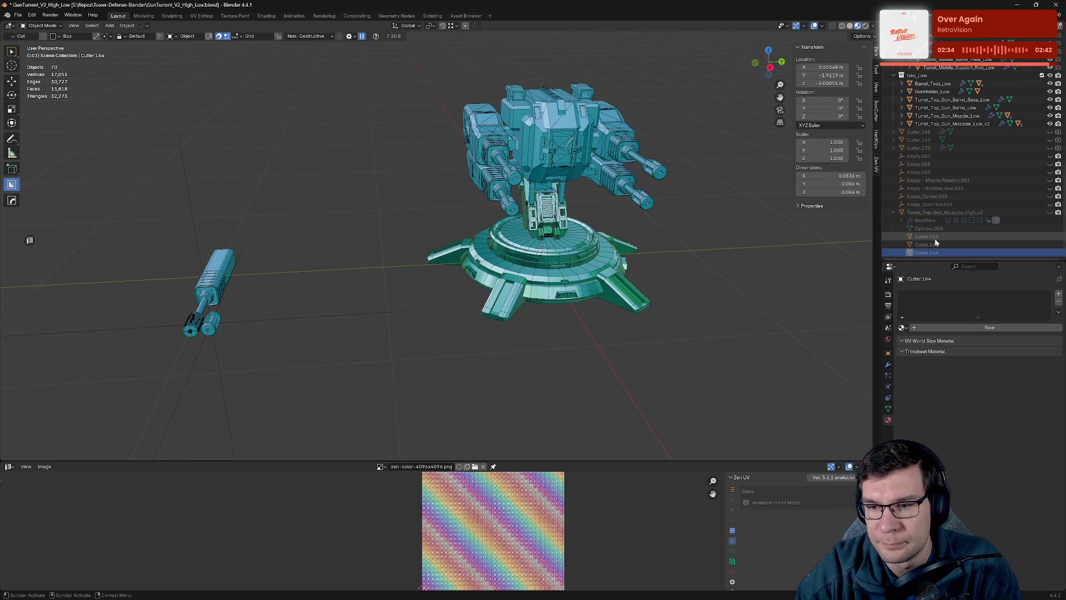
key(Up)
key(Up)
key(Up)
key(Up)
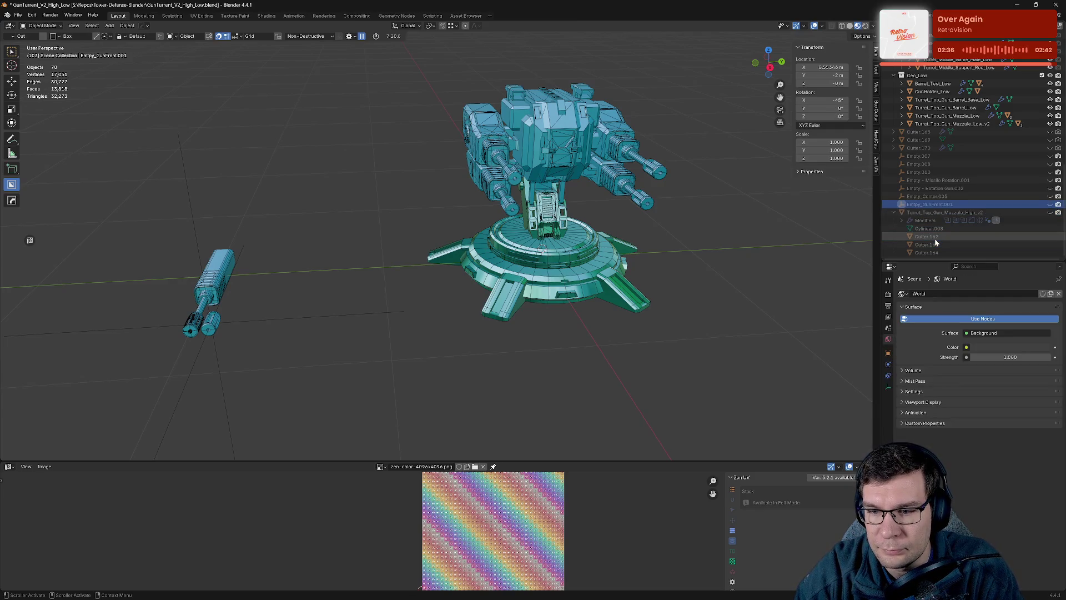
key(Up)
key(Up)
key(Up)
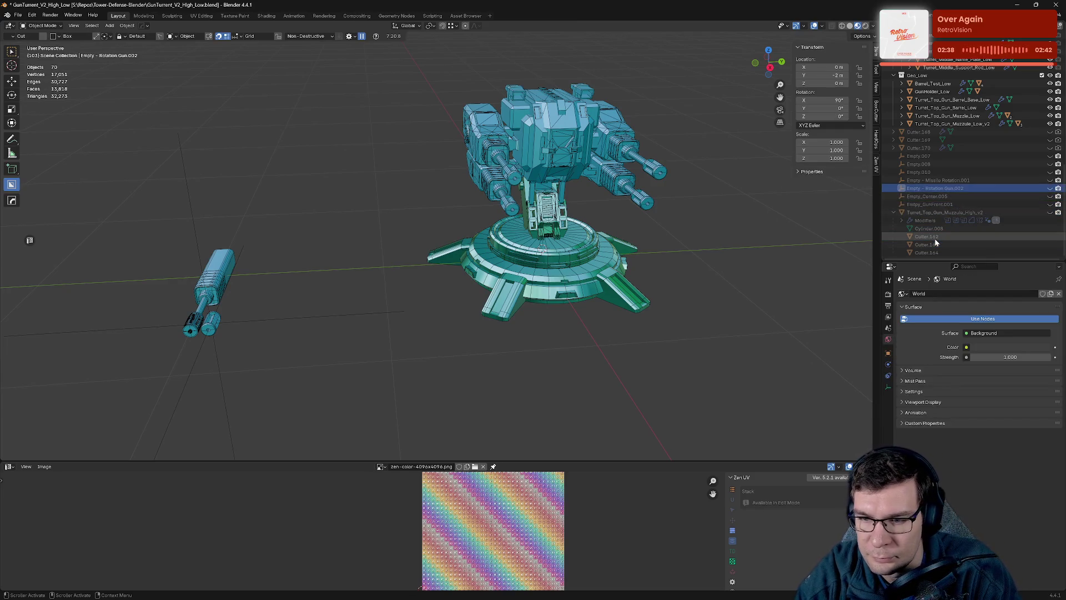
key(Up)
key(Up)
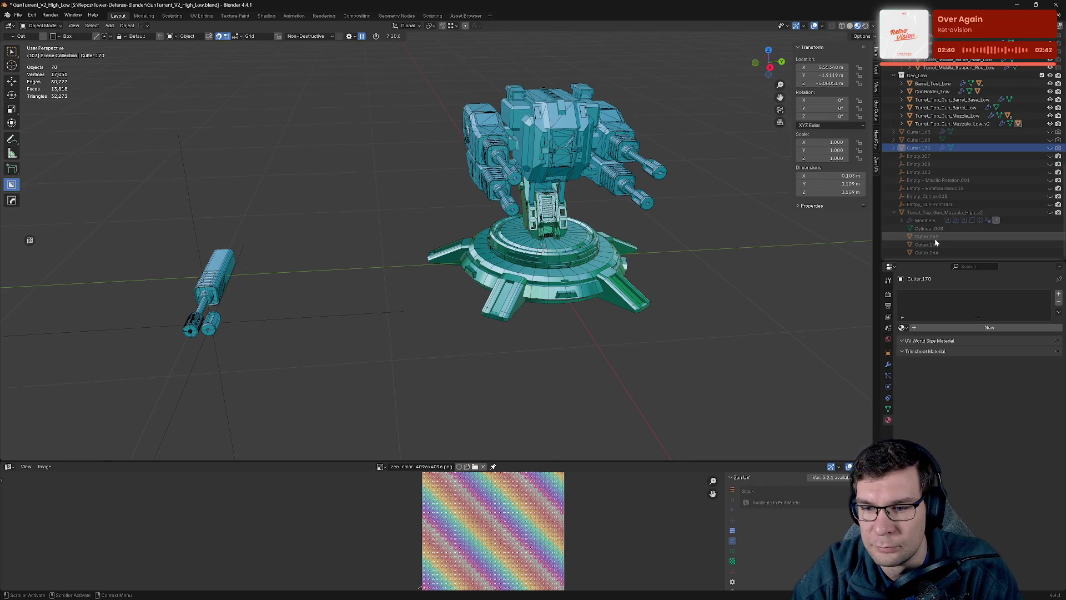
click(894, 148)
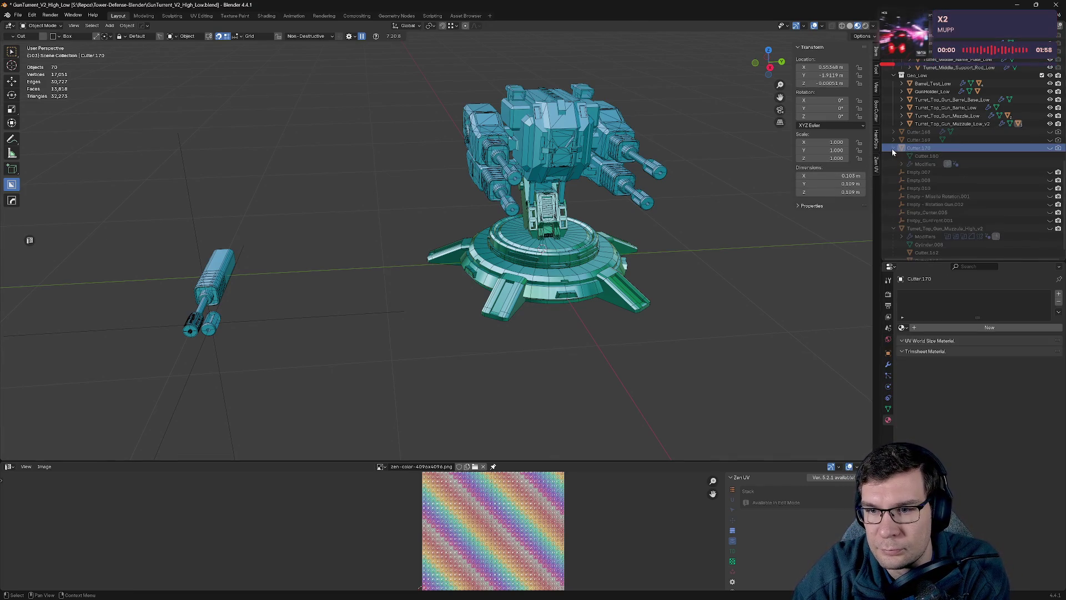
click(893, 140)
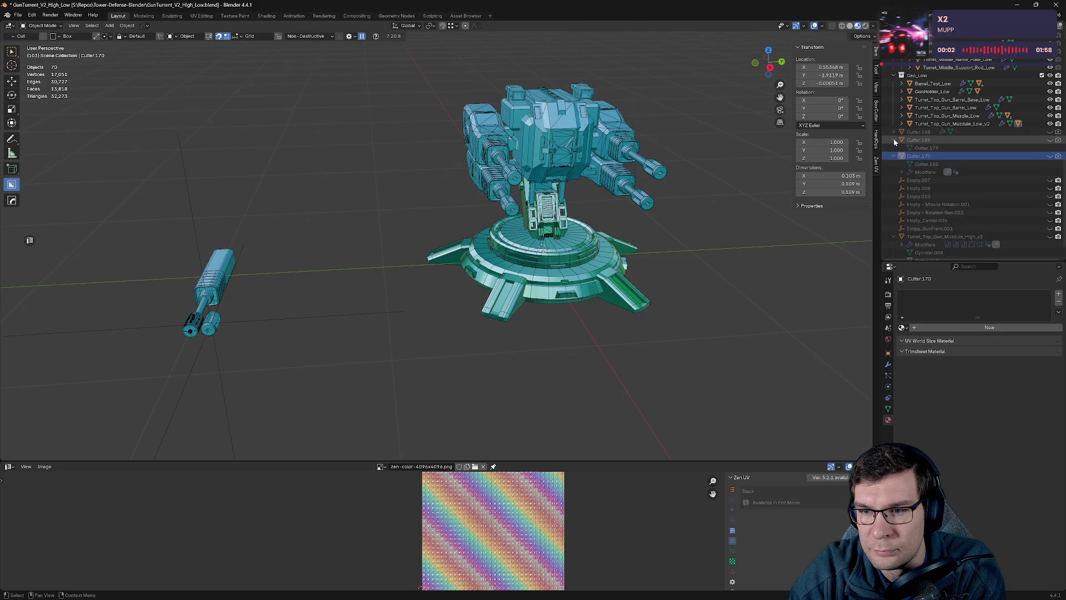
click(894, 132)
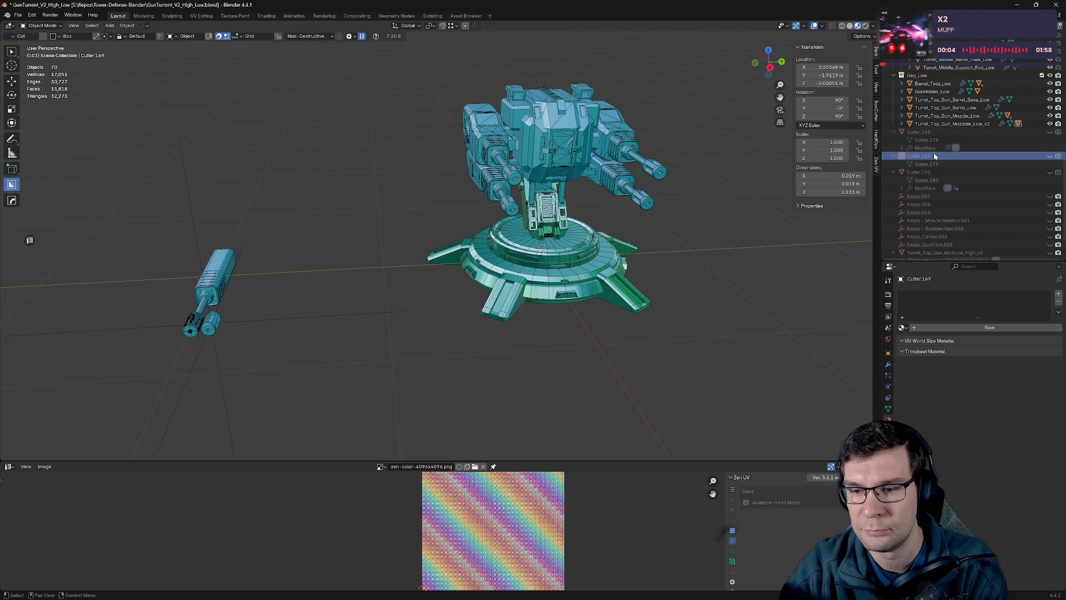
click(927, 138)
Inspect the low-poly muzzle objects Turret_Top_Gun_Muzzule_Low_v2 and Turret_Top_Gun_Muzzle_Low.
click(944, 123)
click(903, 124)
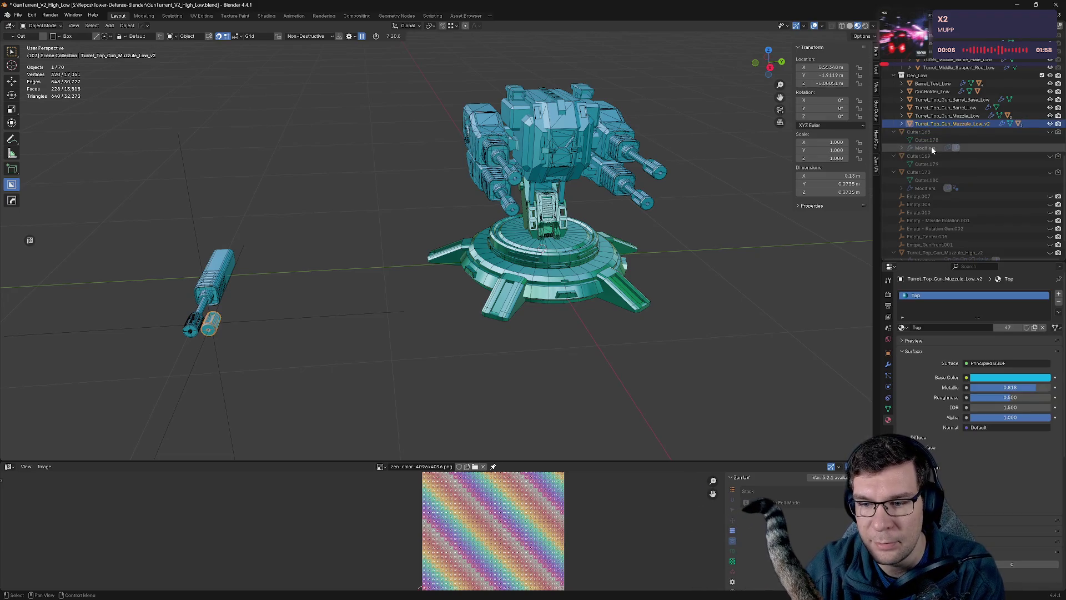
click(901, 124)
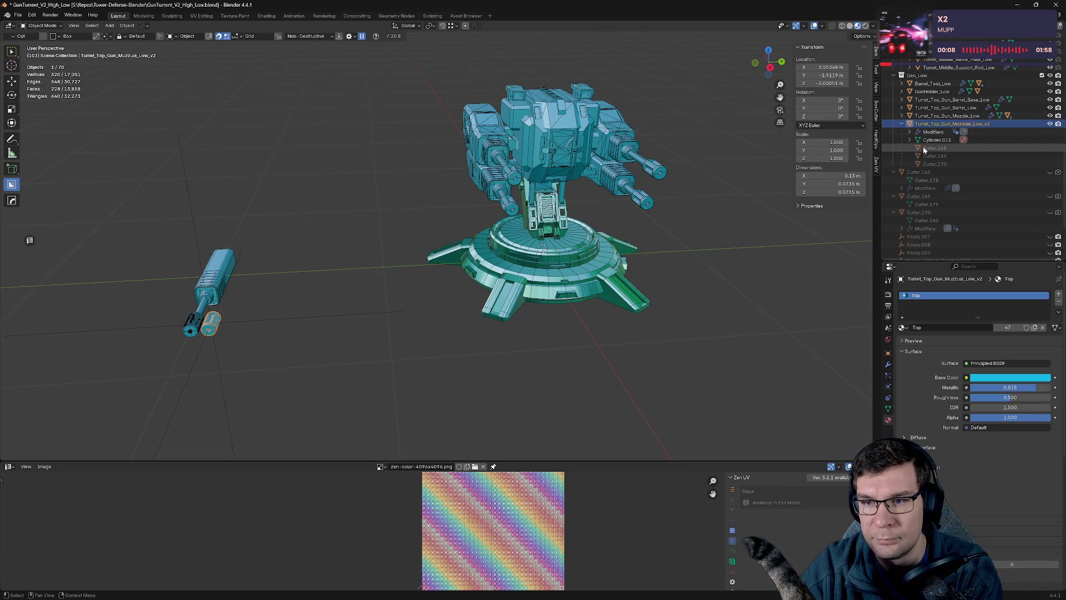
click(900, 115)
click(907, 115)
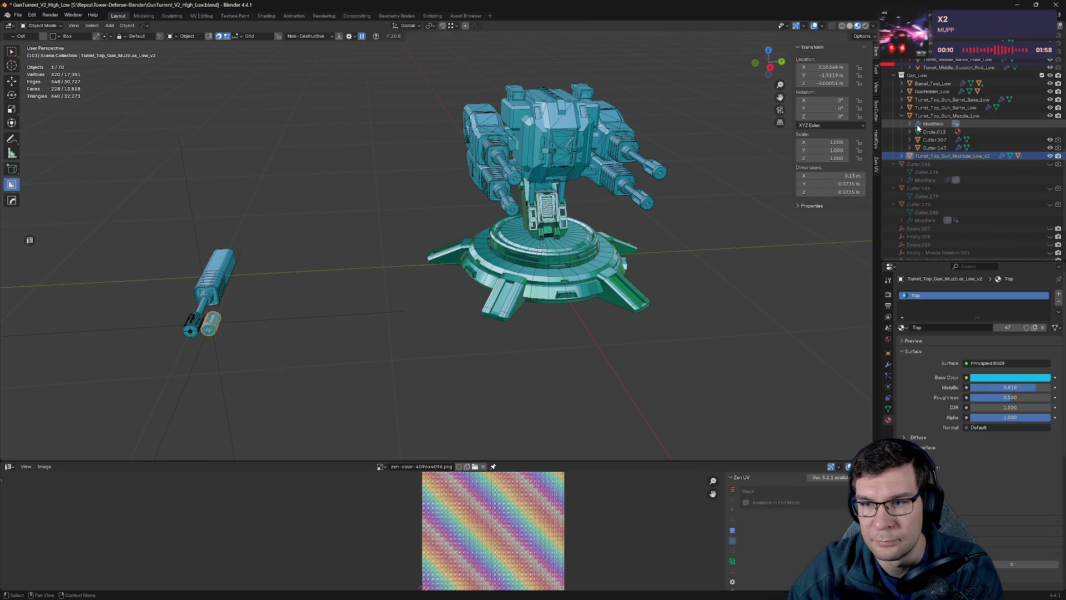
click(909, 122)
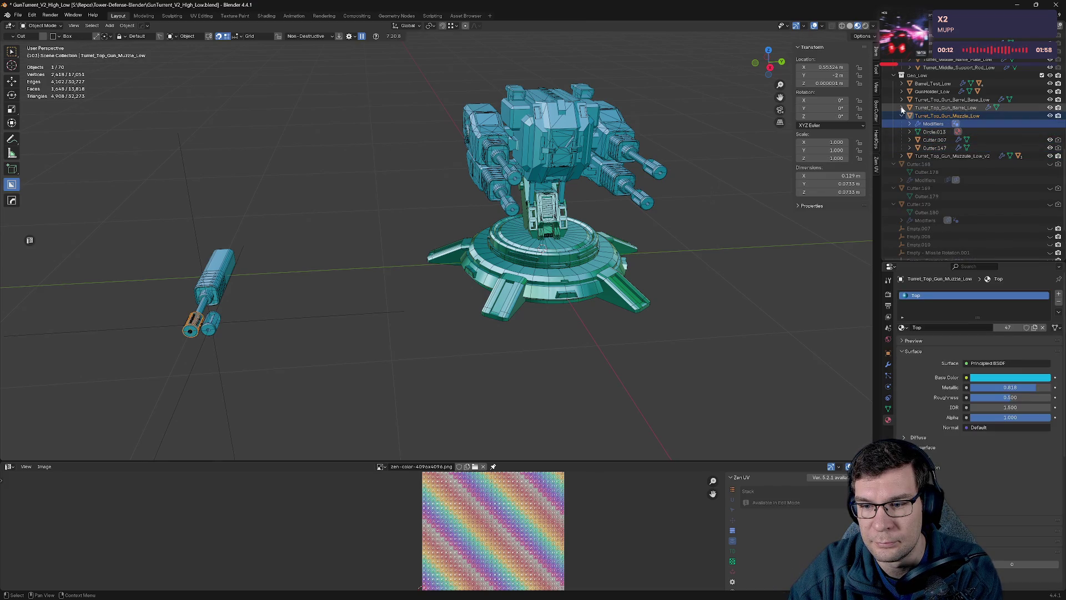
Step through the barrel, barrel base and GunHolder_Low parts, ending with Barrel_Test_Low active.
click(902, 108)
click(908, 116)
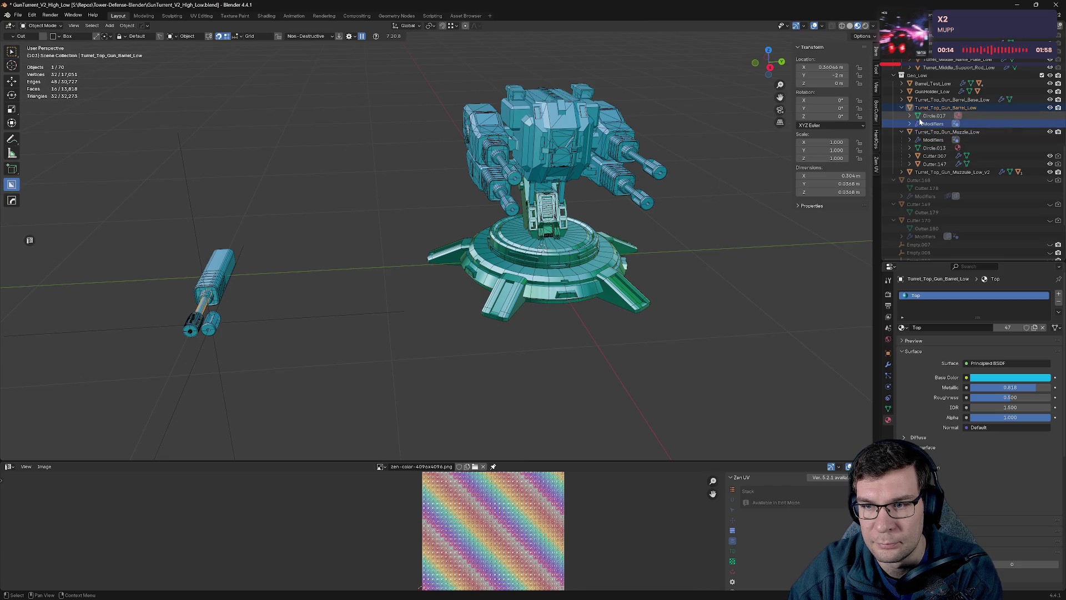
click(901, 99)
click(903, 107)
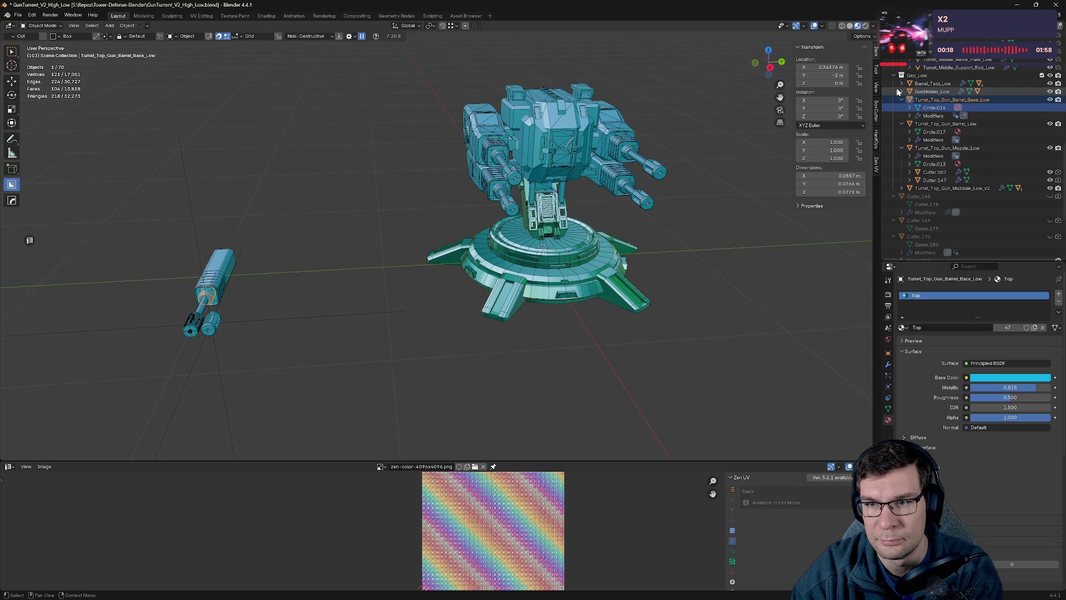
click(900, 91)
click(902, 93)
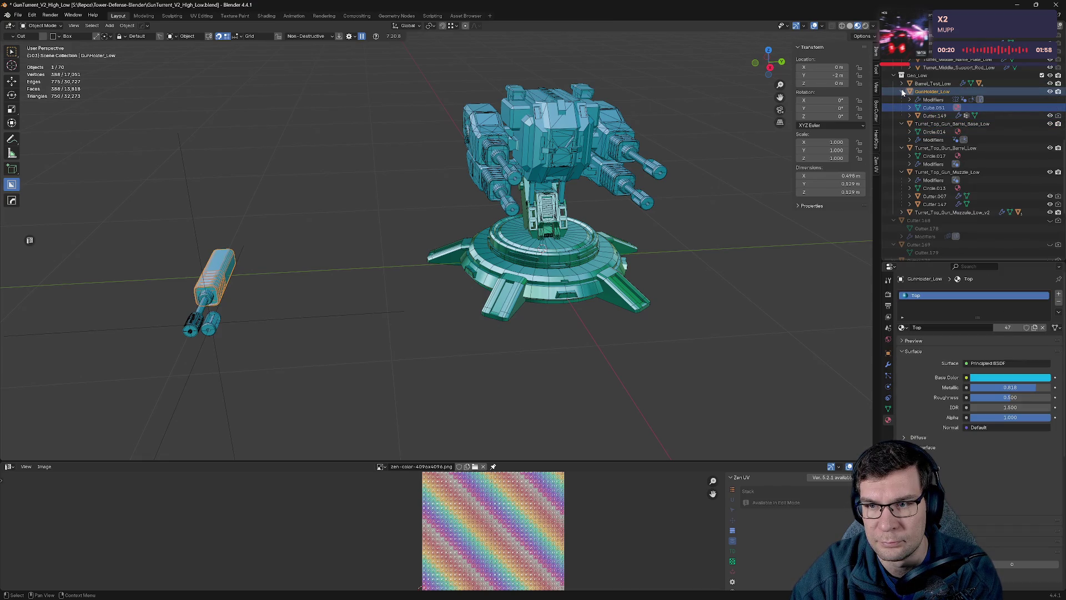
click(901, 83)
click(910, 107)
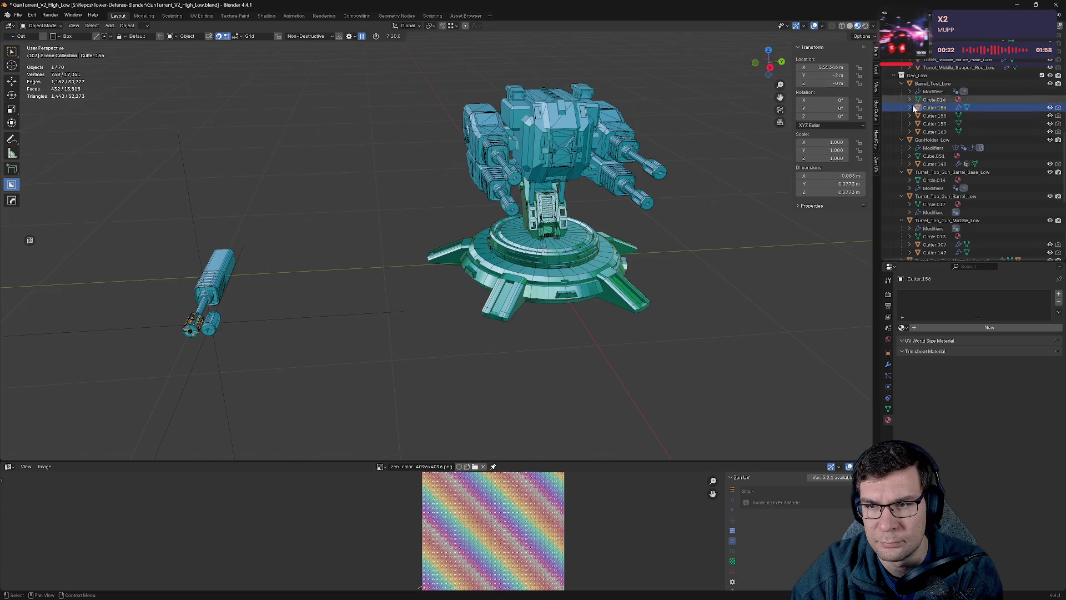
click(925, 84)
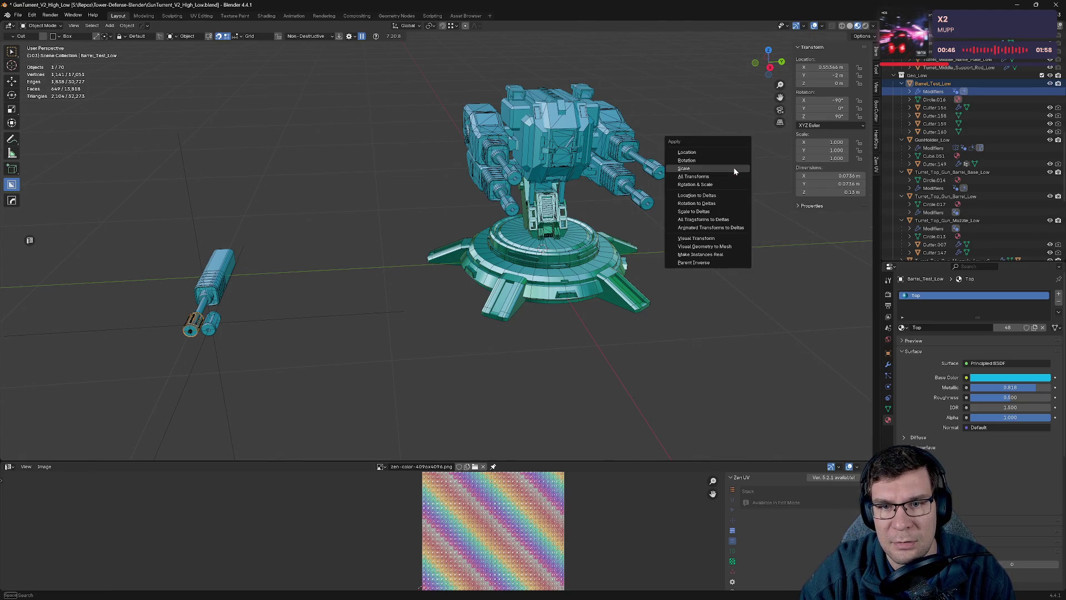
Cancel apply-transform, collapse and re-expand the Outliner hierarchy, and check the material list.
key(Escape)
key(shift+a)
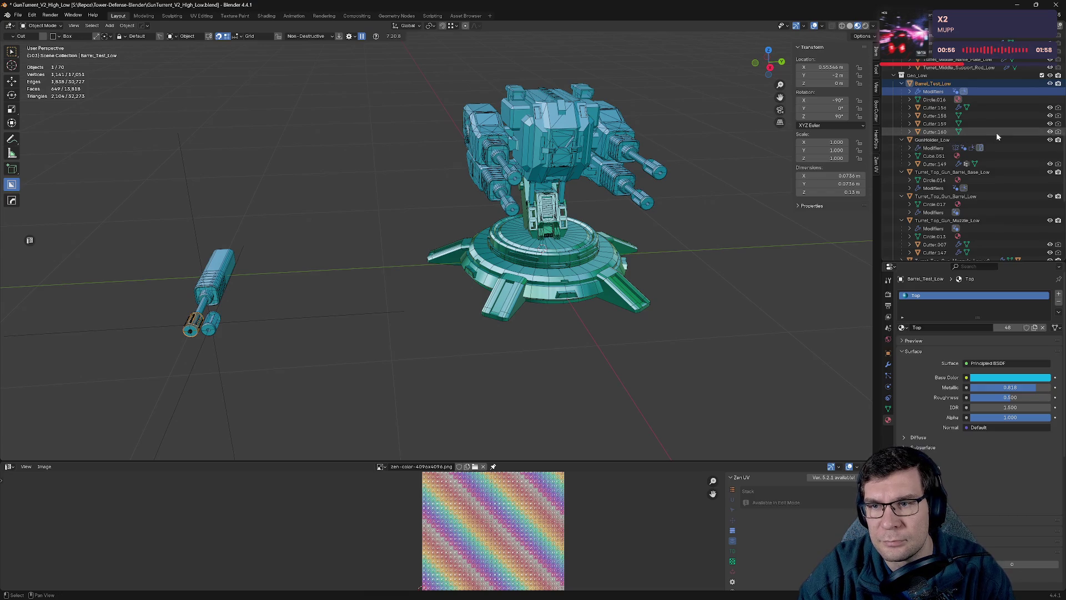
scroll(996, 132, down, 10)
scroll(996, 132, down, 5)
key(KP_Subtract)
key(KP_Subtract)
key(KP_Subtract)
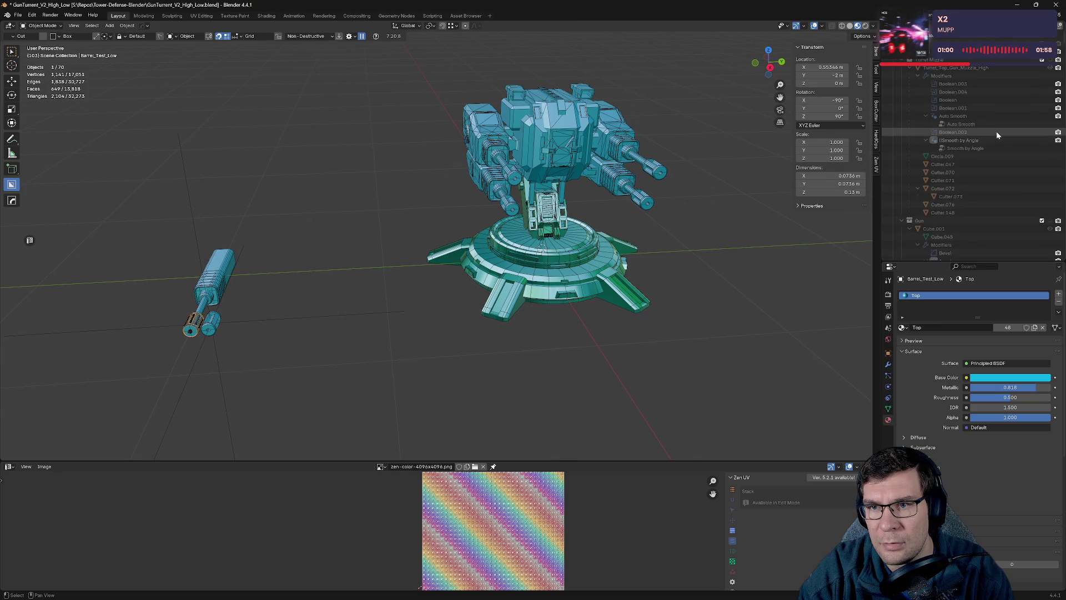
click(903, 328)
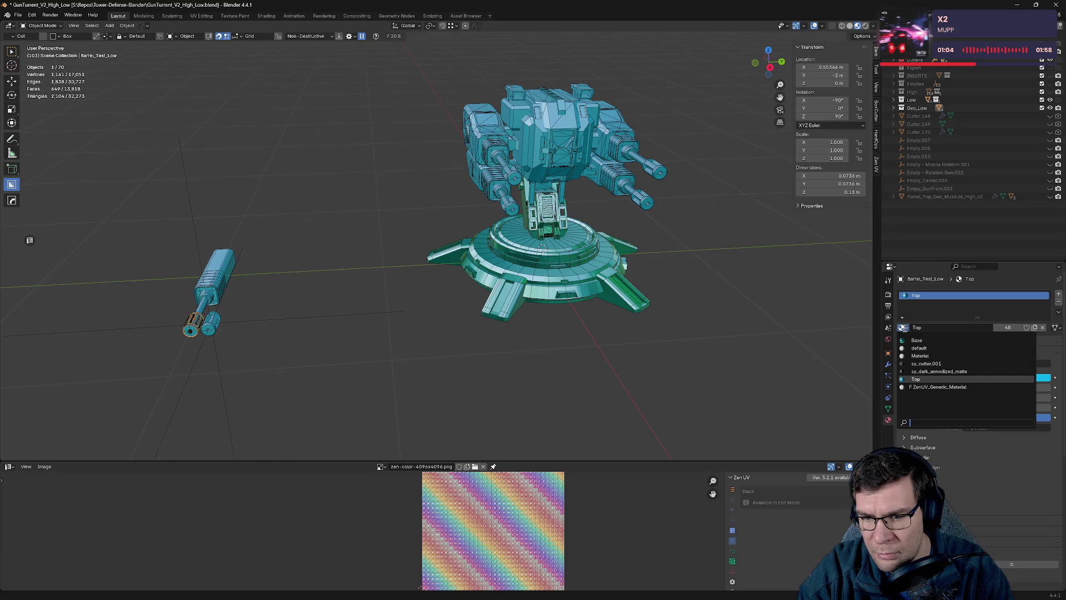
key(KP_Add)
key(KP_Add)
key(KP_Add)
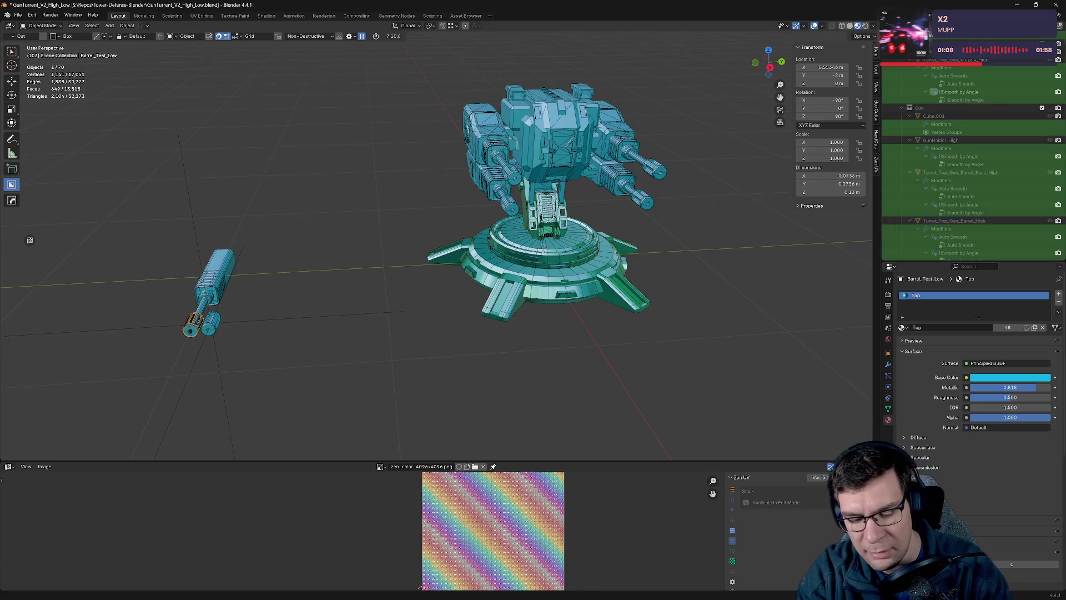
scroll(972, 167, down, 10)
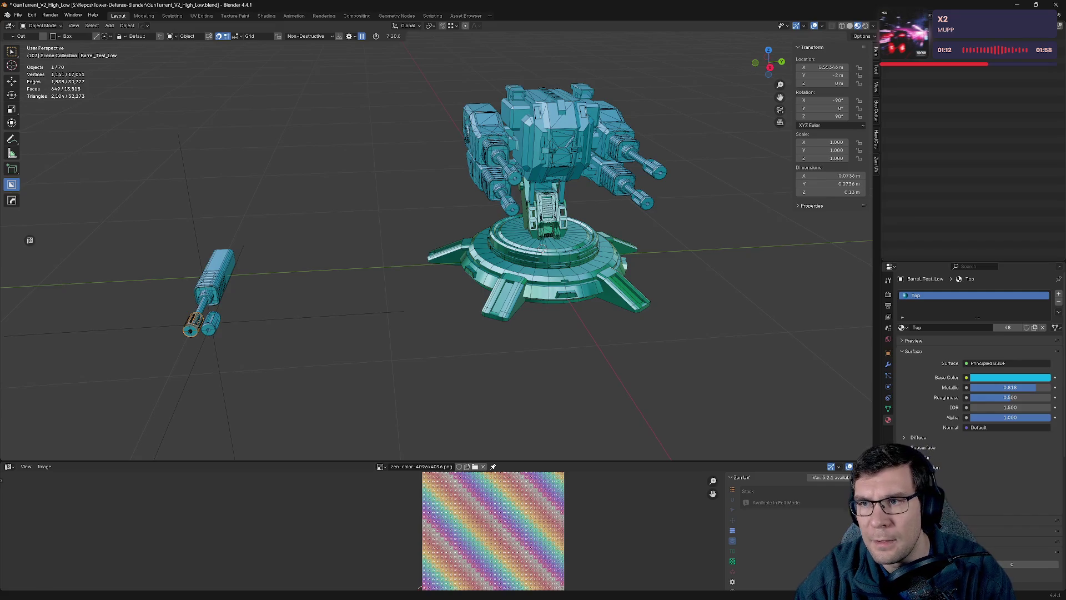
Try the Outliner filter and Unused Data display mode, then switch to Asset Browser.
click(1051, 26)
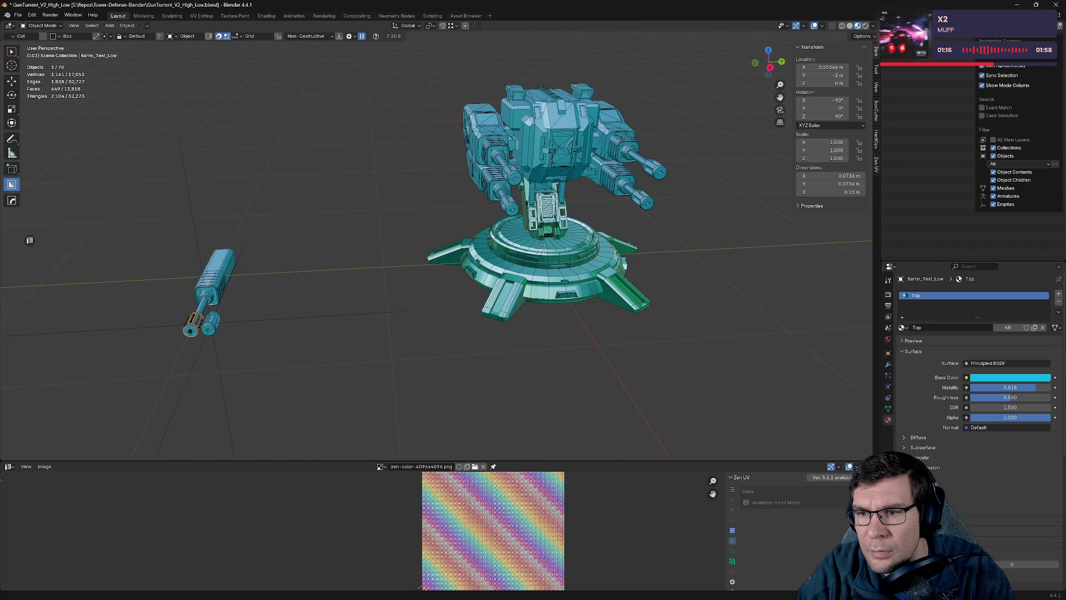
click(1049, 165)
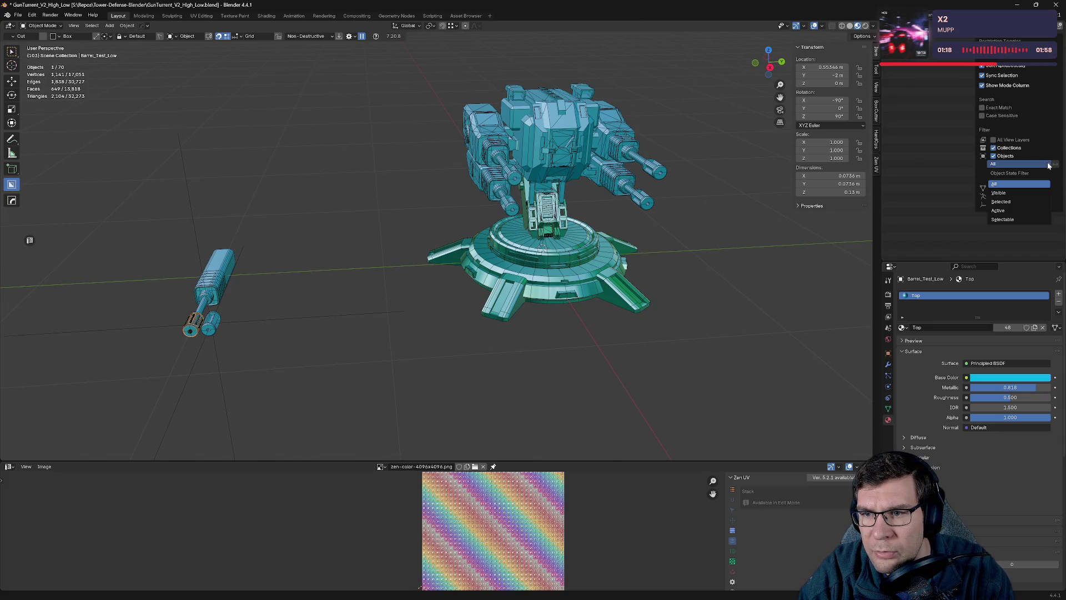
click(911, 55)
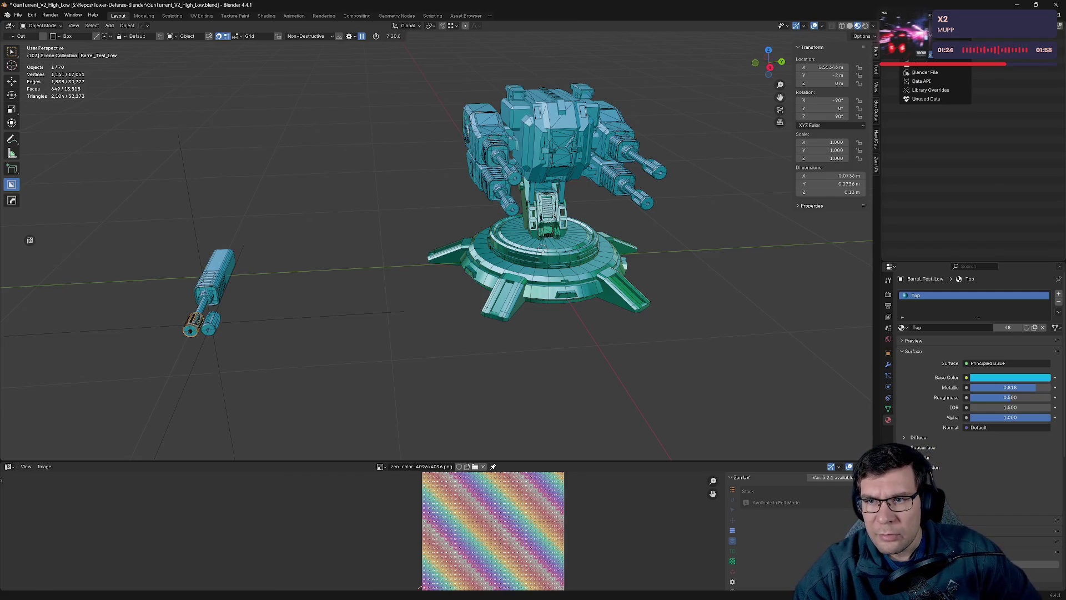
click(923, 74)
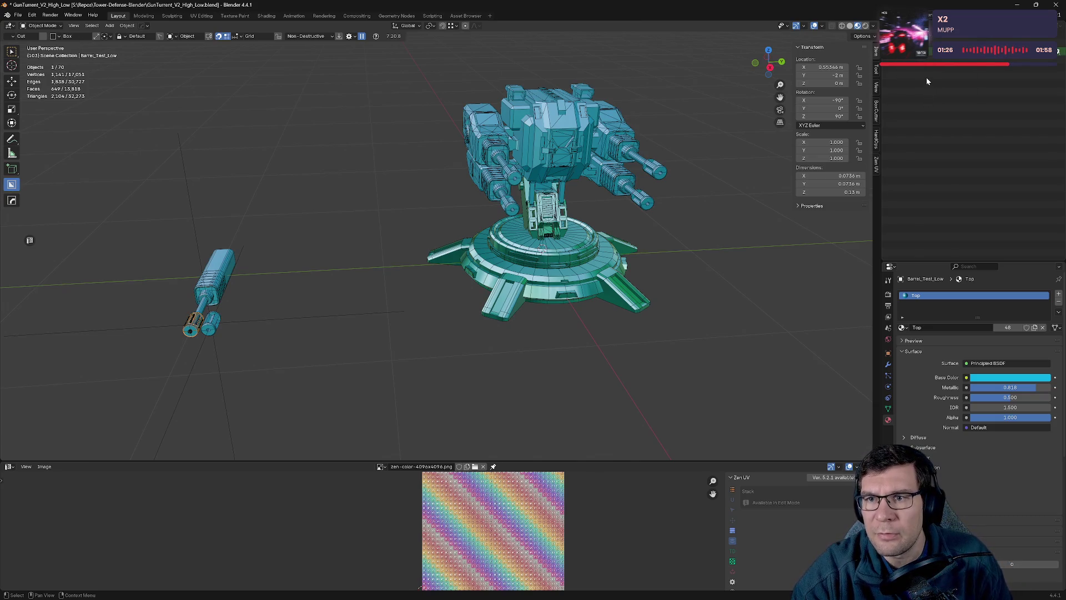
click(911, 56)
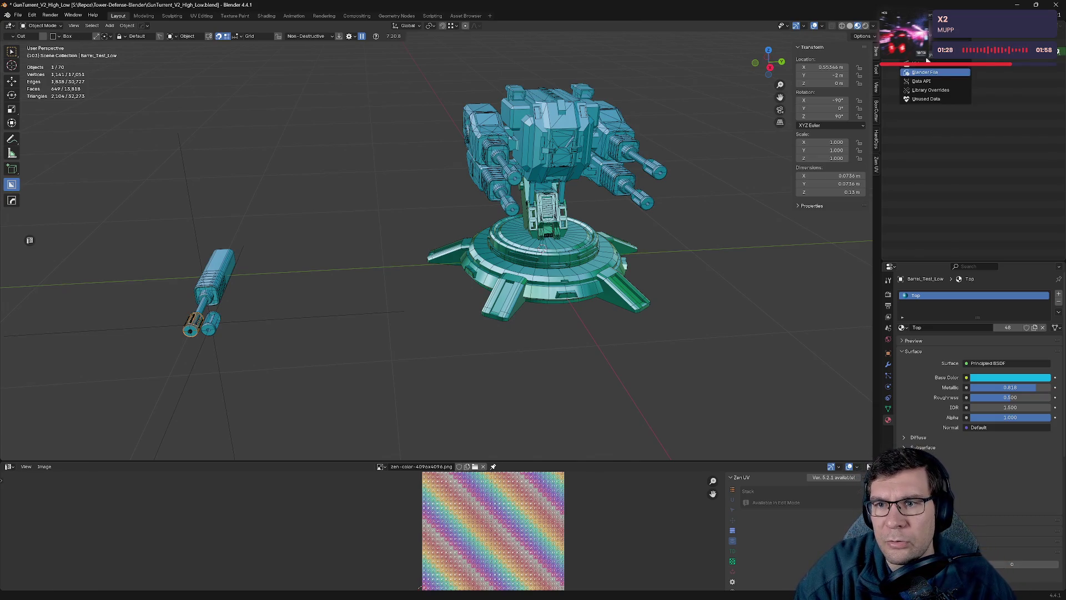
click(944, 95)
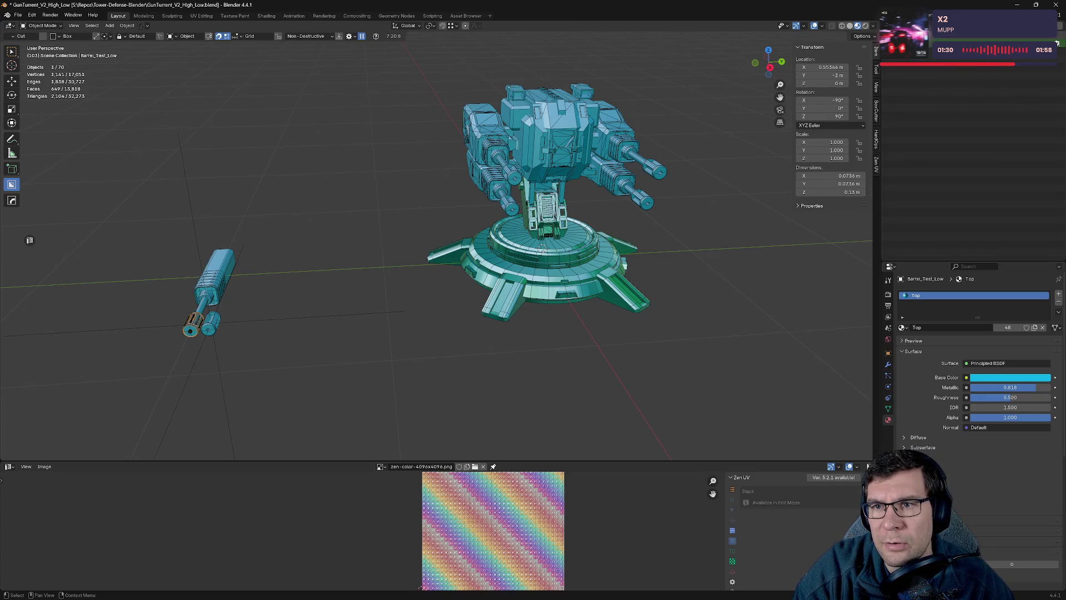
click(910, 55)
click(936, 98)
click(929, 56)
click(928, 56)
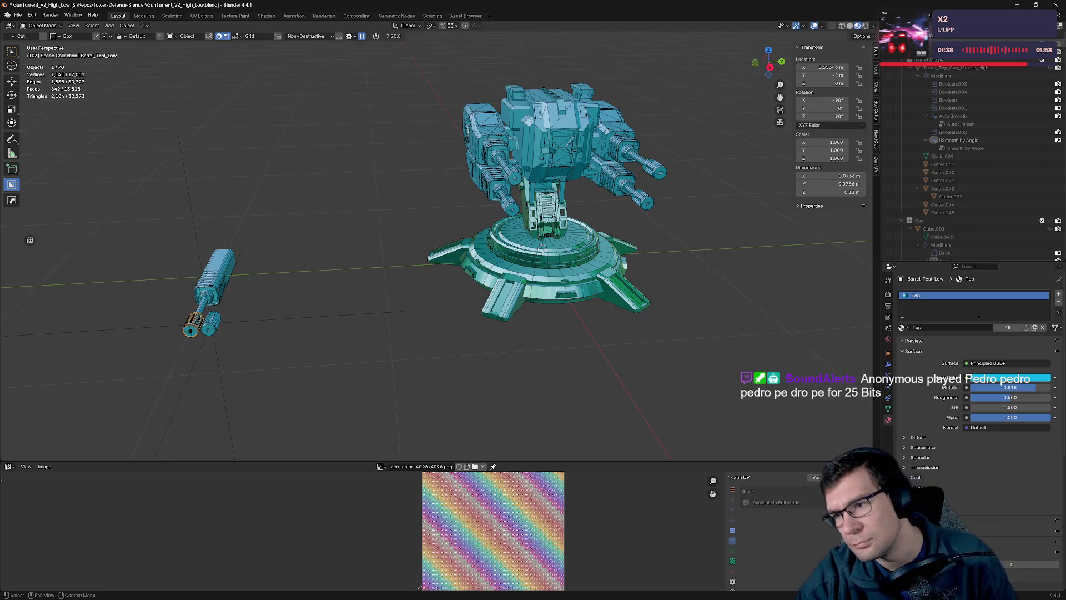
click(888, 25)
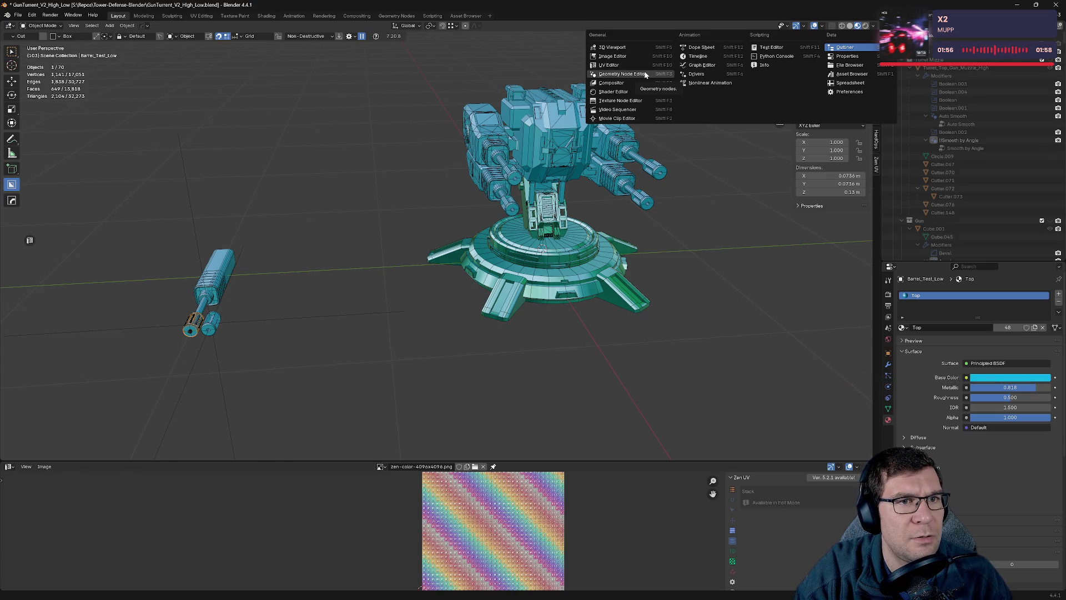
click(466, 15)
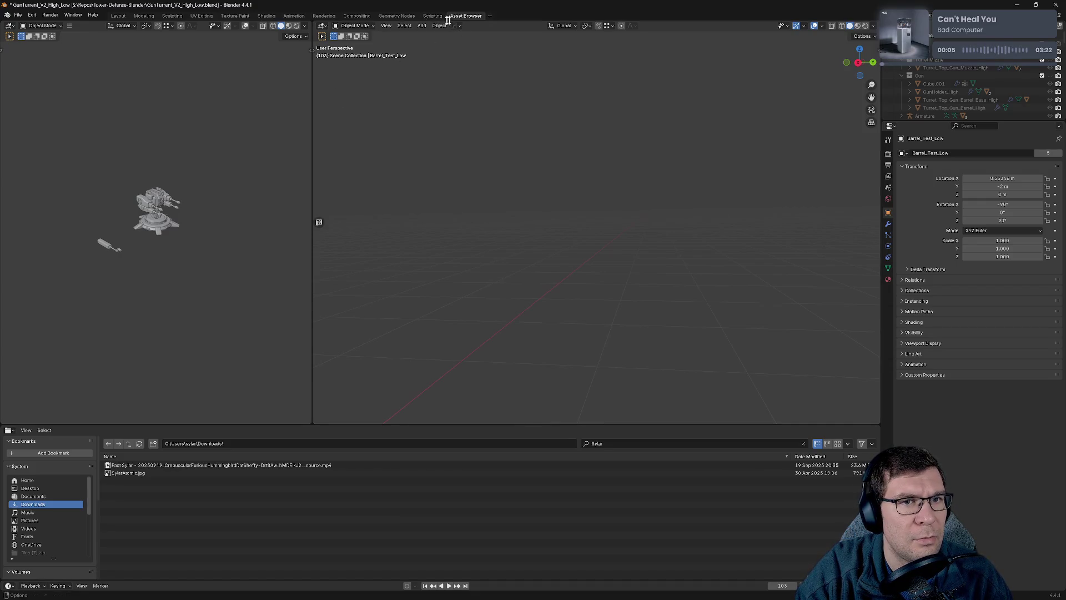
Return to the Layout workspace and confirm installing the Material Utilities extension.
click(172, 16)
click(143, 16)
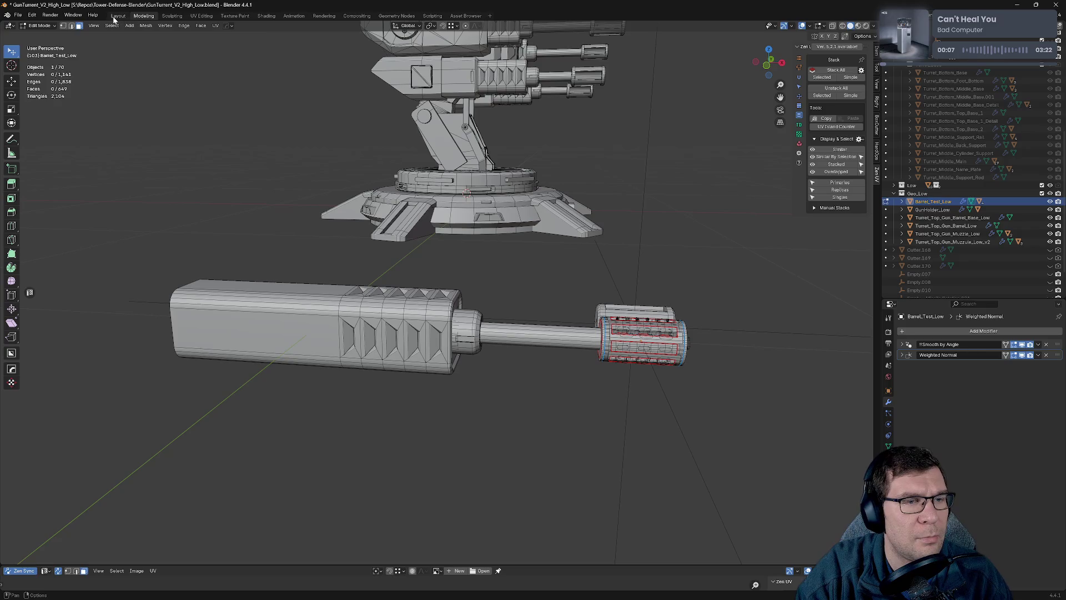
click(118, 15)
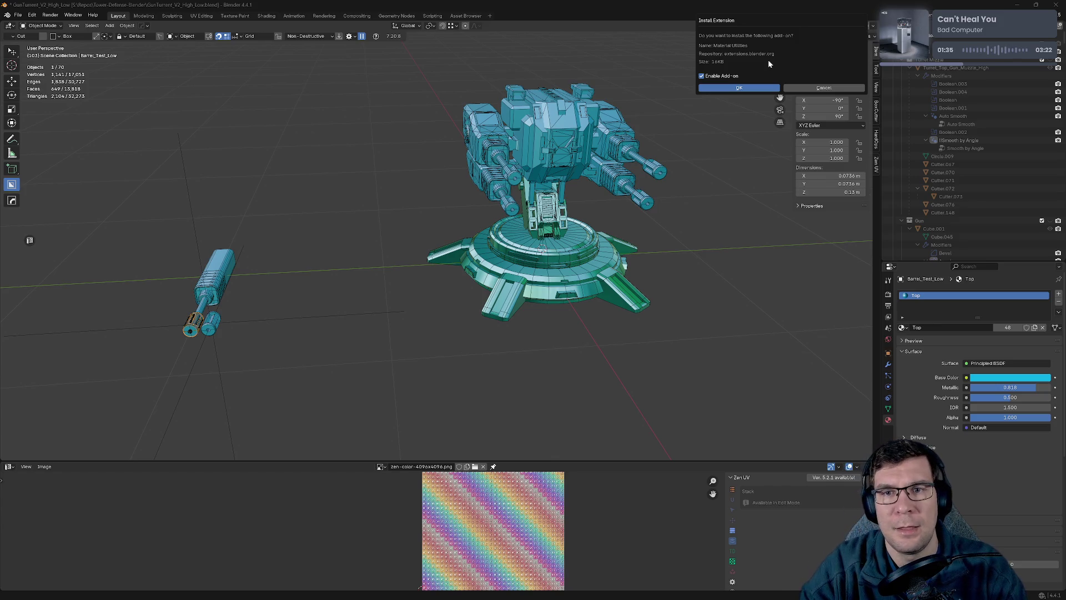
click(722, 88)
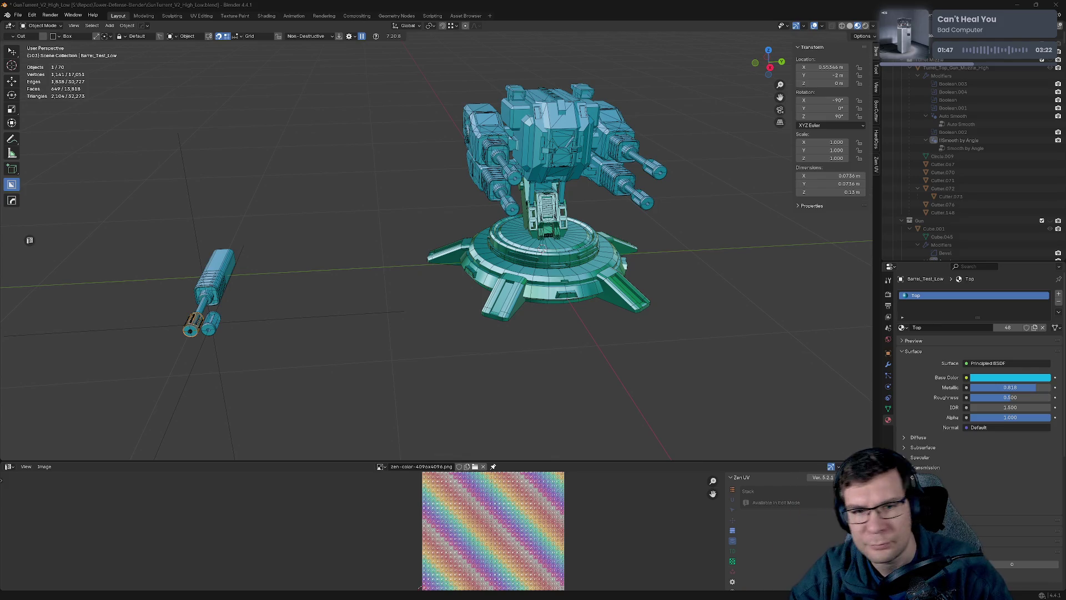
Apply Shade Smooth to the turret's upper arm piece.
click(597, 127)
right_click(598, 125)
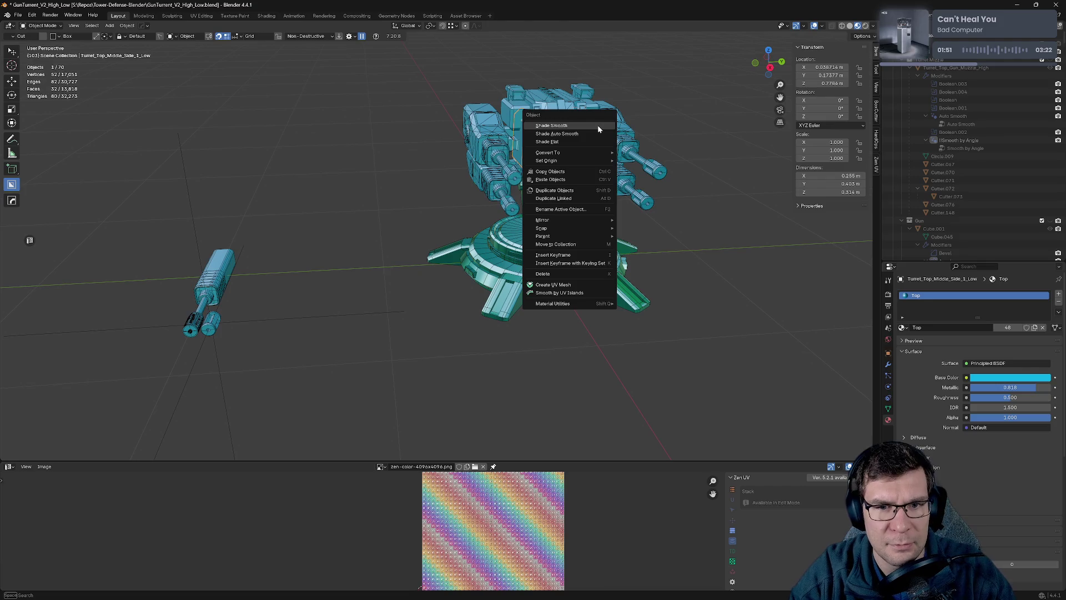
mouse_move(588, 162)
middle_drag(684, 223, 523, 205)
scroll(523, 206, up, 5)
click(524, 142)
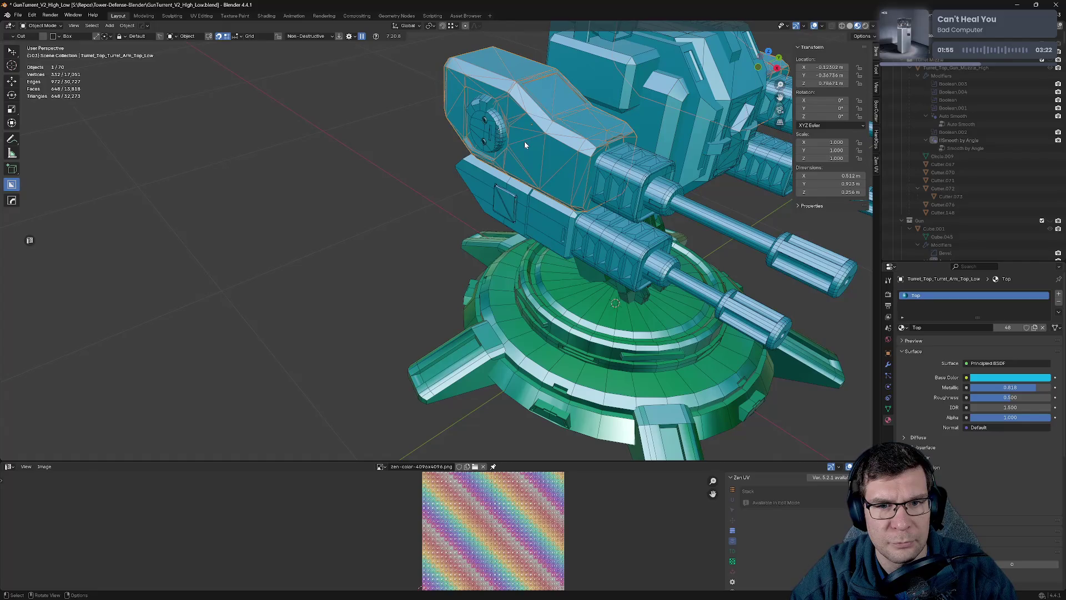
right_click(524, 142)
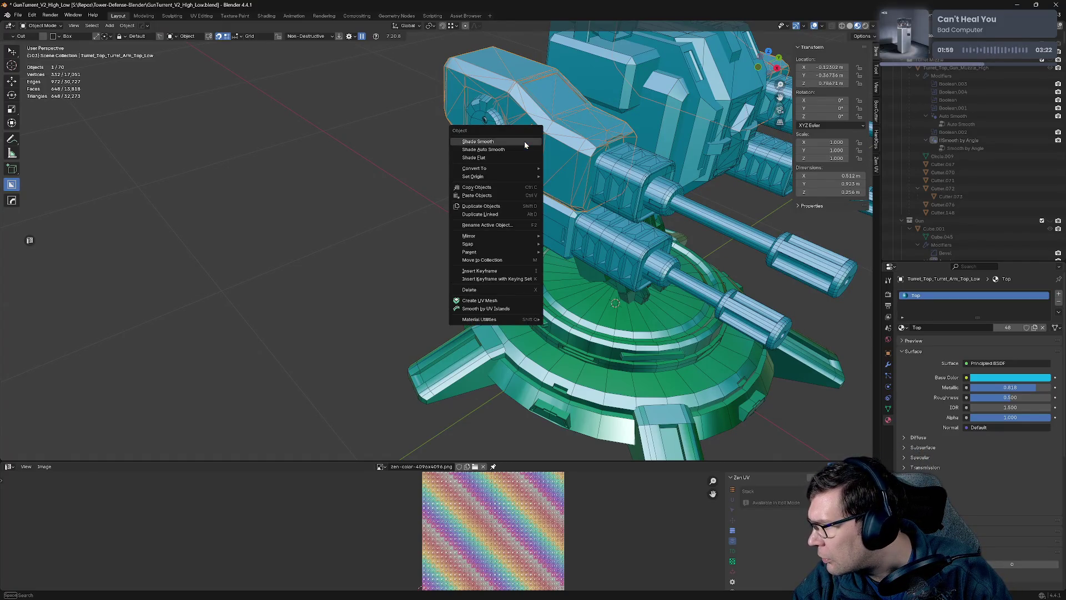
click(524, 142)
Clear the selection and bring up the Material Utilities Select by Material list.
click(457, 243)
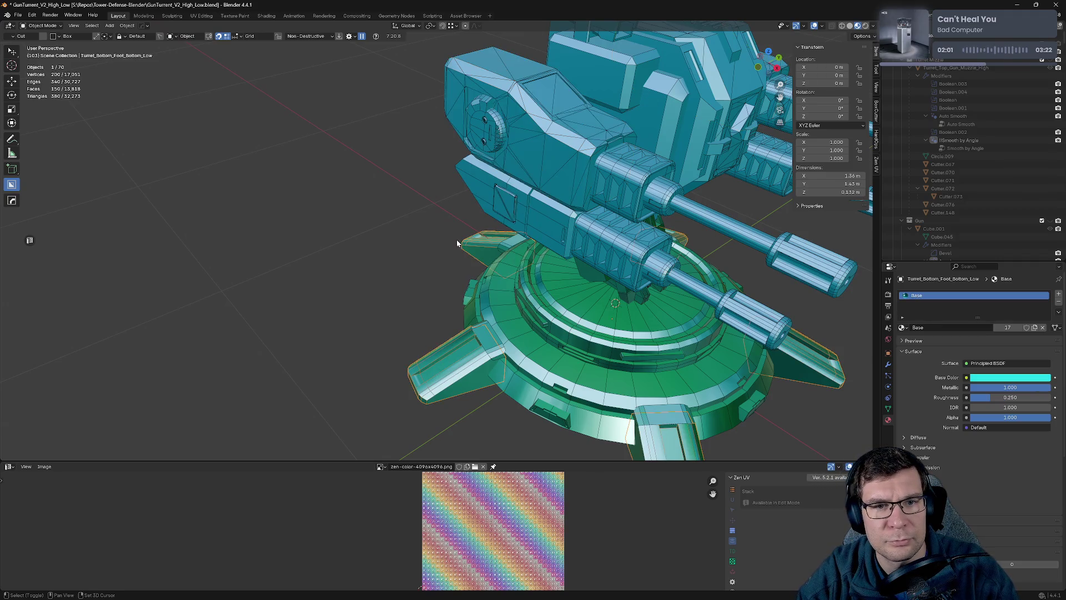
click(394, 238)
key(shift+q)
mouse_move(396, 240)
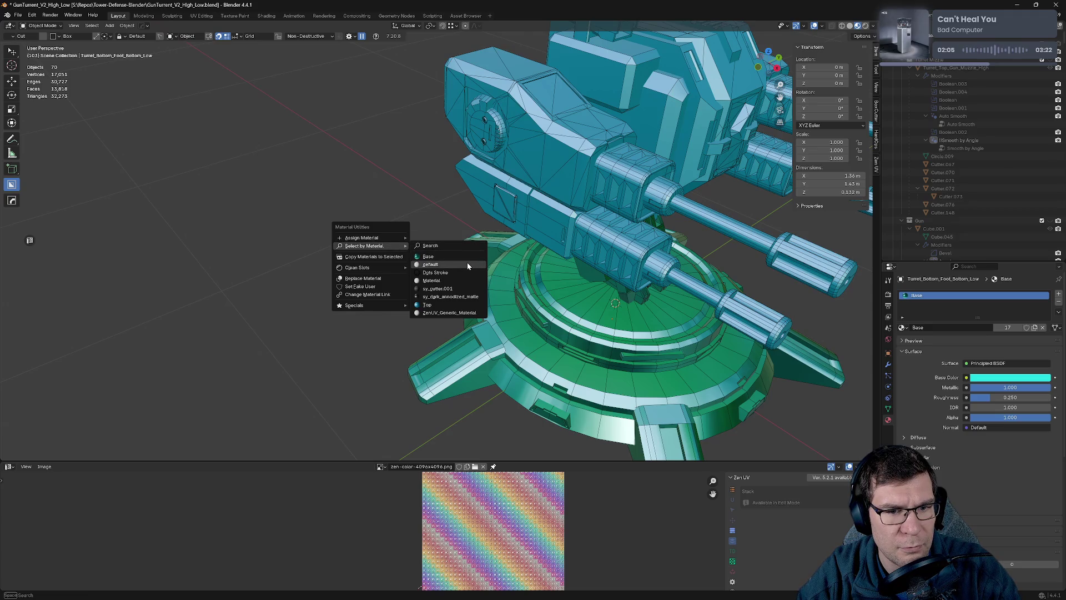
Unhide all objects with Alt+H and re-enable the Turret.001 and Gun collections.
scroll(466, 288, down, 12)
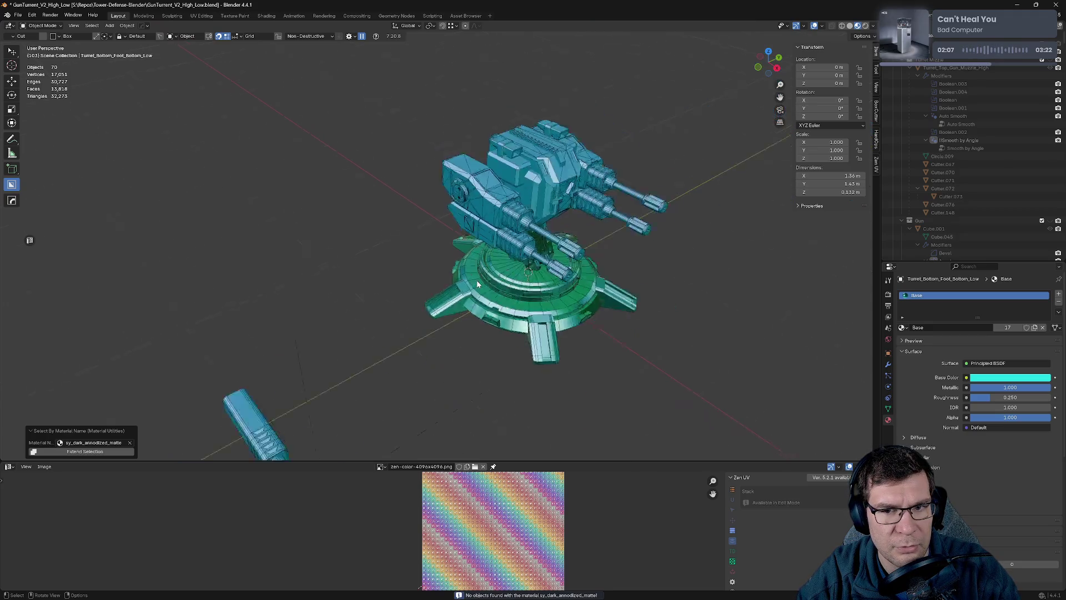
scroll(597, 241, up, 5)
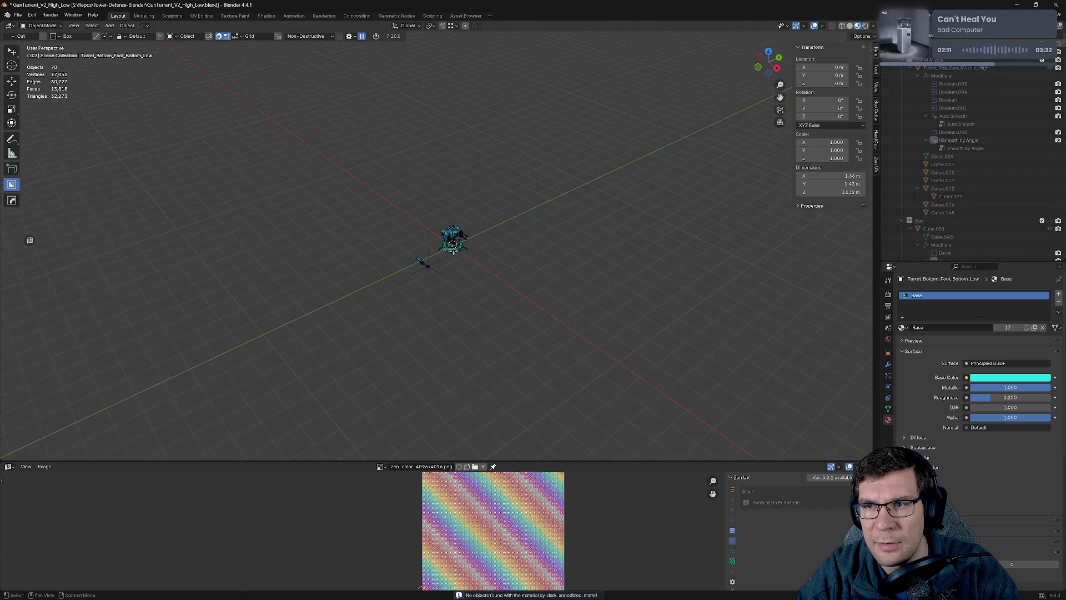
key(alt+h)
scroll(884, 124, up, 3)
click(1050, 123)
scroll(1011, 177, down, 4)
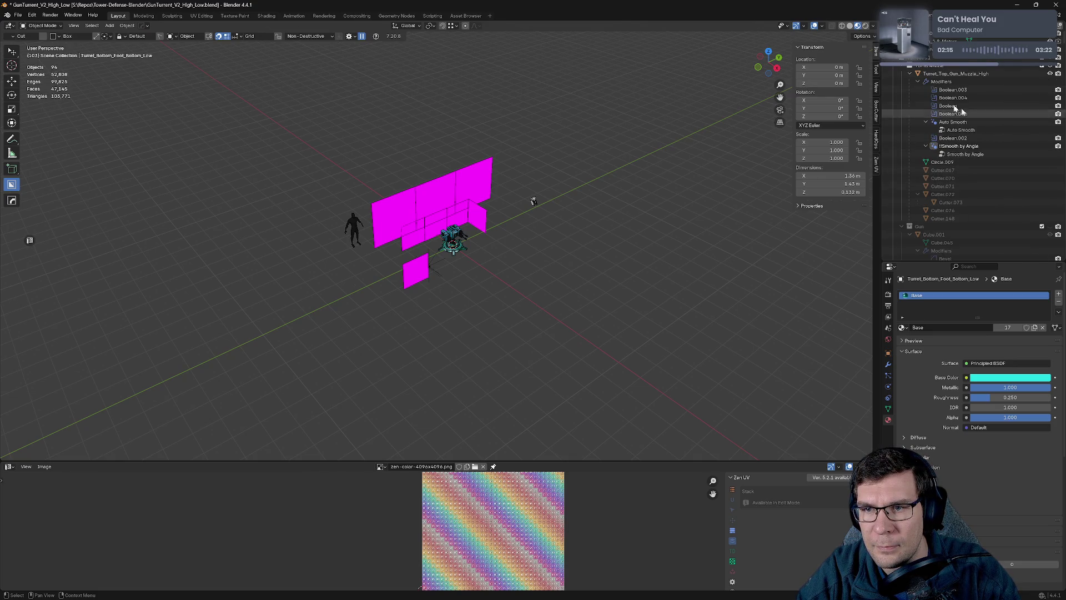
click(909, 74)
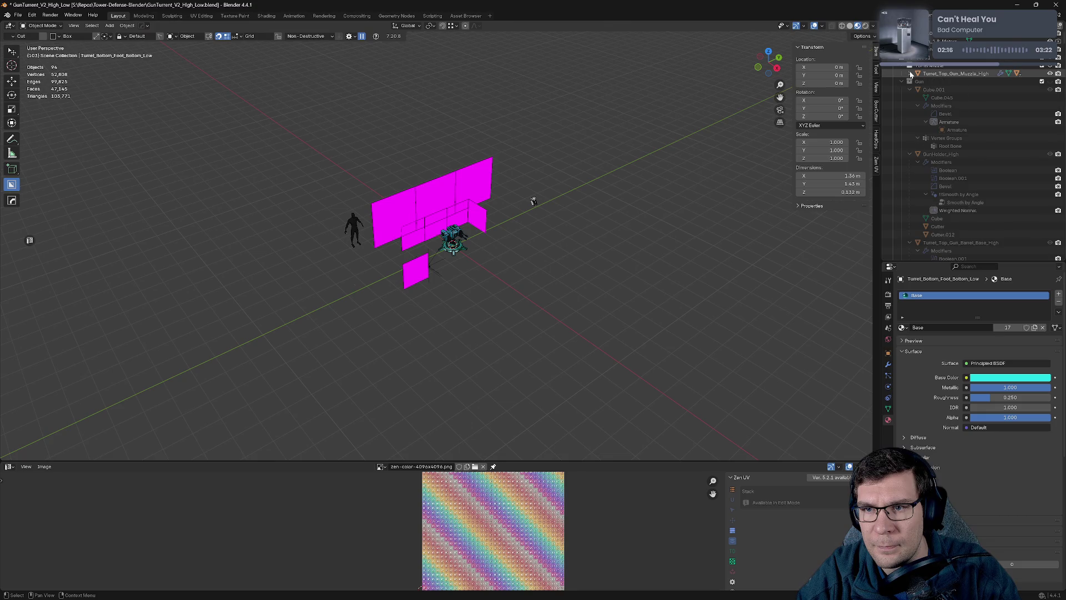
click(1050, 82)
Make the INSERTS and Empties collections, cutters and remaining empties visible in the Outliner.
scroll(1037, 236, down, 1)
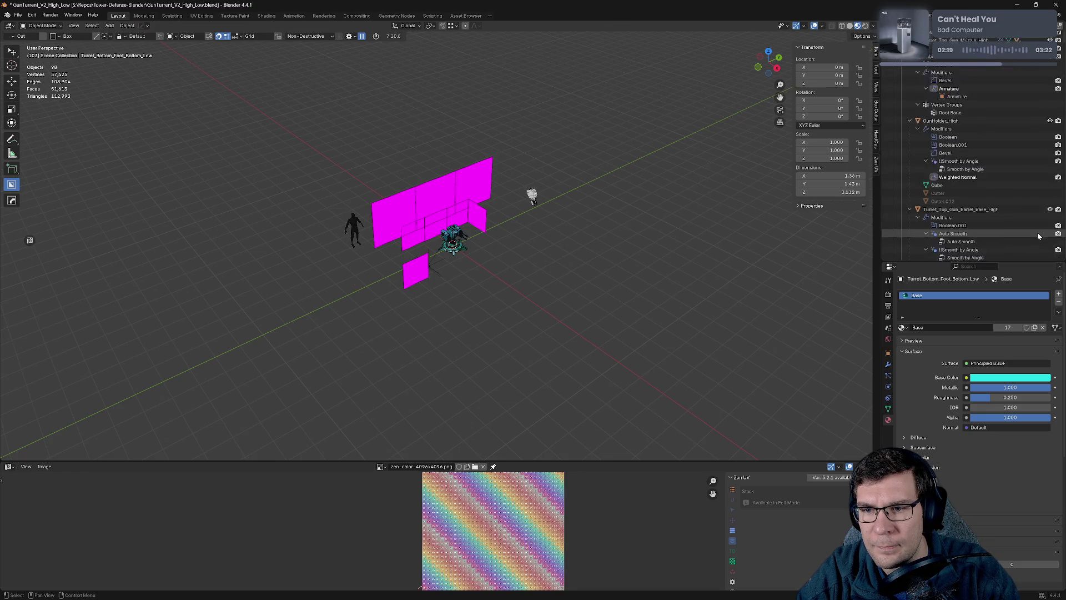
scroll(1036, 198, down, 8)
scroll(1033, 202, up, 10)
scroll(960, 111, up, 5)
click(903, 148)
click(903, 163)
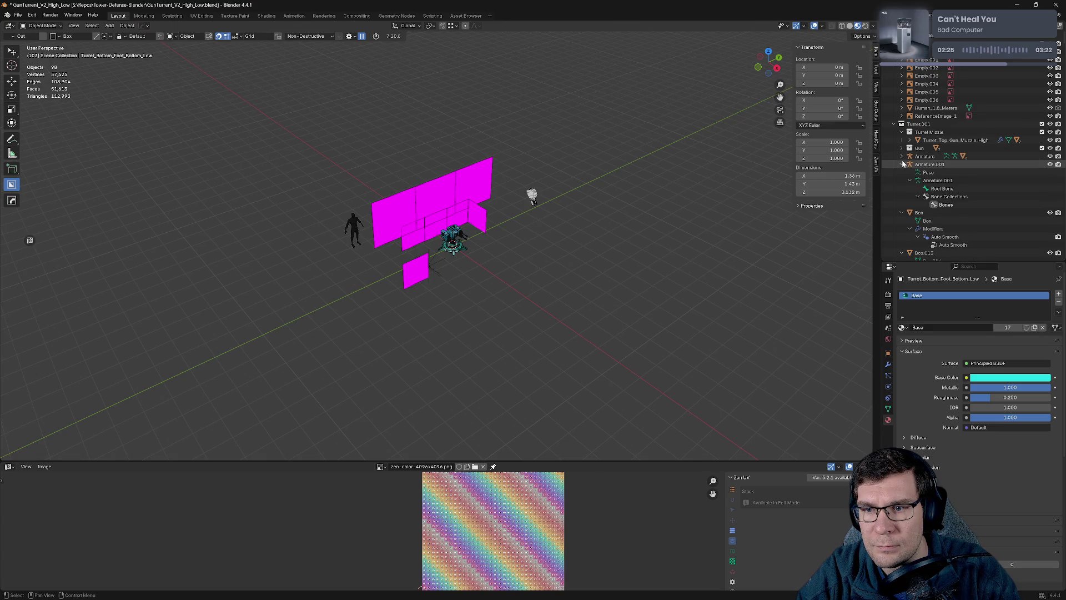
key(KP_Subtract)
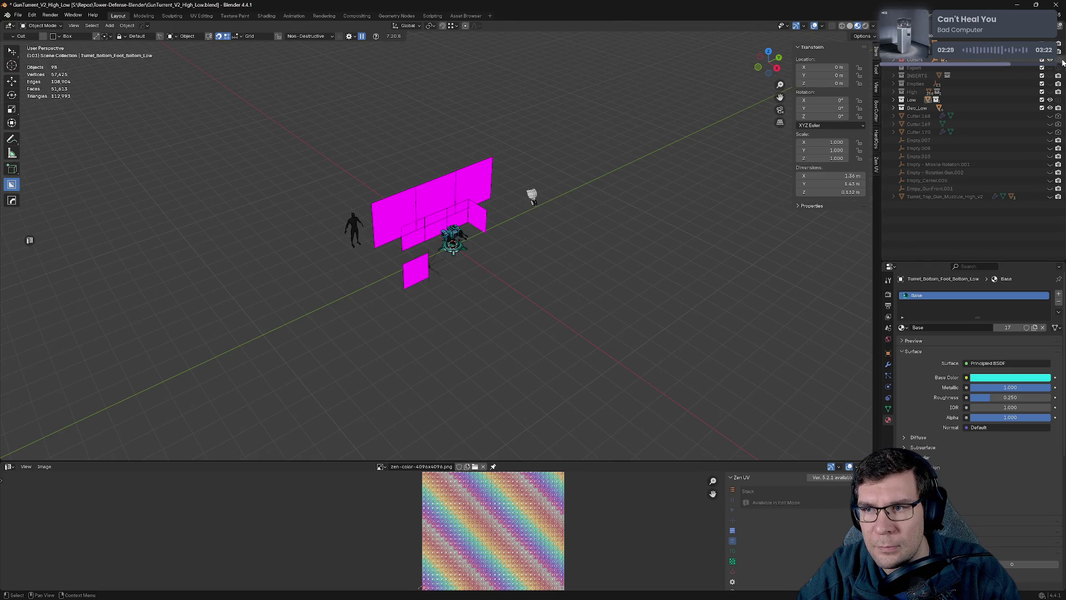
click(1050, 76)
drag(1051, 79, 1049, 141)
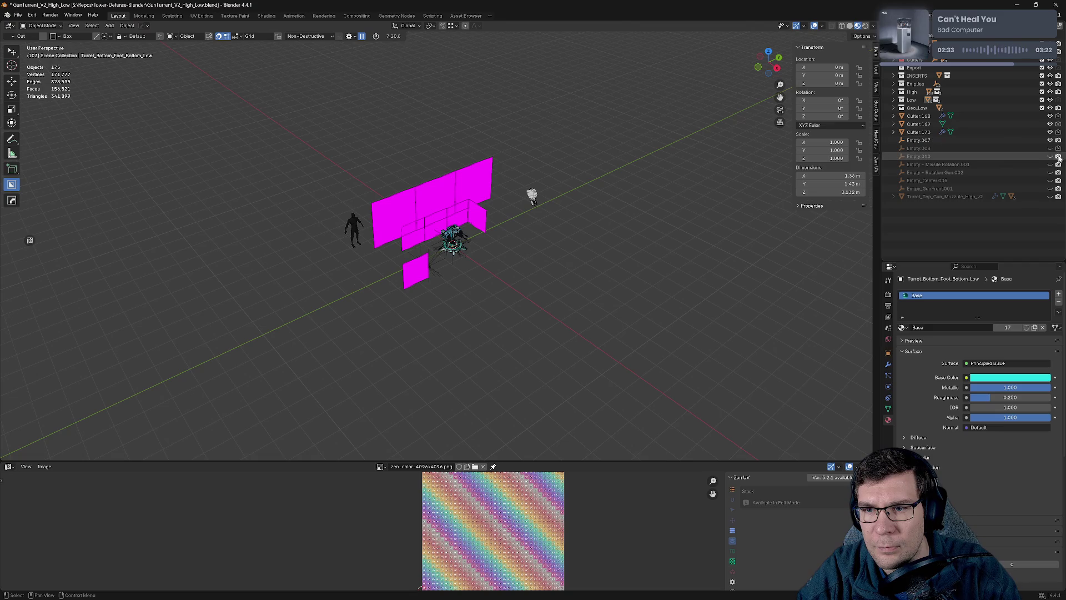
mouse_move(1050, 149)
mouse_down()
mouse_move(1050, 196)
mouse_move(1050, 164)
mouse_up()
click(1050, 180)
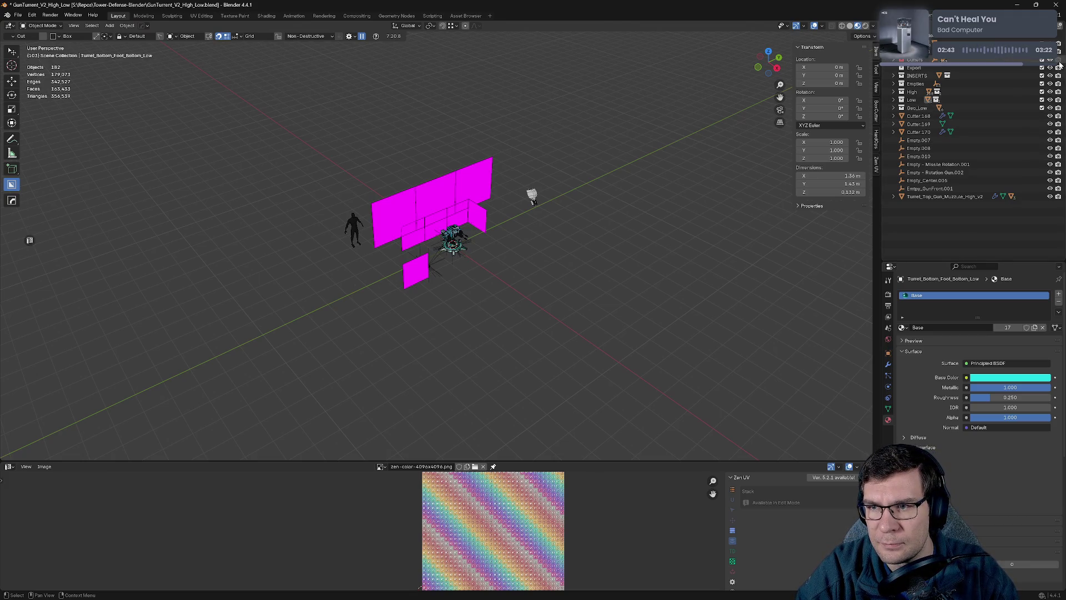
Orbit to a frontal view and select the human reference figure.
scroll(565, 248, up, 3)
middle_drag(566, 248, 608, 213)
click(255, 197)
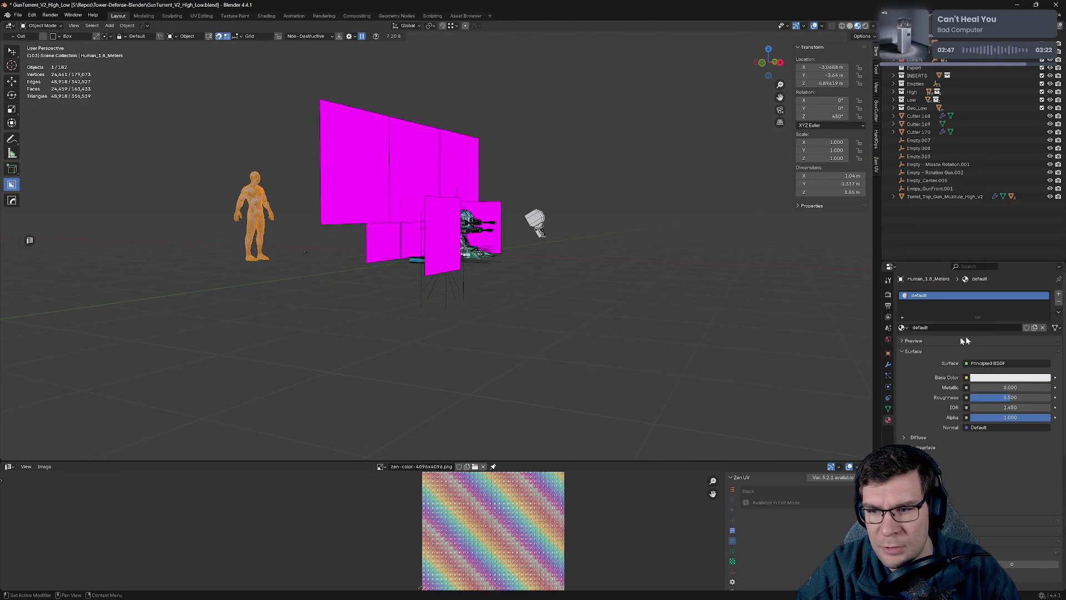
Delete the human reference figure from the turret scene.
click(344, 265)
click(262, 213)
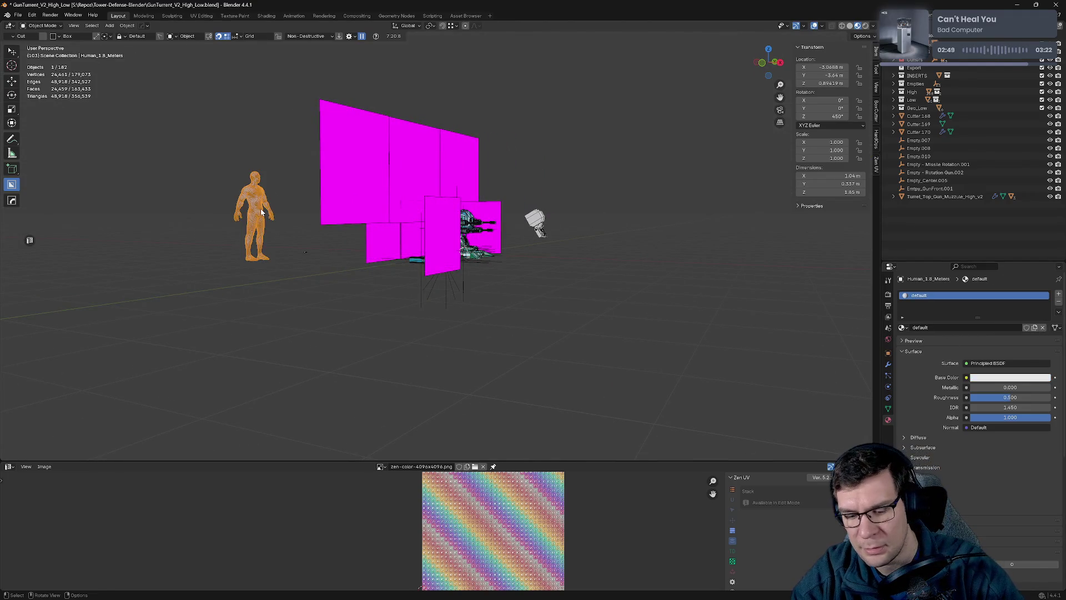
key(Delete)
middle_drag(654, 258, 601, 274)
scroll(601, 274, up, 4)
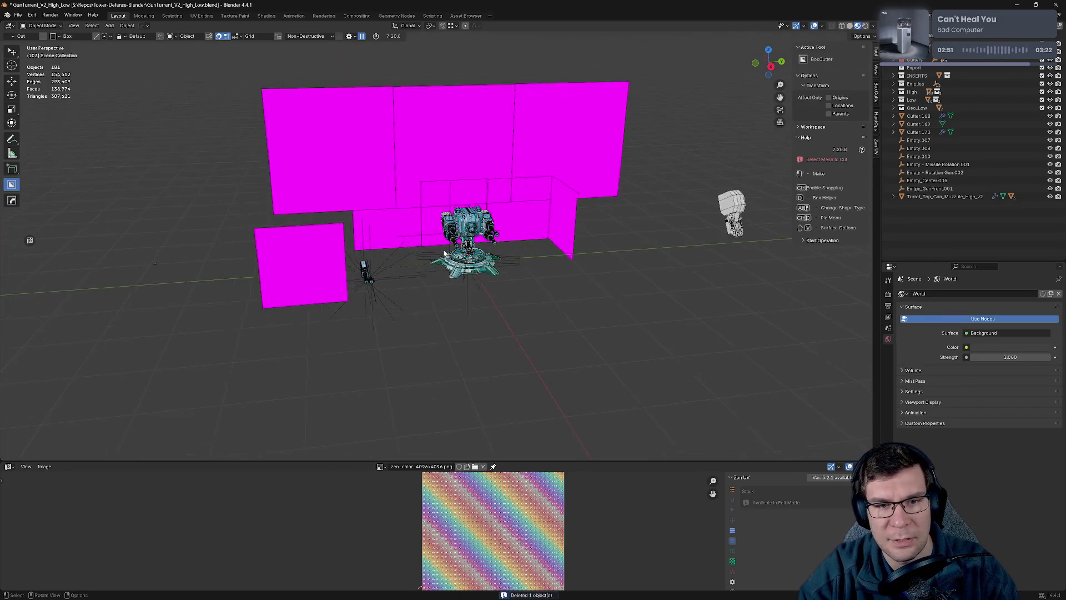
Select Empty.001 and remove unused material slots with Material Utilities Clean Slots.
click(587, 236)
scroll(533, 181, down, 3)
mouse_move(533, 181)
middle_down()
mouse_move(561, 217)
mouse_move(587, 224)
middle_up()
key(ctrl+q)
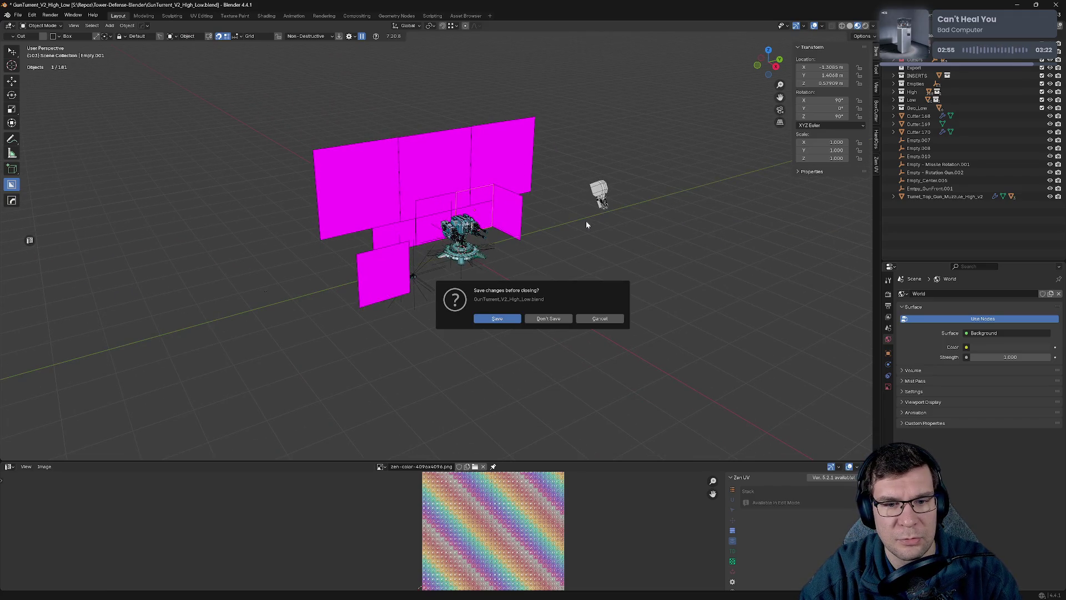
click(615, 321)
key(shift+q)
mouse_move(589, 300)
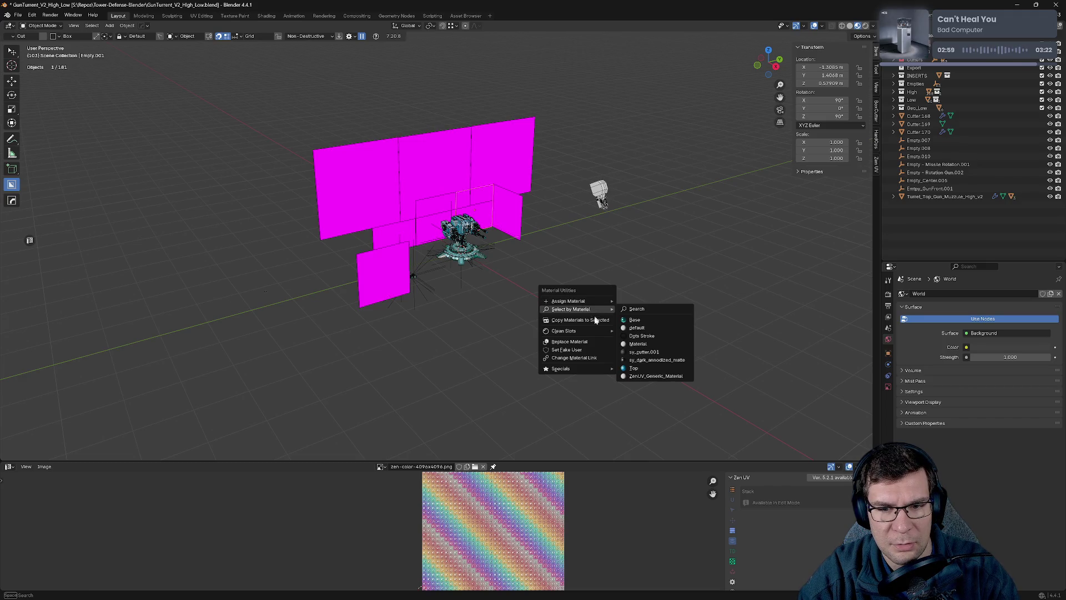
mouse_move(590, 332)
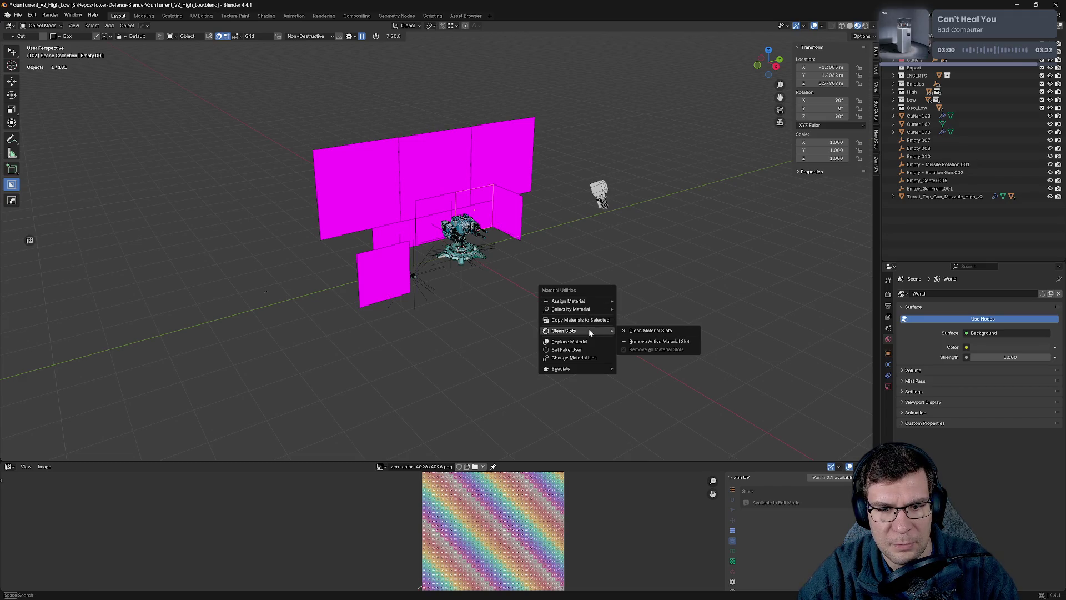
click(663, 331)
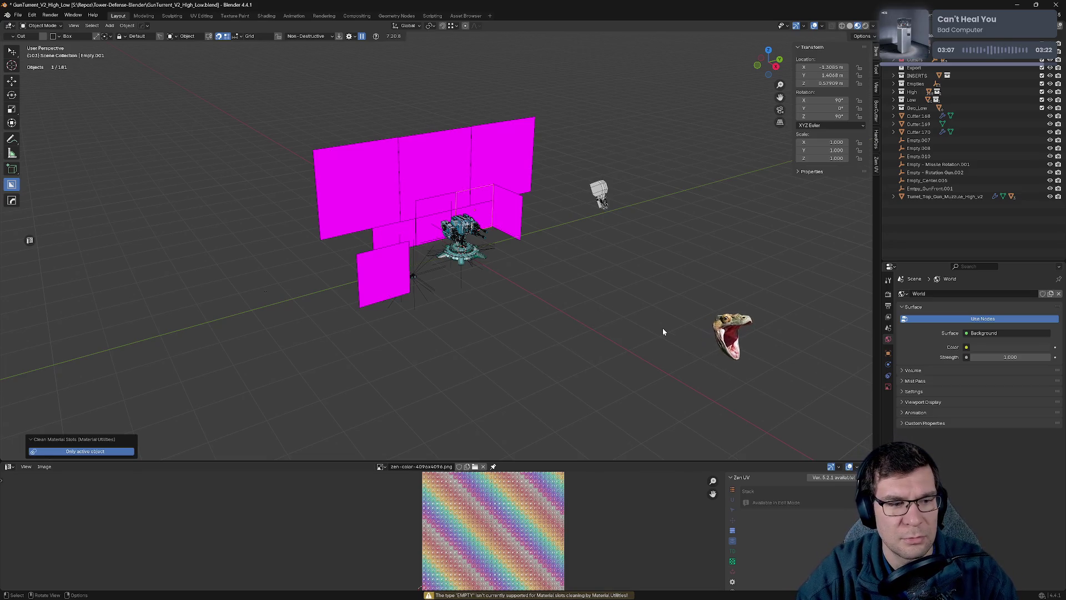
Select all objects in the turret scene.
middle_drag(609, 281, 597, 281)
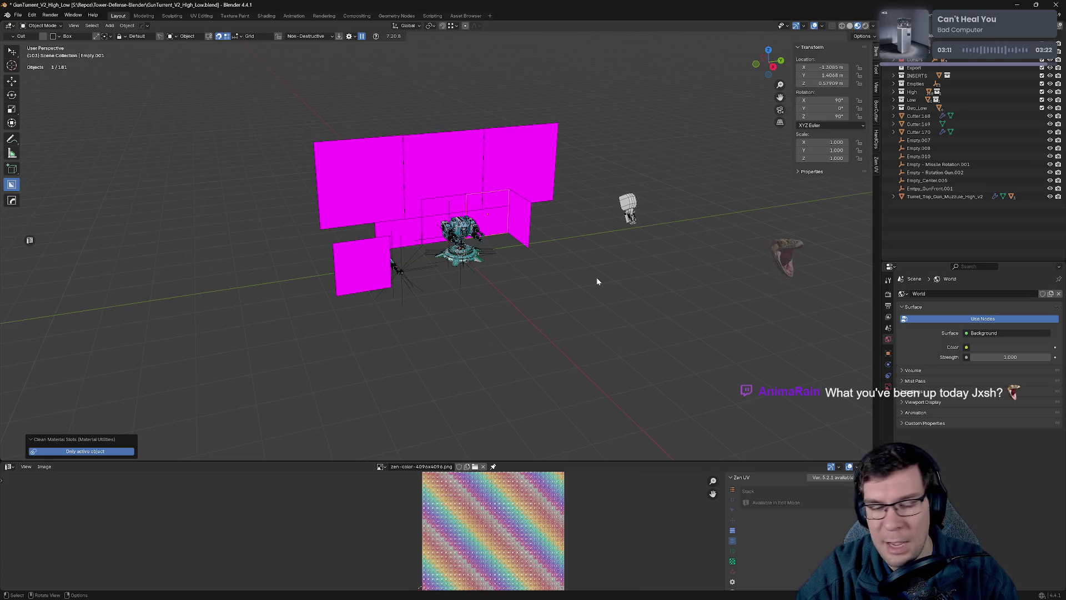
scroll(453, 278, up, 5)
mouse_move(438, 252)
middle_down()
mouse_move(614, 297)
mouse_move(600, 298)
middle_up()
scroll(594, 257, up, 5)
scroll(594, 257, down, 10)
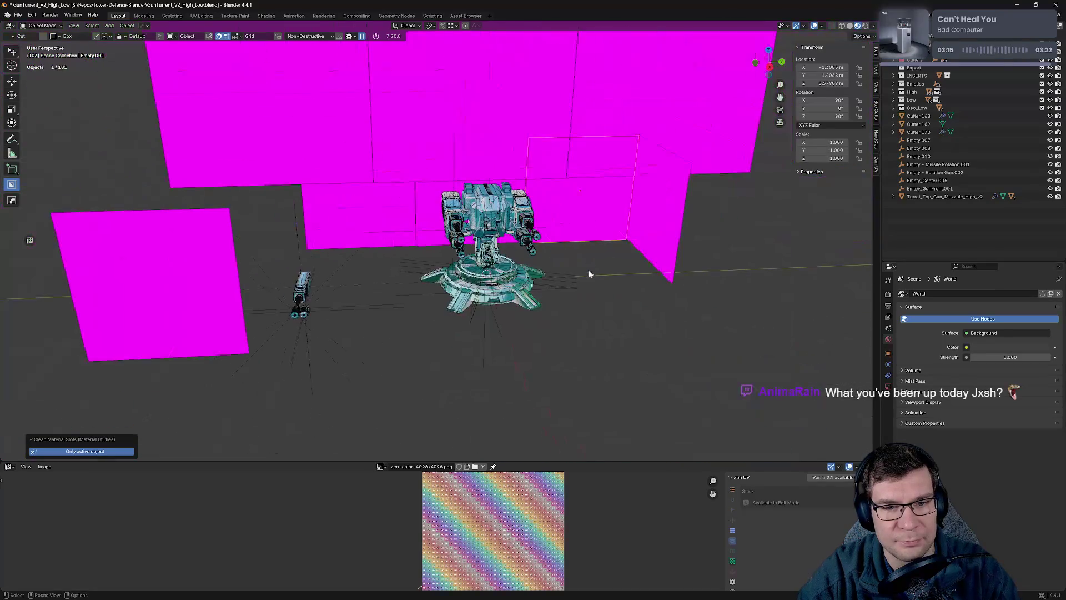
key(a)
key(q)
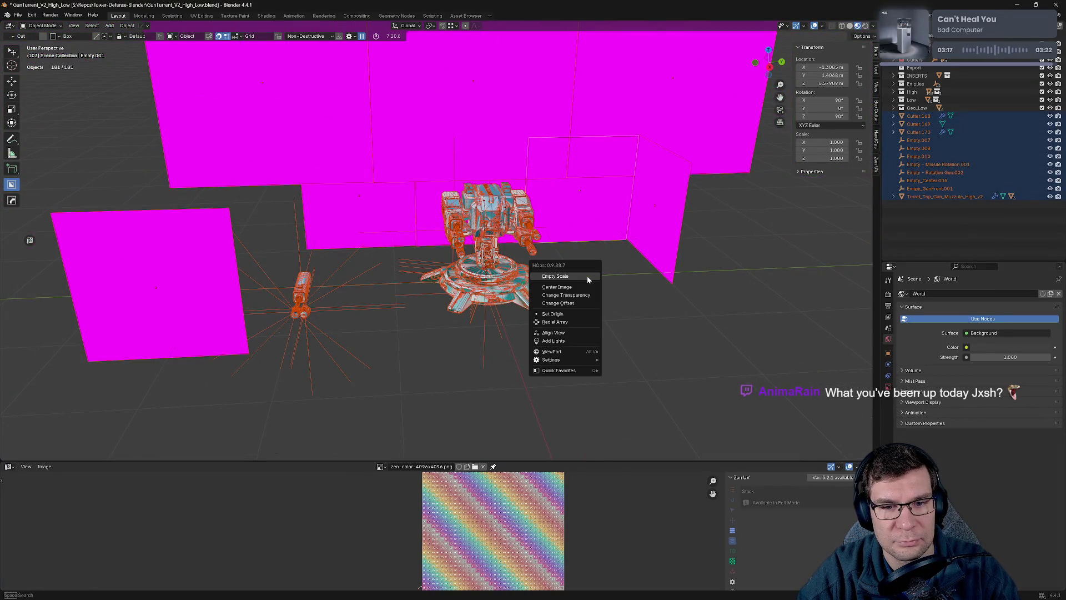
key(ctrl+q)
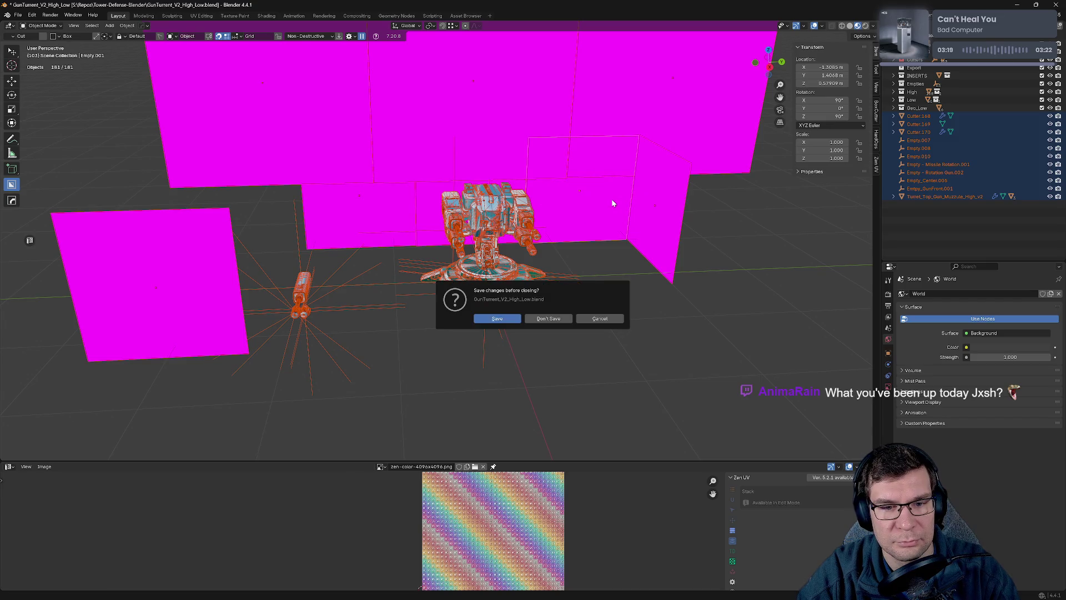
click(621, 317)
Select by material 'default', which finds no objects using it.
key(shift+q)
mouse_move(614, 317)
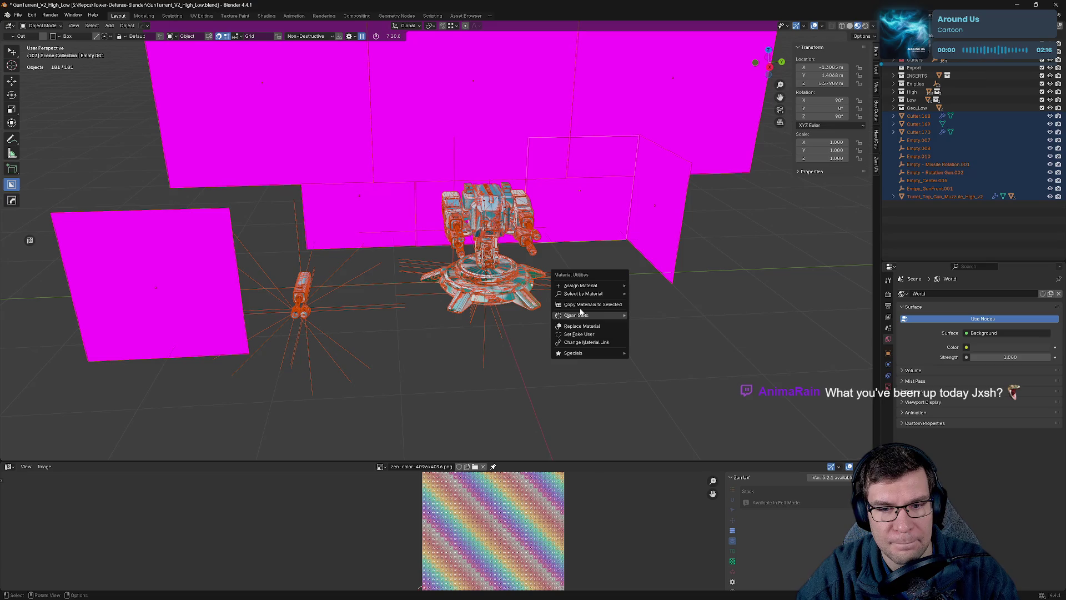
mouse_move(588, 296)
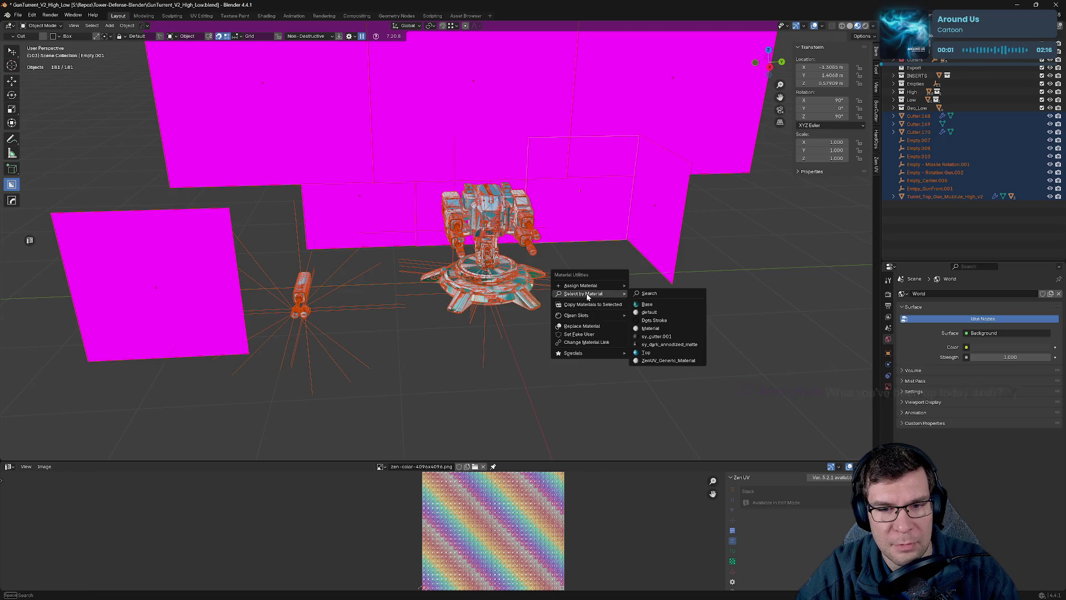
click(682, 313)
scroll(682, 311, down, 5)
middle_drag(681, 312, 702, 254)
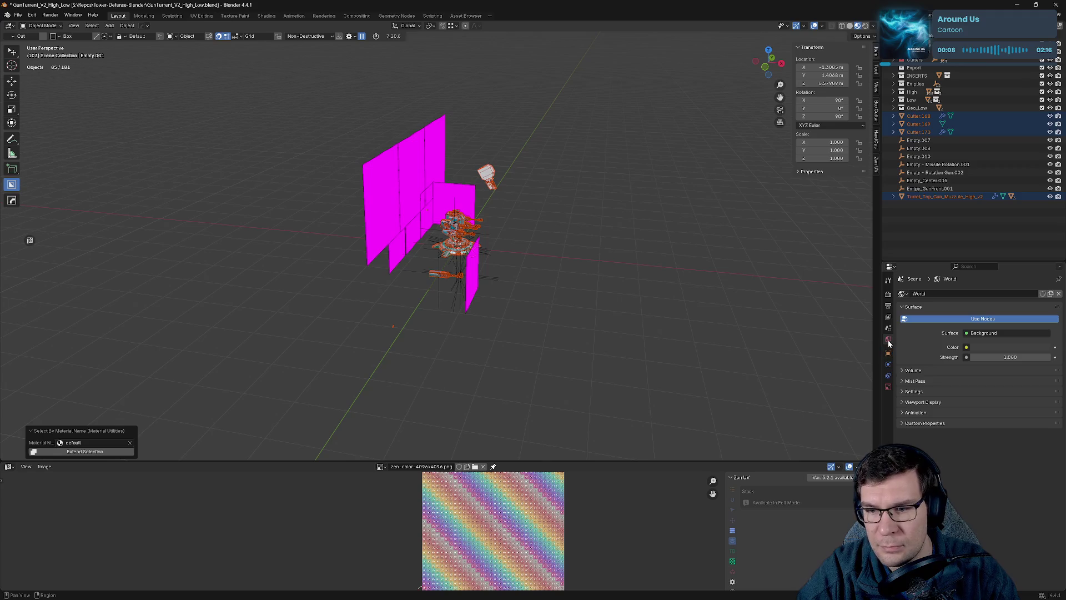
Browse the object, physics and world property tabs, then clear the selection.
click(888, 389)
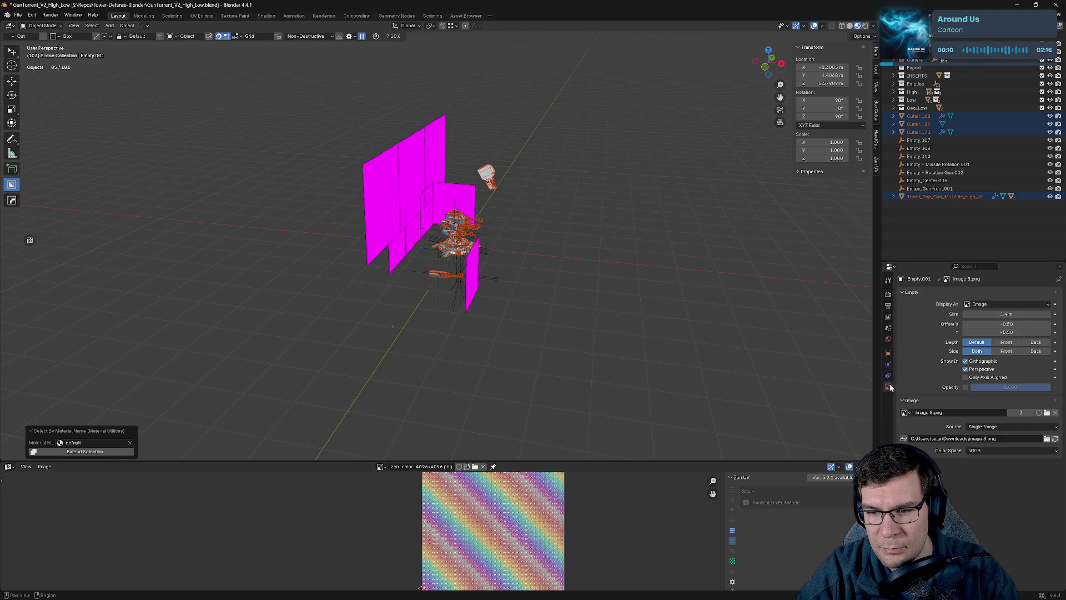
click(888, 366)
click(888, 340)
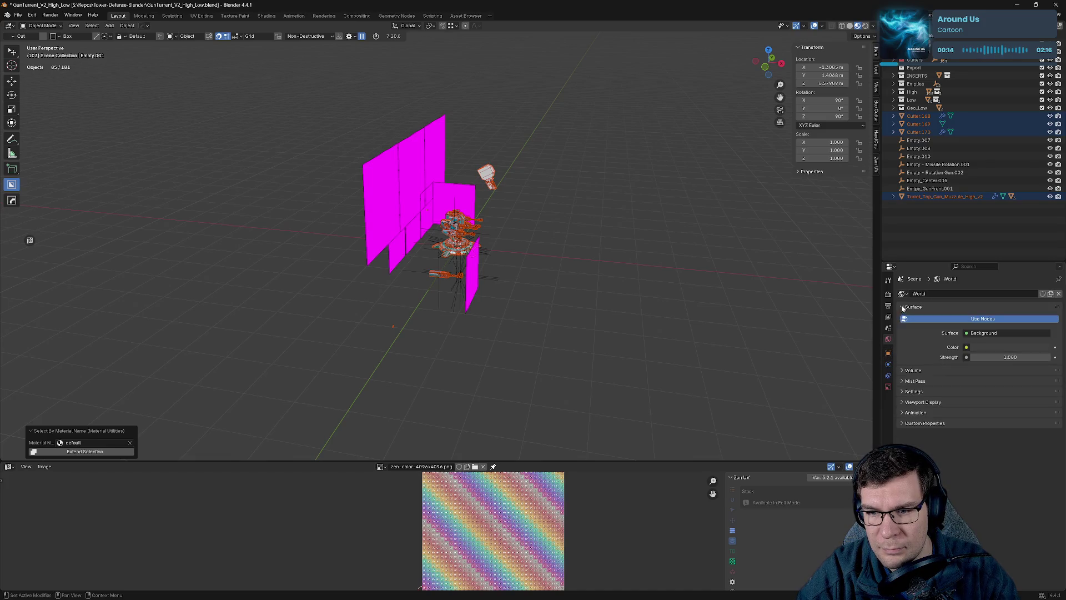
middle_drag(657, 267, 584, 258)
scroll(585, 258, up, 4)
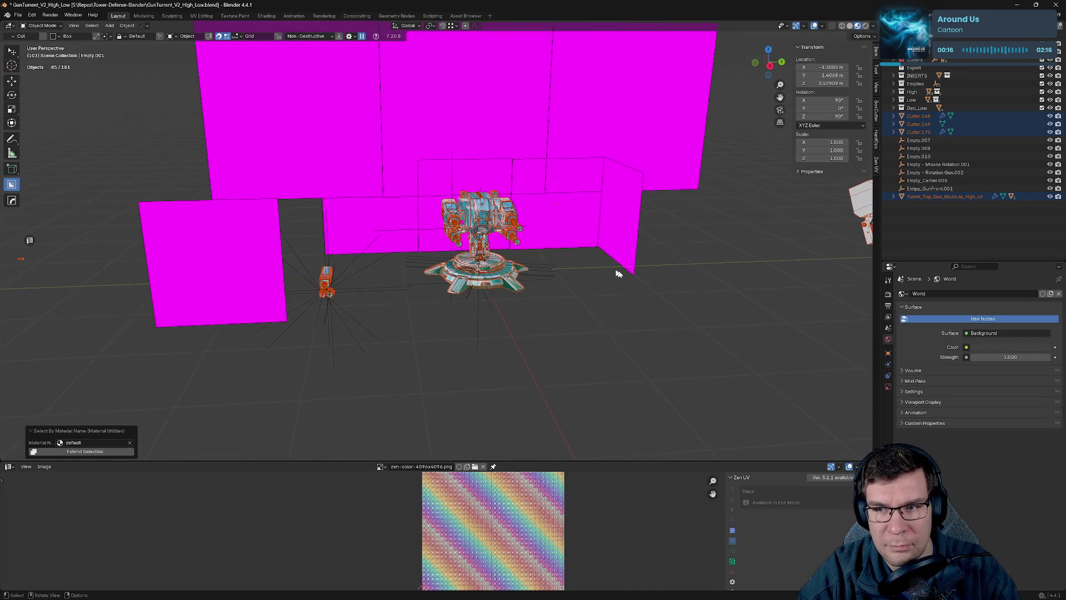
click(641, 300)
Select by material sy_cutter.001 (extended) and ZenUV_Generic_Material, confirming neither is used.
key(shift+r)
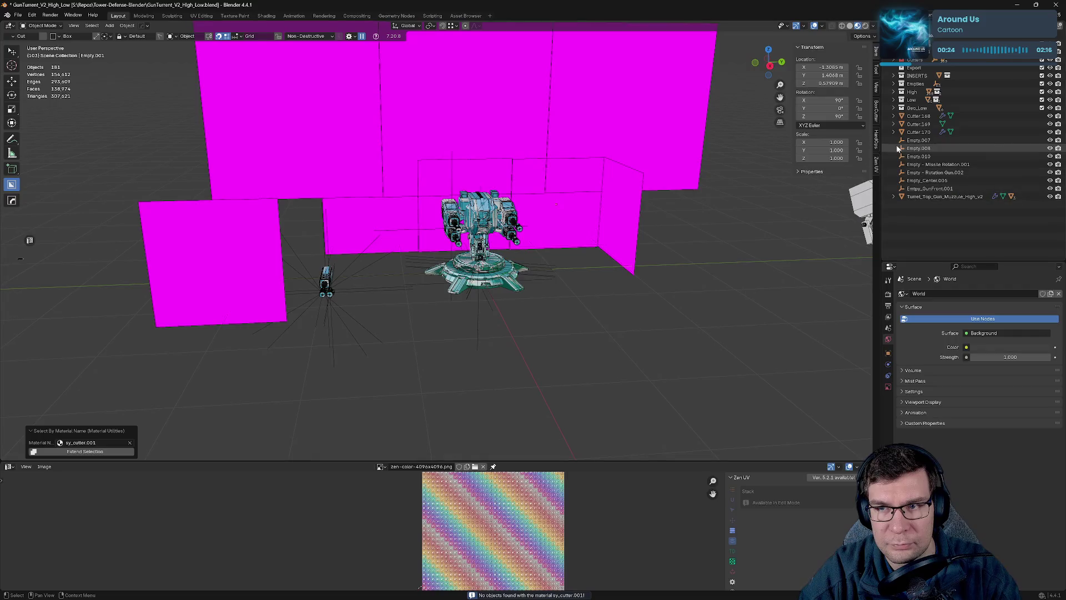
click(98, 453)
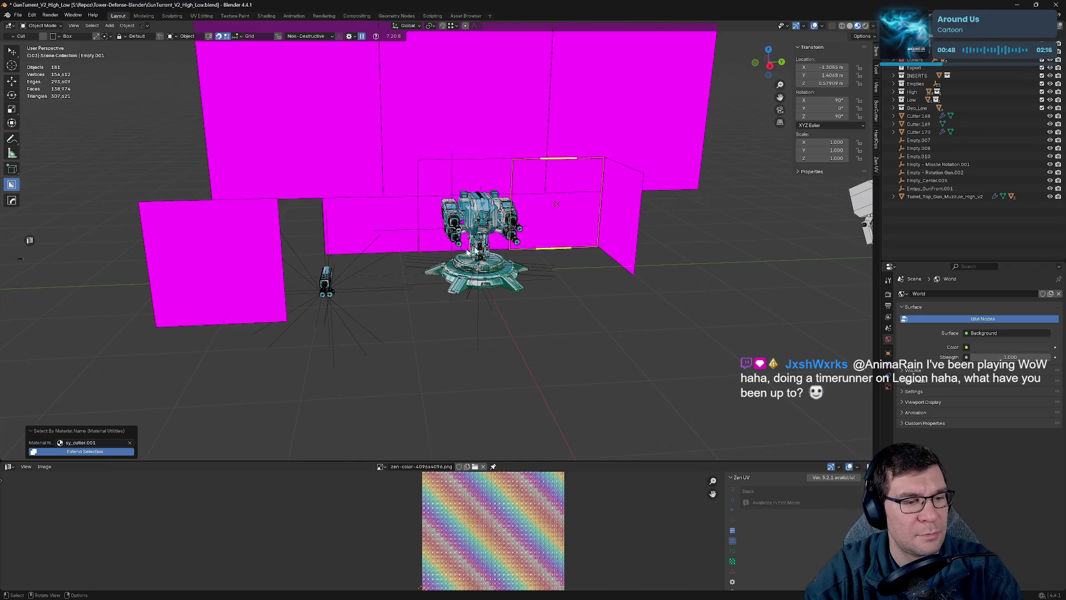
click(129, 443)
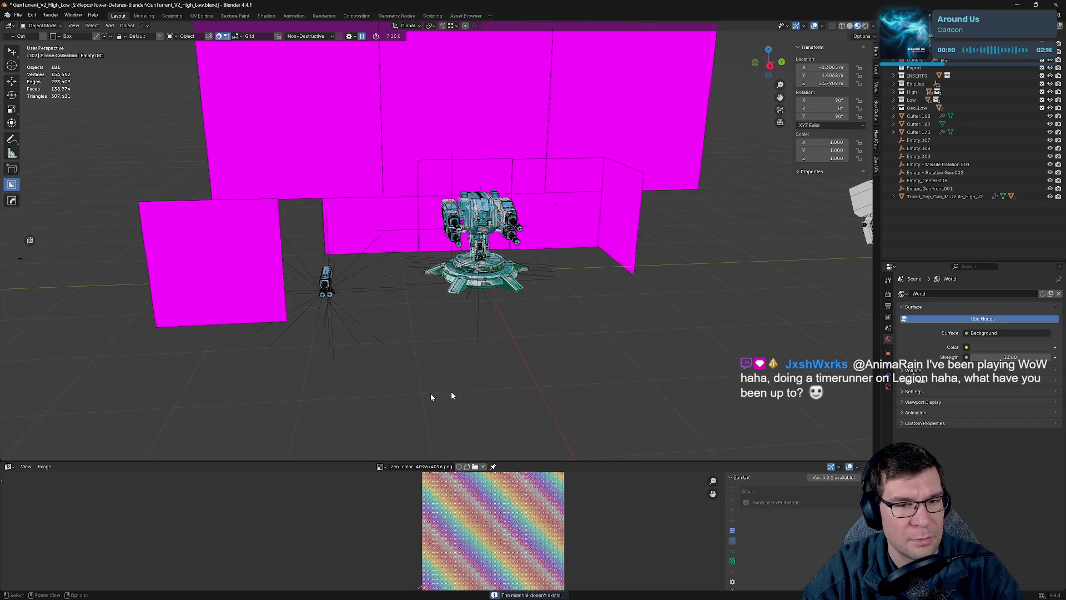
scroll(568, 368, up, 3)
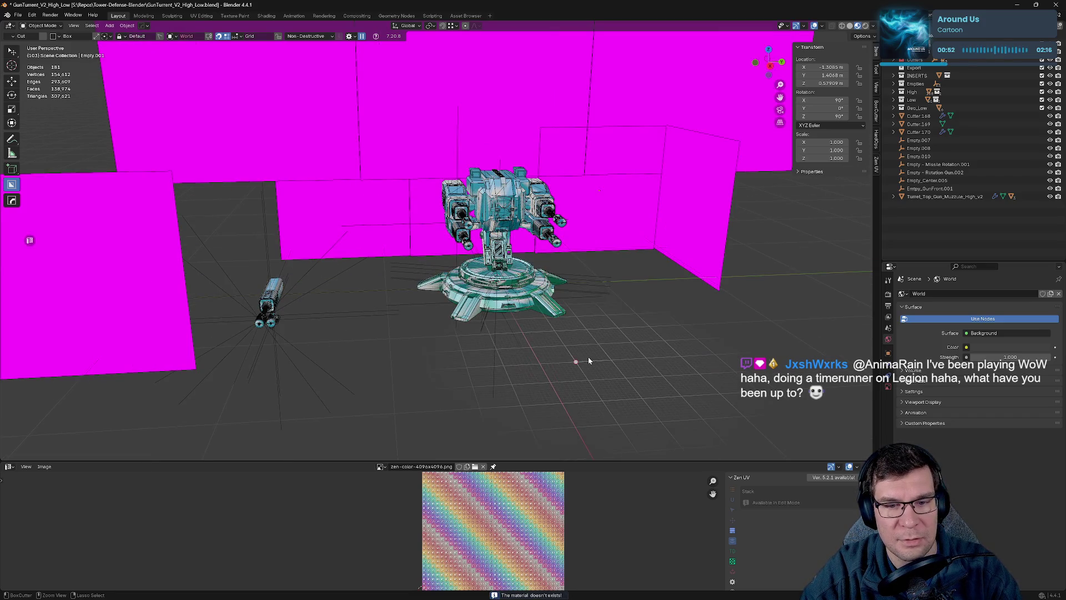
key(shift+q)
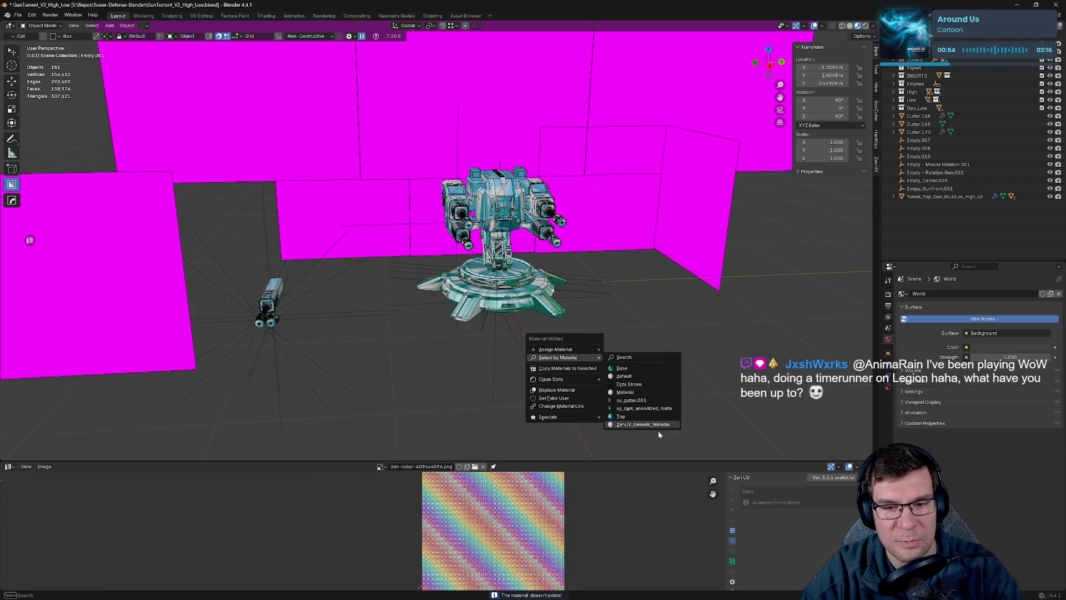
click(654, 424)
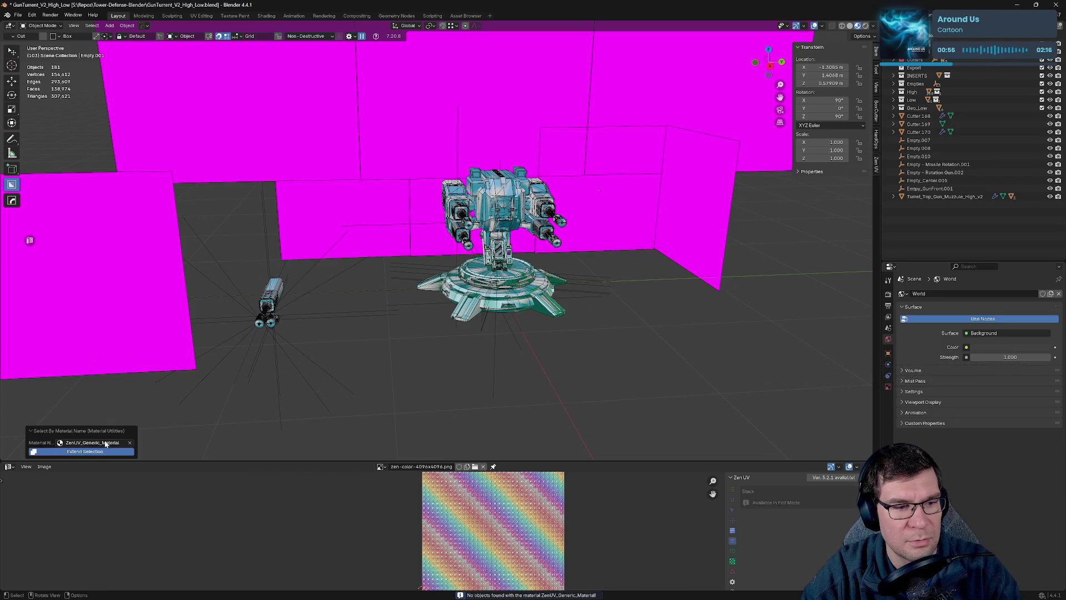
right_click(549, 460)
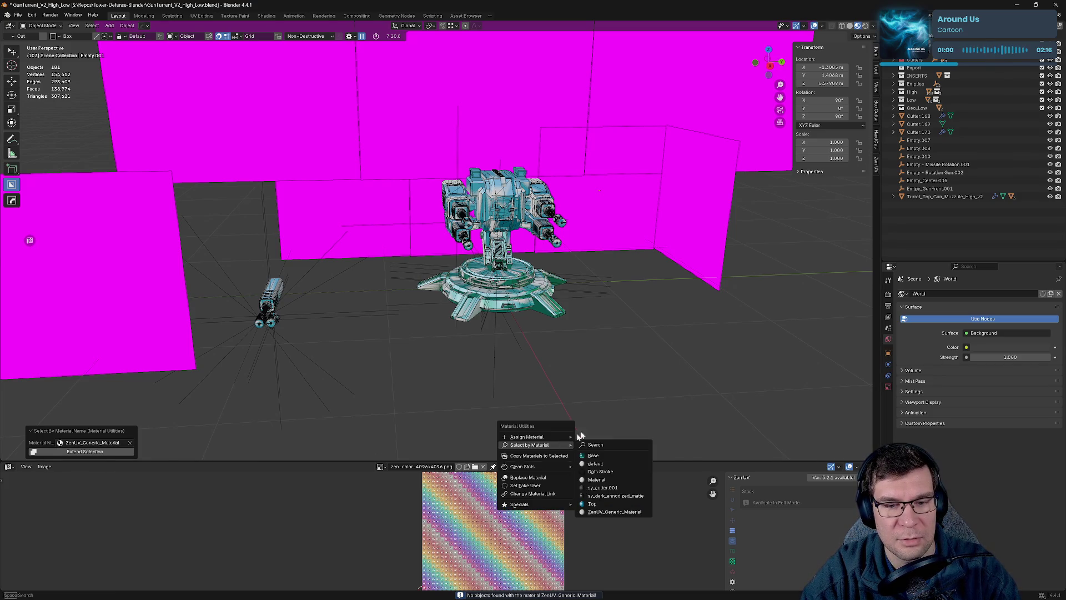
Save GunTurret_V2_High_Low.blend and select the turret base.
key(ctrl+s)
right_click(669, 354)
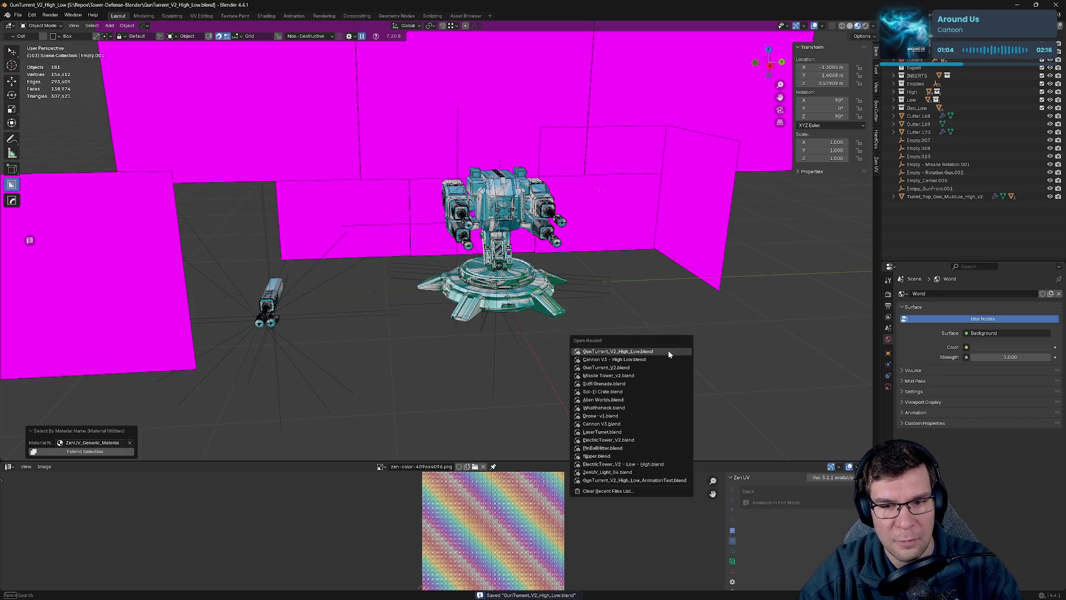
click(669, 354)
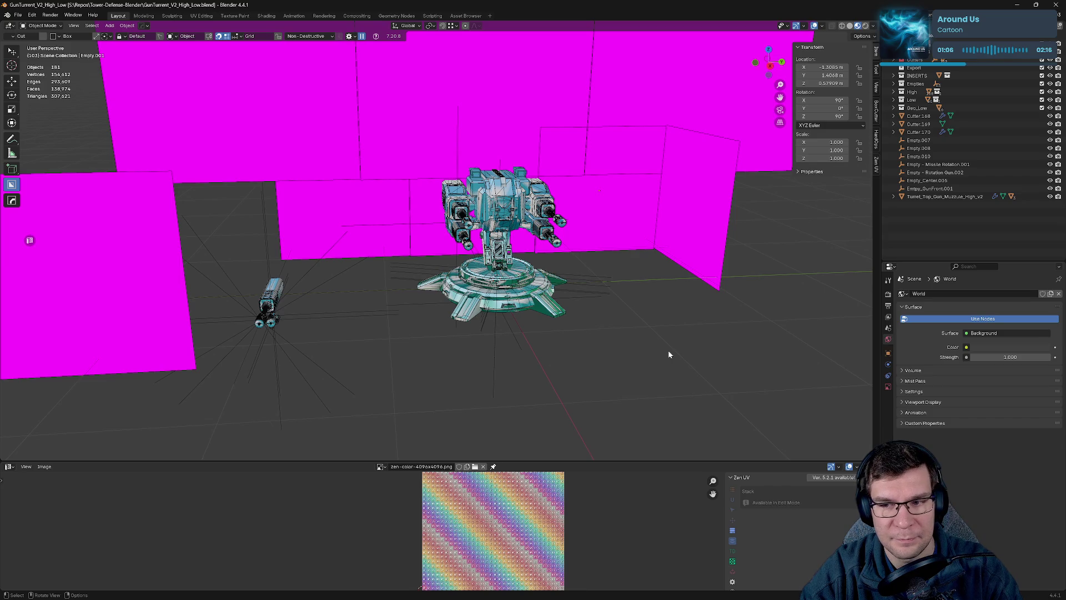
click(532, 308)
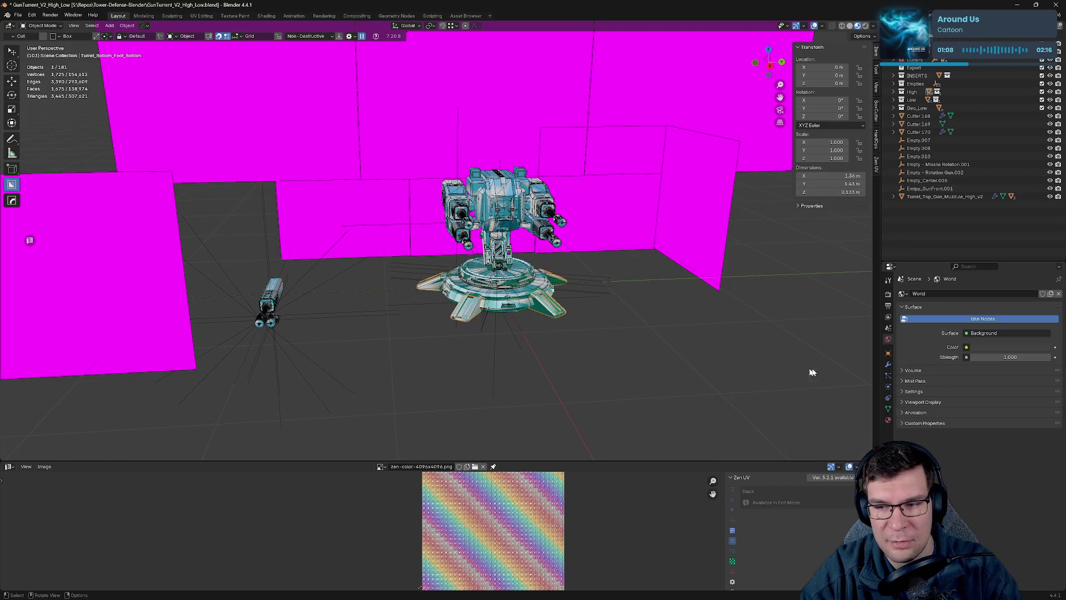
click(887, 420)
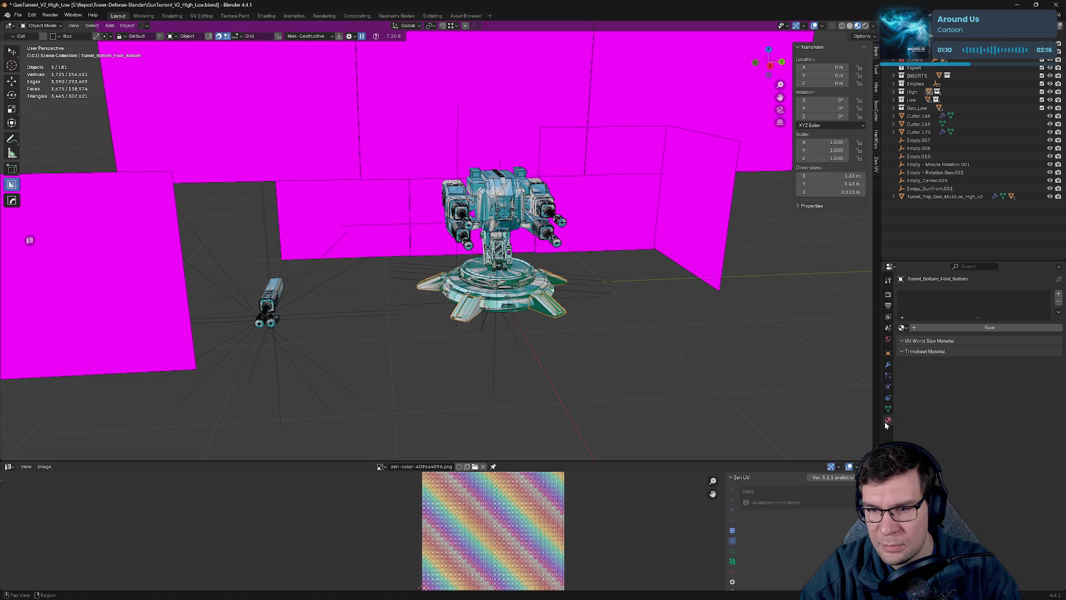
click(902, 327)
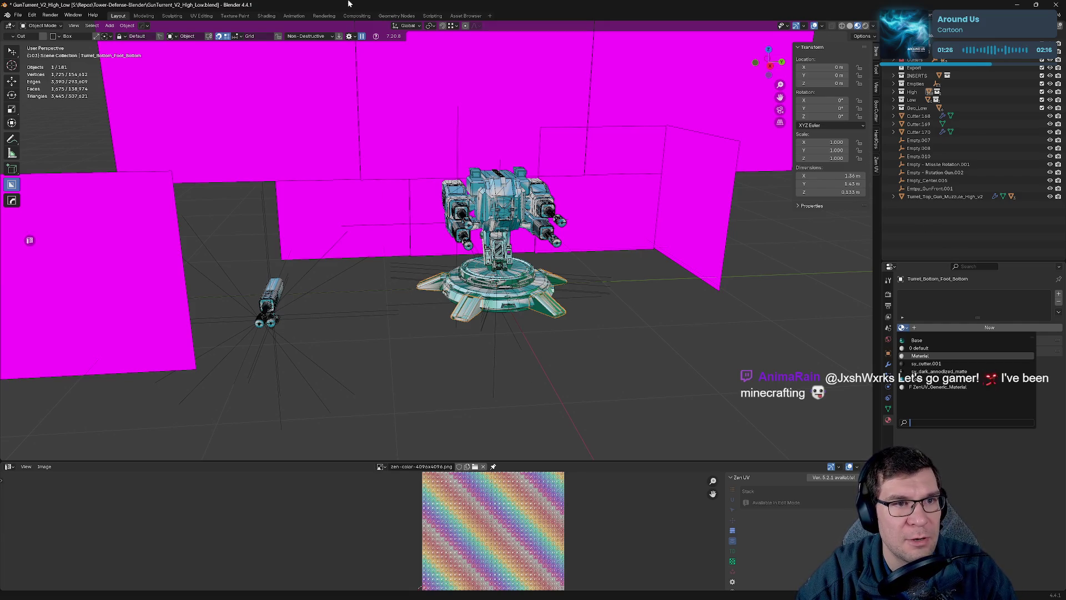
text(s)
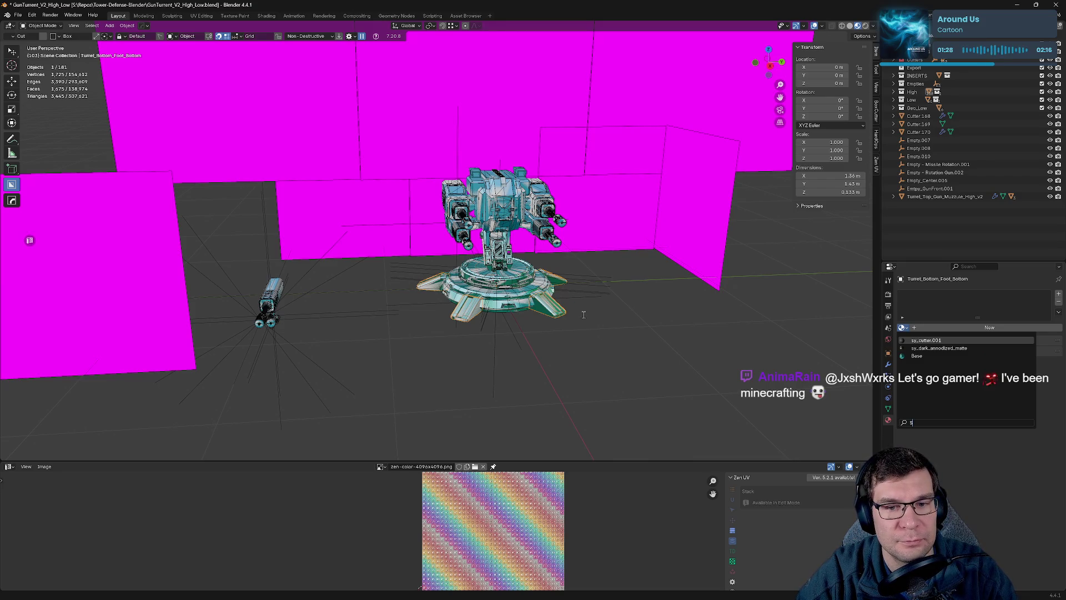
key(Escape)
scroll(591, 319, up, 3)
scroll(658, 285, up, 1)
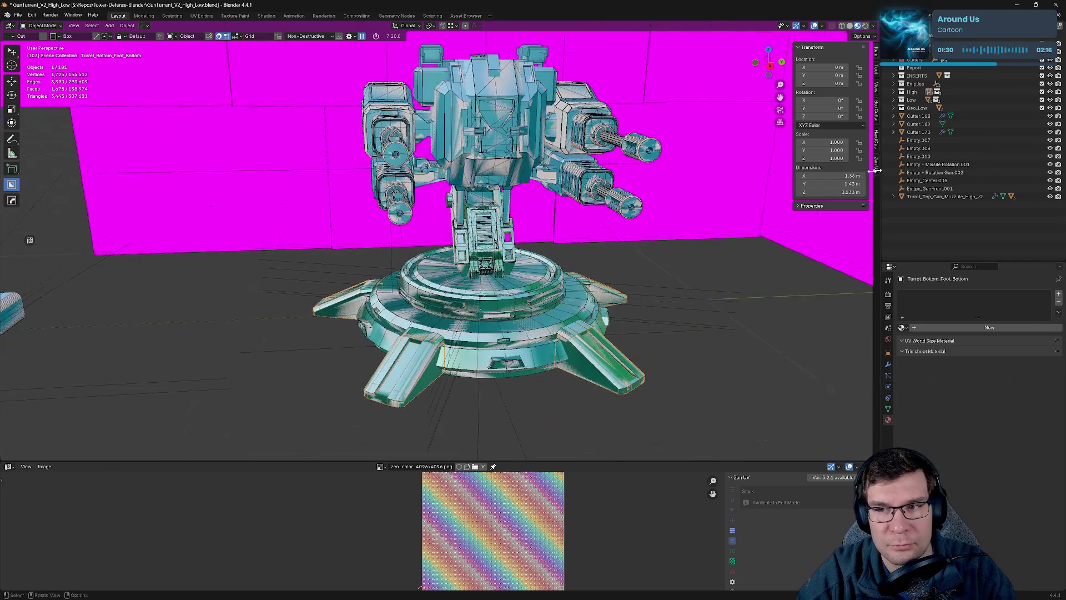
click(975, 164)
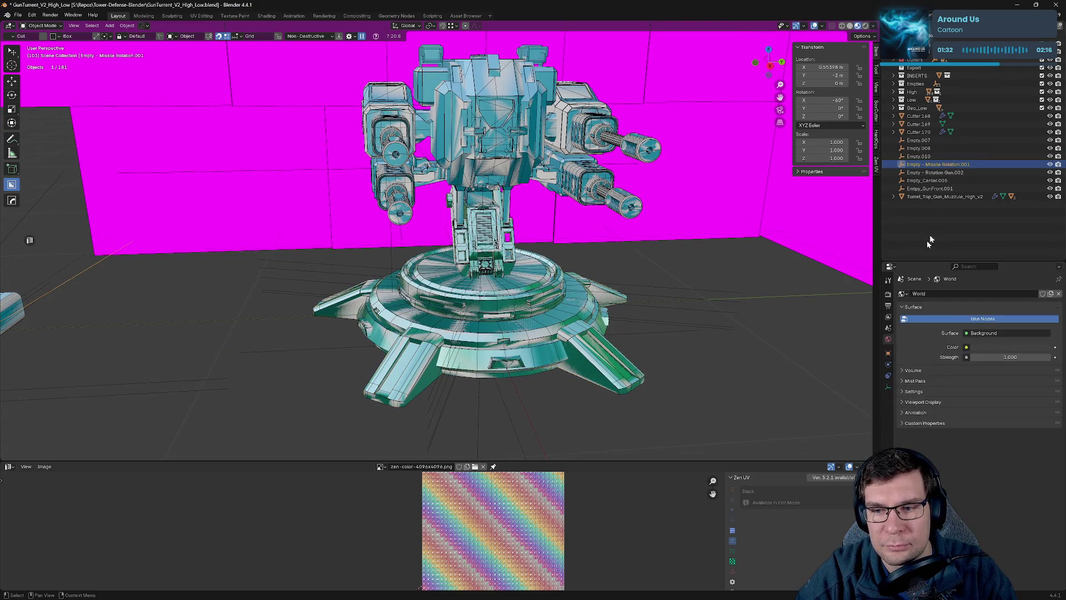
scroll(580, 302, down, 5)
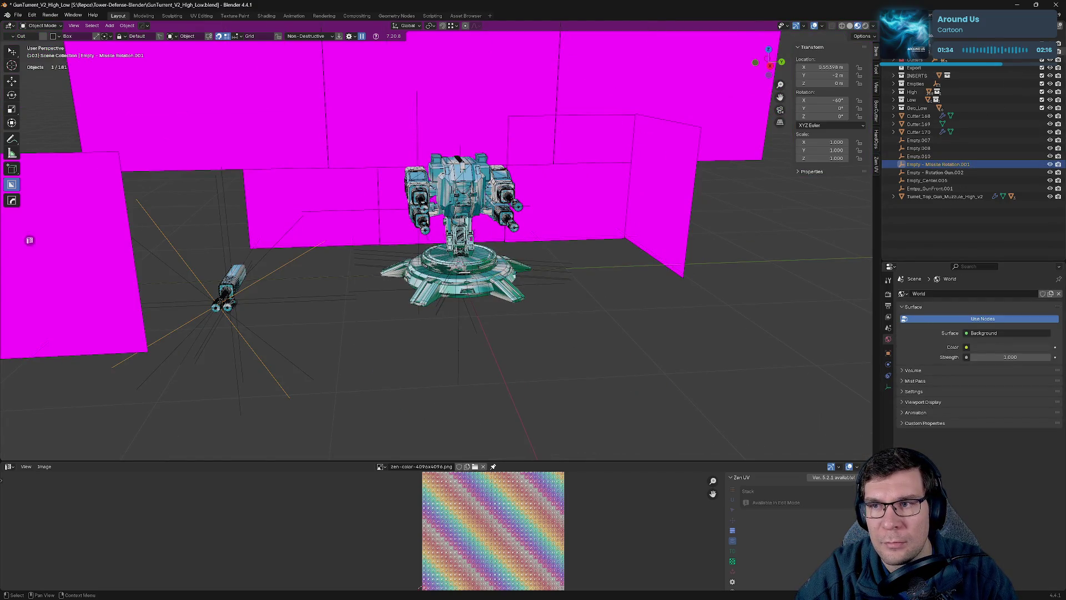
Hide the cutter walls, Export, INSERTS, Empties and Geo_Low collections, Cutters 168–170 and helper empties.
click(1050, 60)
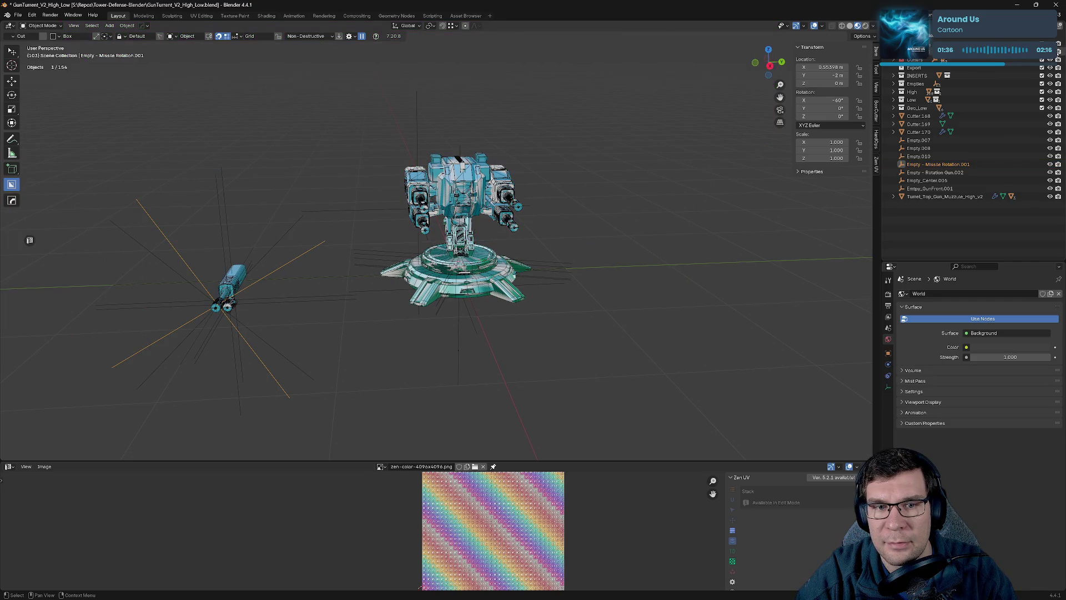
click(1050, 67)
click(1050, 76)
click(1050, 84)
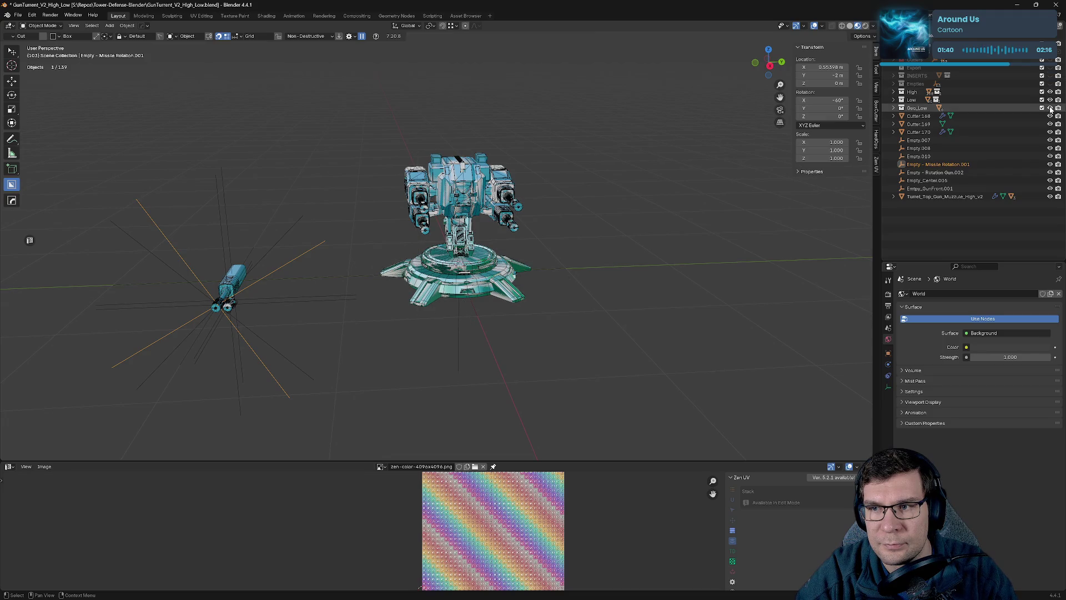
click(1050, 108)
click(1050, 115)
click(1050, 124)
click(1050, 140)
click(1050, 132)
click(1050, 140)
click(1050, 148)
click(1050, 156)
click(1050, 164)
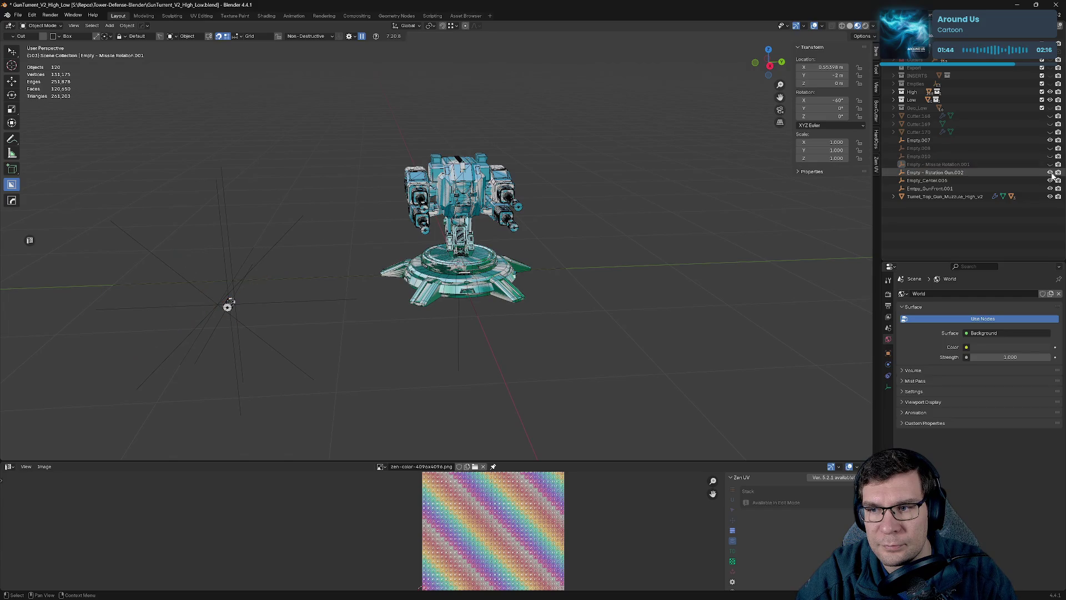
click(1050, 197)
click(1050, 188)
click(1050, 181)
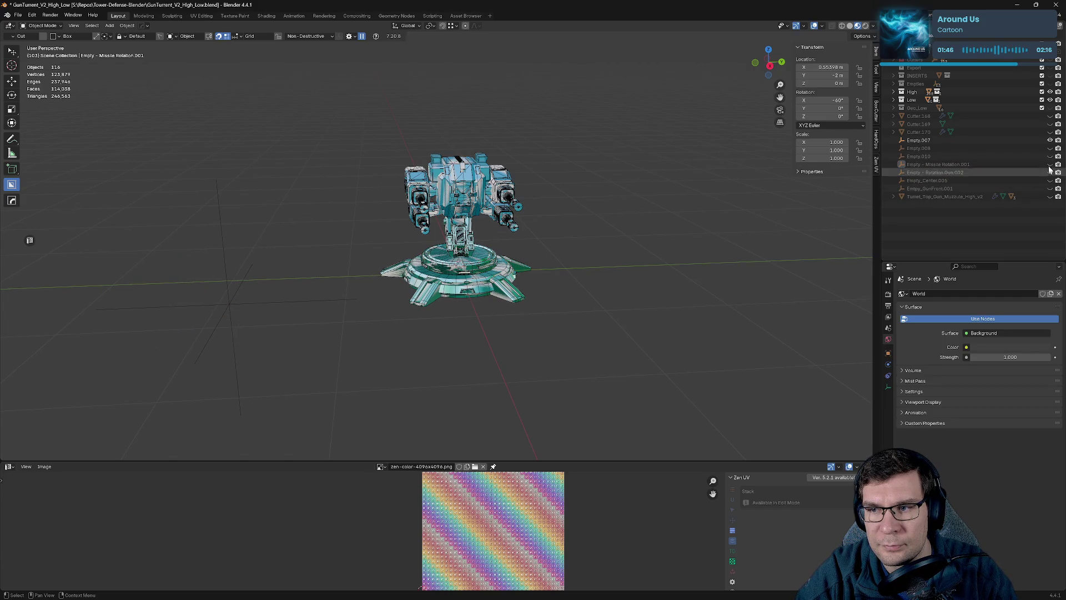
click(1050, 139)
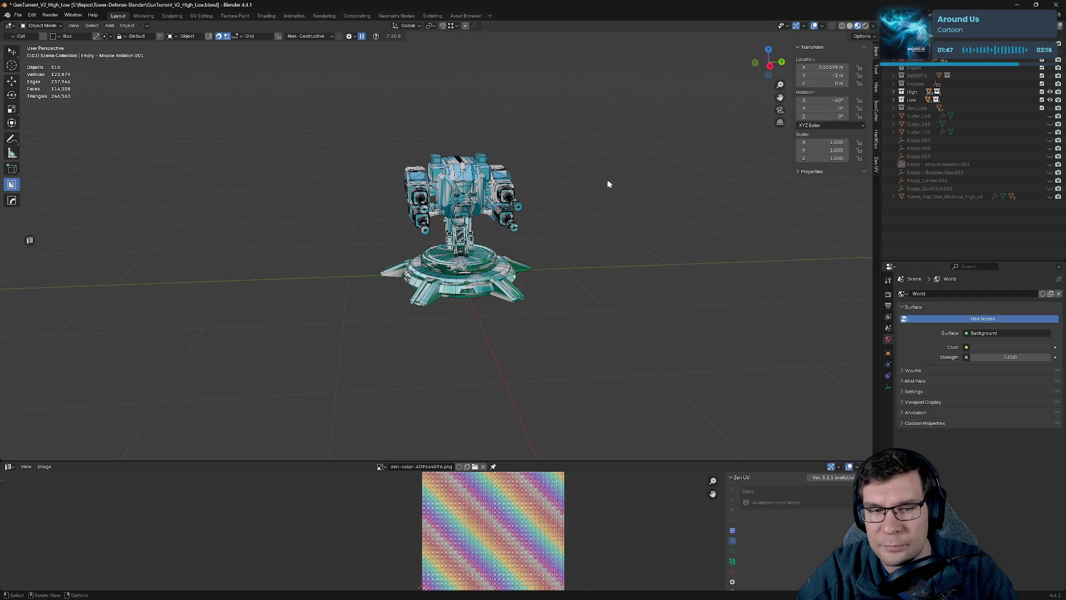
Hide the High collection so only the low-poly turret remains visible.
click(1050, 92)
scroll(591, 267, up, 5)
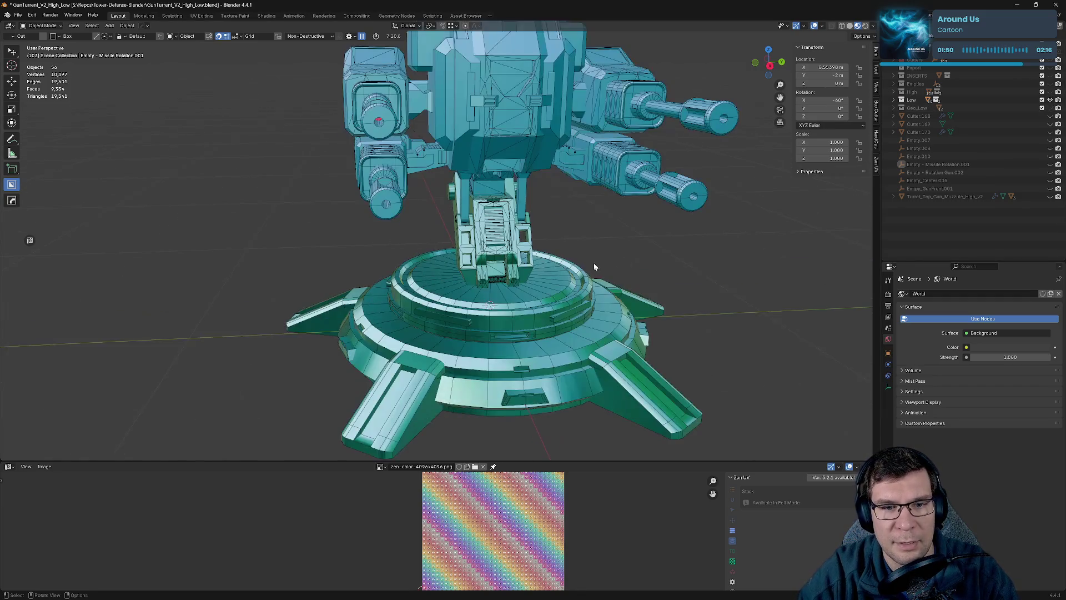
scroll(538, 229, down, 3)
mouse_move(525, 218)
middle_down()
mouse_move(551, 202)
mouse_move(538, 215)
mouse_move(518, 201)
mouse_move(718, 272)
mouse_move(661, 250)
middle_up()
scroll(517, 201, up, 3)
scroll(511, 195, down, 3)
Select all visible turret objects and save the blend file.
key(a)
scroll(718, 269, down, 3)
key(ctrl+s)
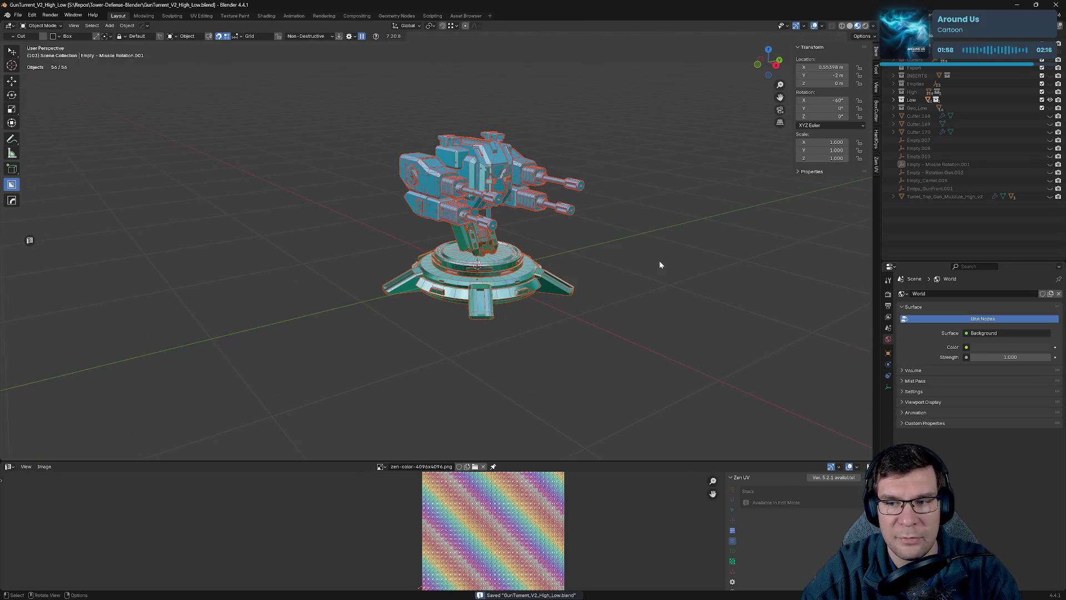
click(16, 17)
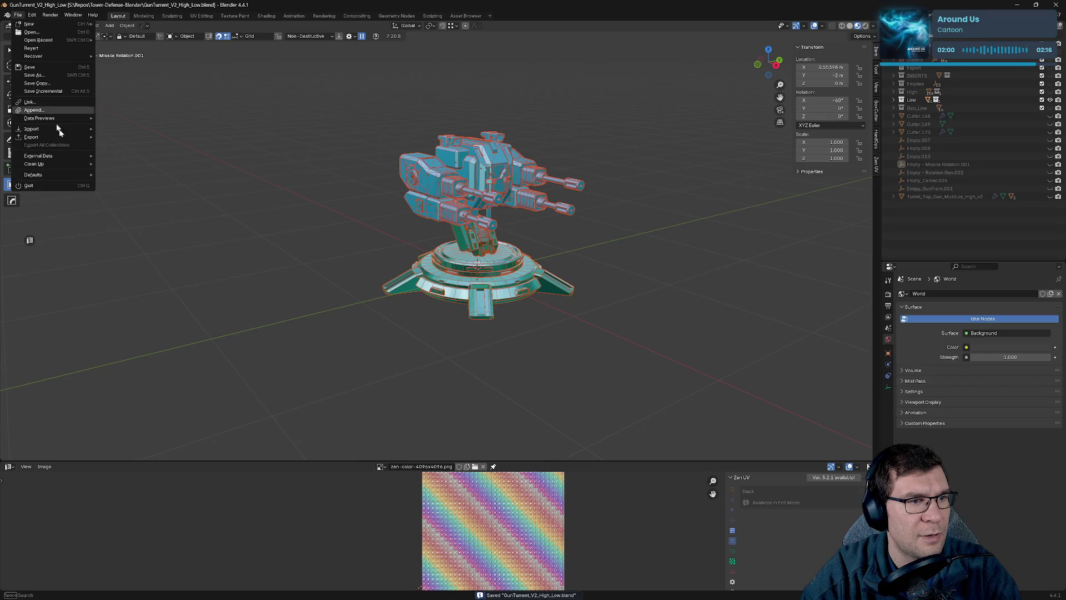
Export the low-poly turret as FBX, overwriting Gun_Tower_low.fbx in the Gun Tower folder.
mouse_move(72, 137)
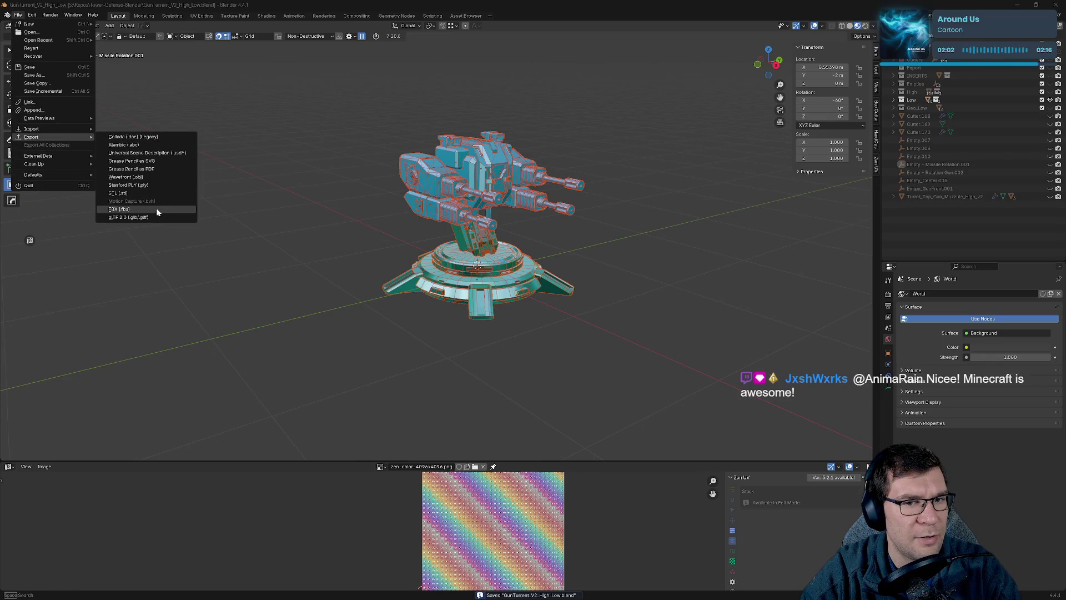
click(156, 210)
click(438, 353)
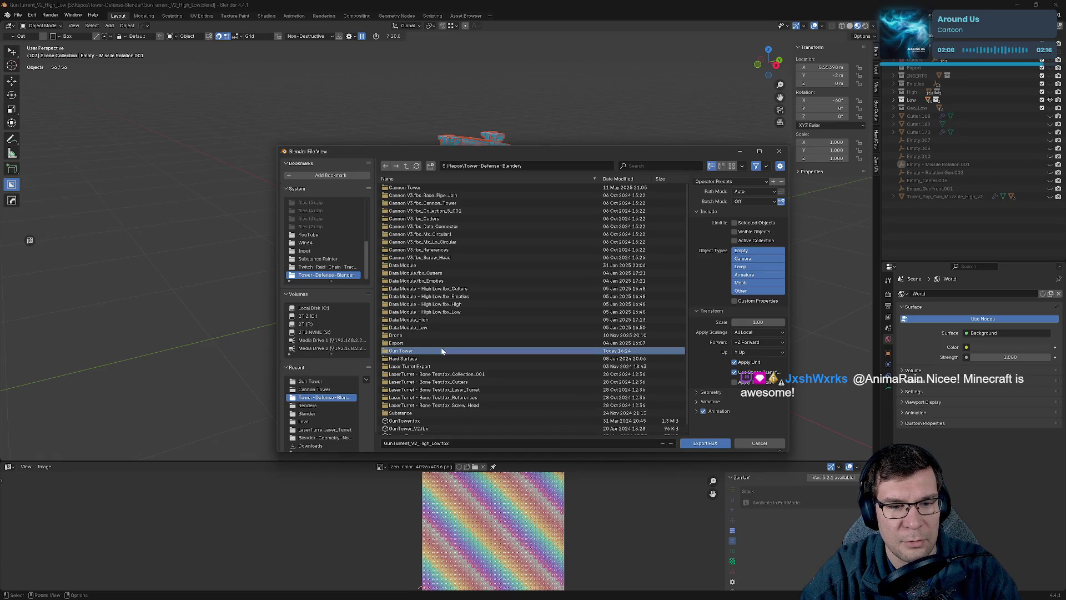
double_click(441, 350)
click(444, 195)
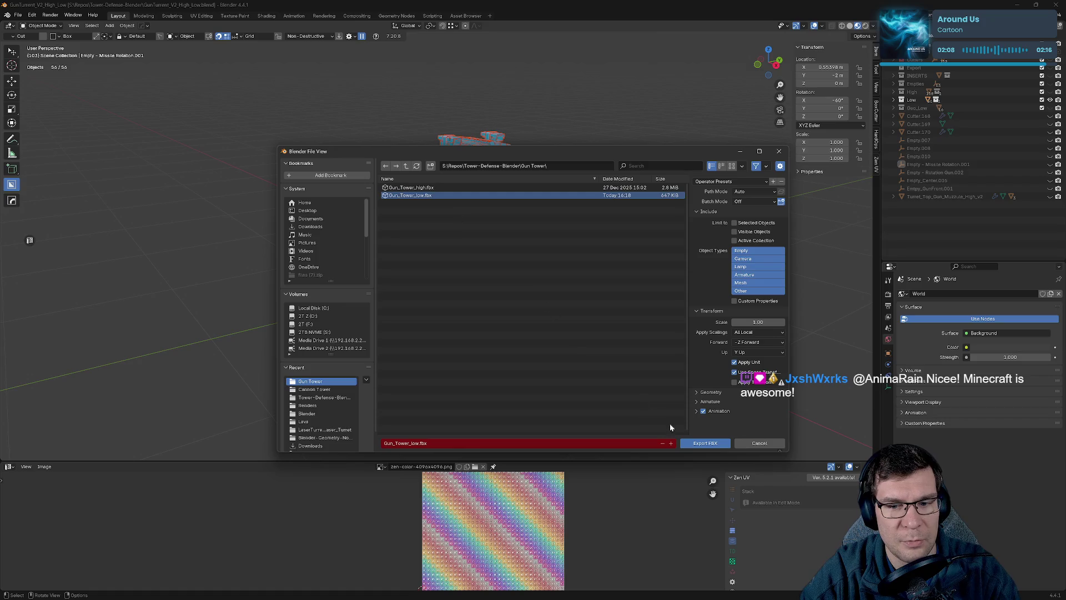
click(691, 444)
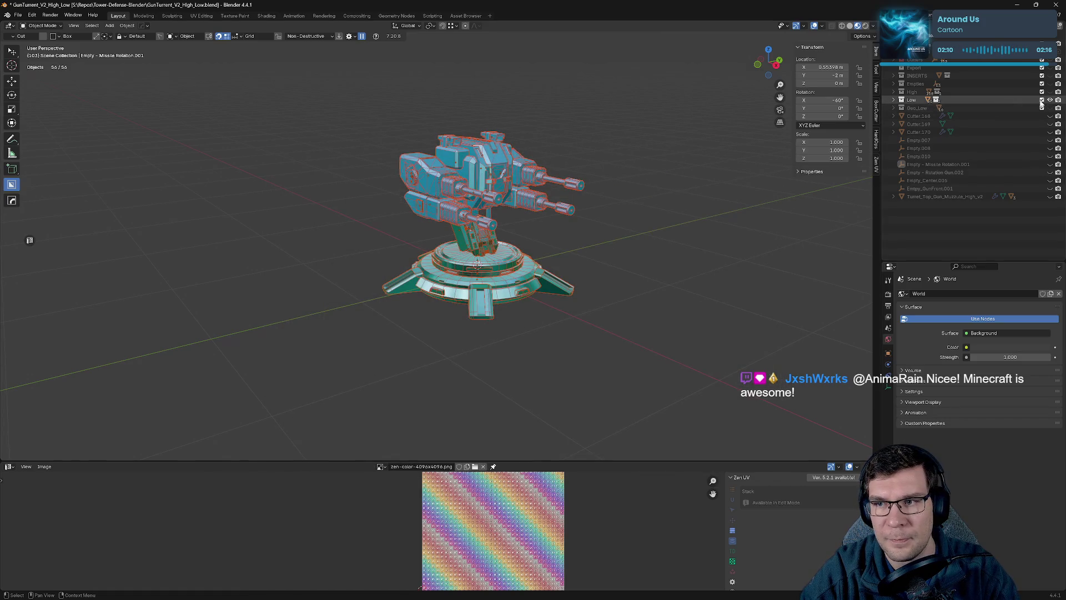
Hide the Low collection and show the High collection.
click(1050, 108)
click(1049, 99)
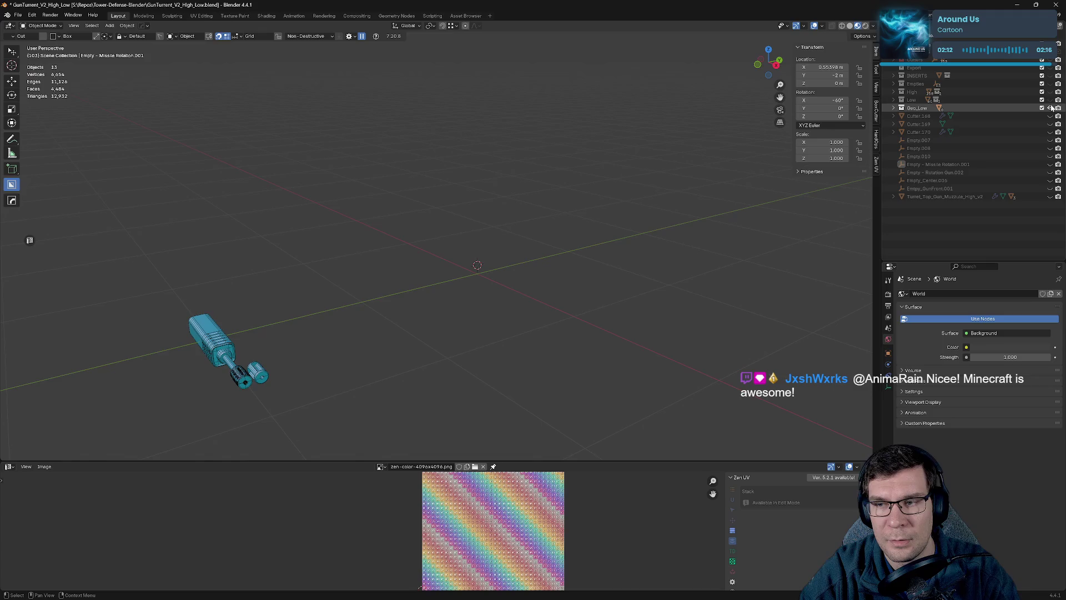
click(1050, 108)
click(1050, 100)
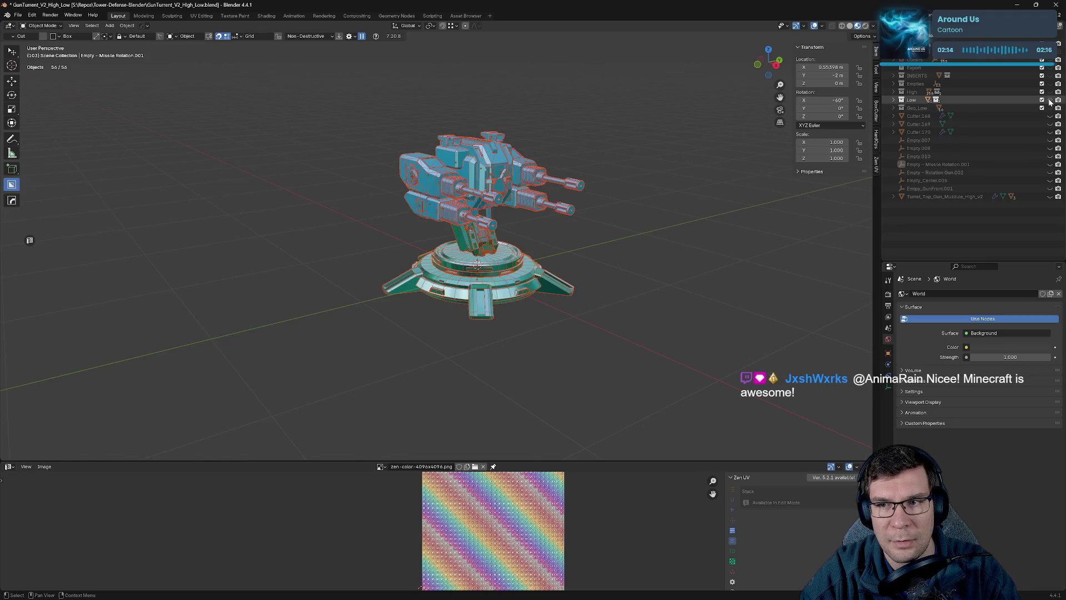
click(1050, 100)
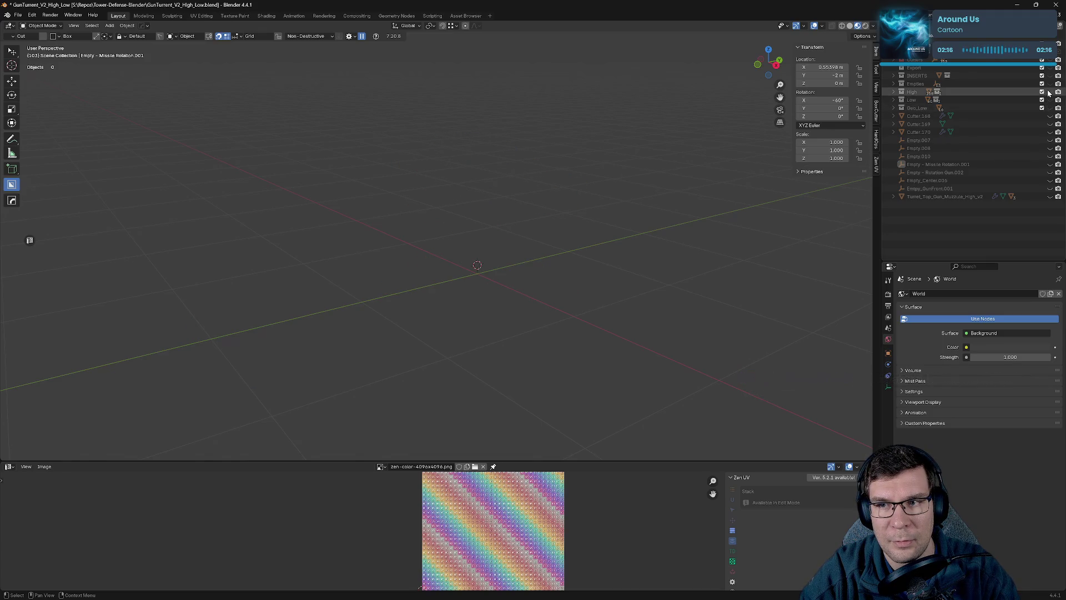
click(1049, 92)
scroll(554, 219, up, 2)
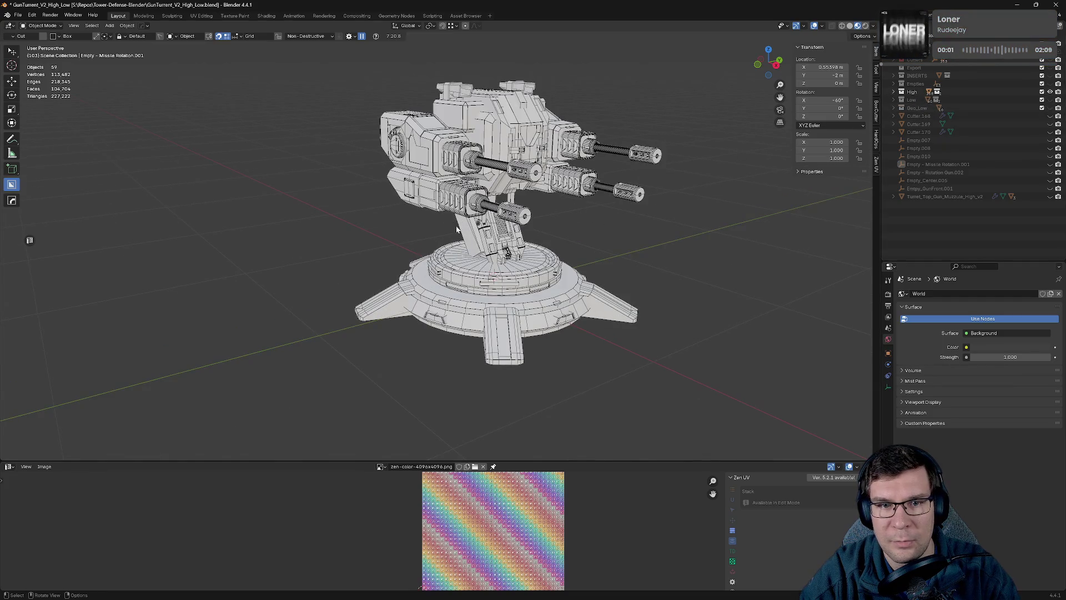
Select all high-poly turret objects.
click(432, 182)
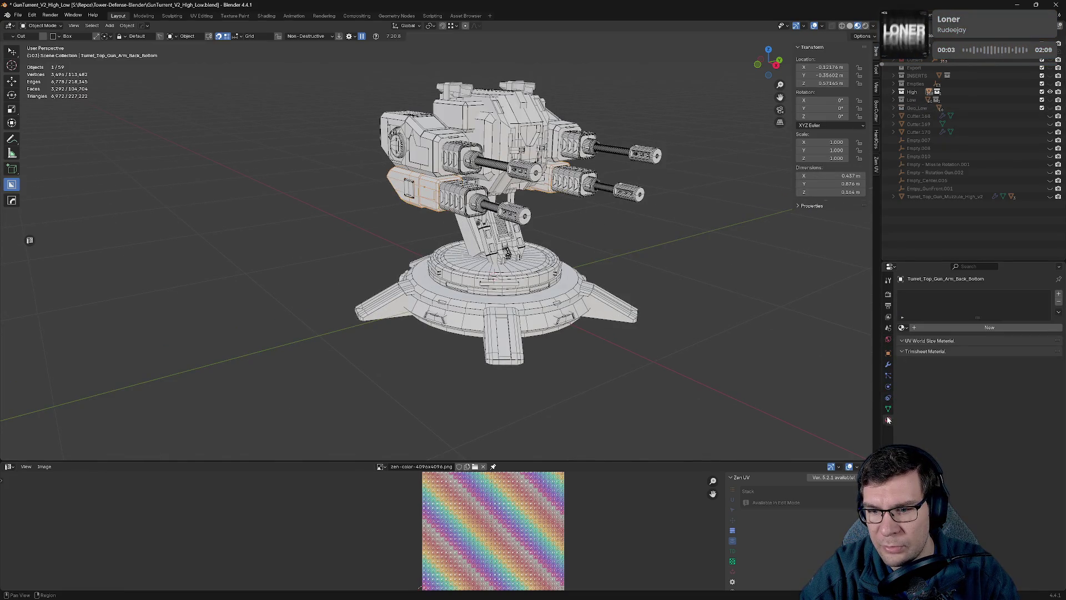
click(490, 301)
key(a)
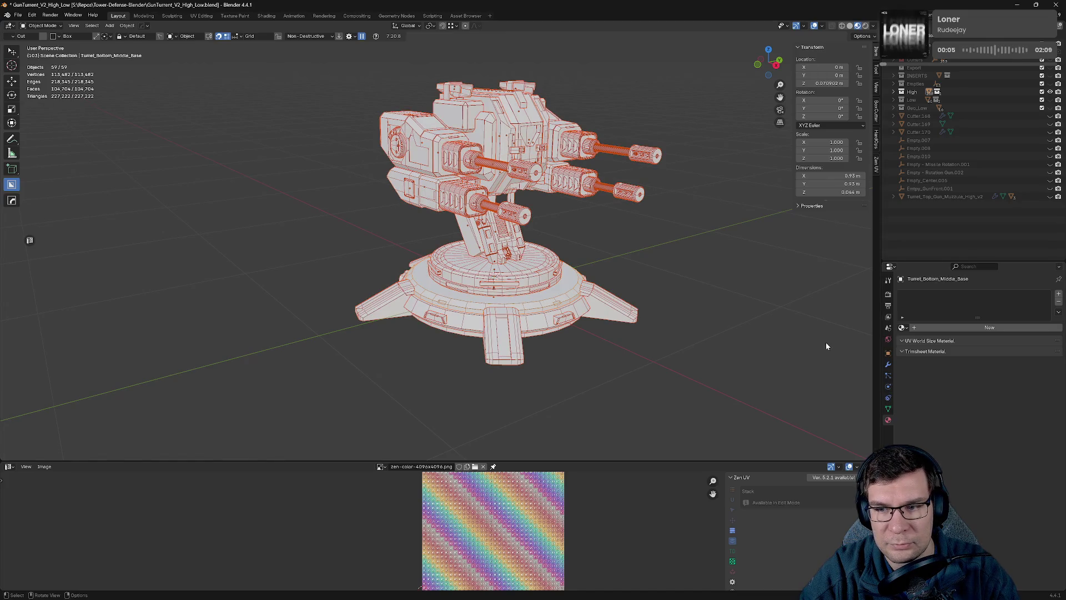
key(alt+a)
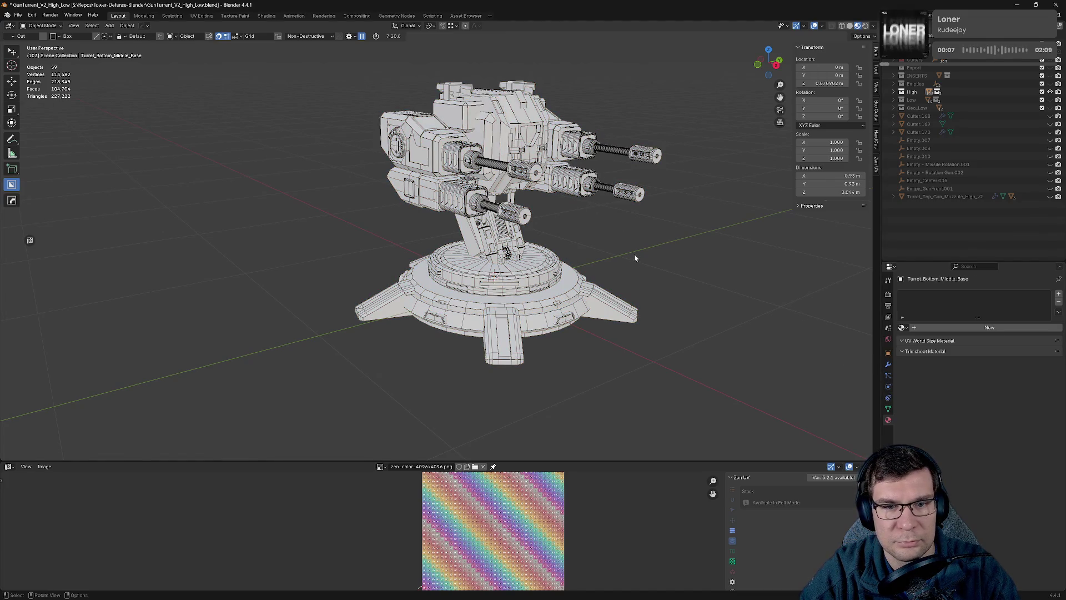
key(a)
key(q)
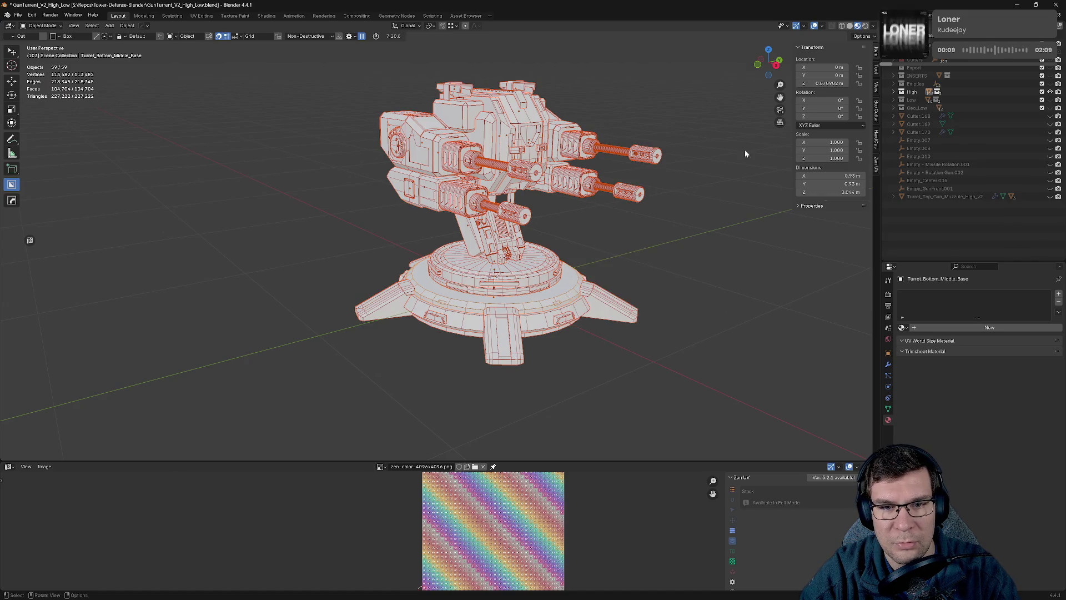
Select the sy_dark_annodized_matte parts and assign them the Top material.
key(shift+q)
mouse_move(637, 213)
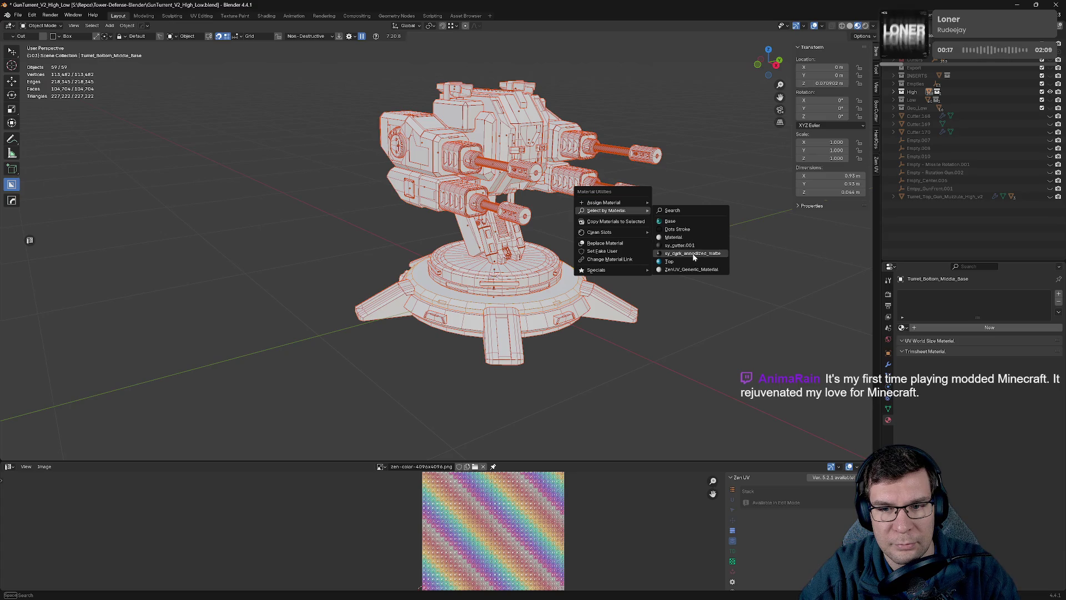
click(692, 252)
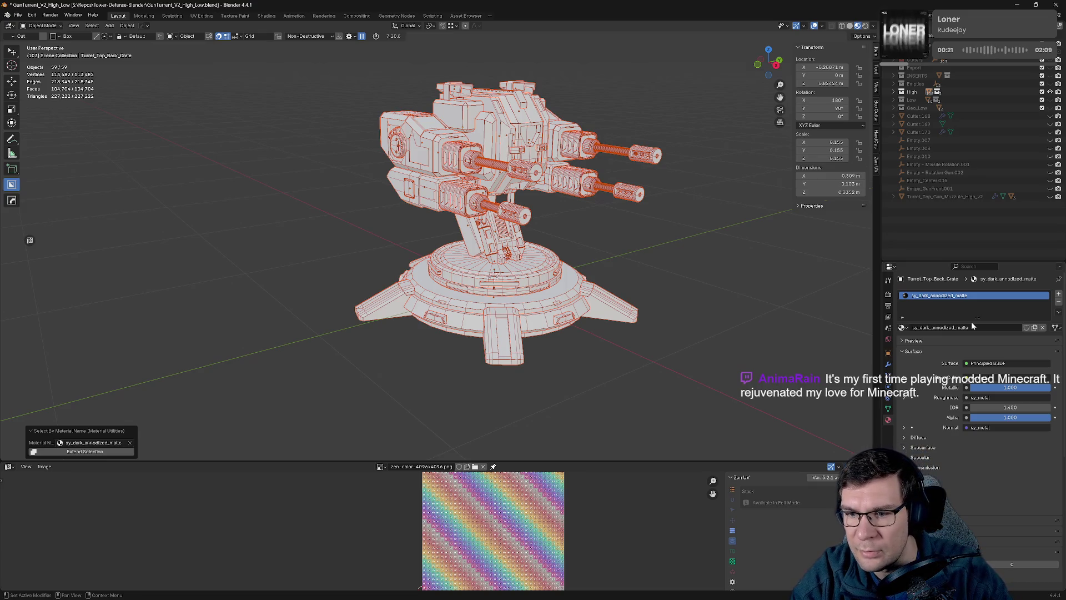
click(903, 327)
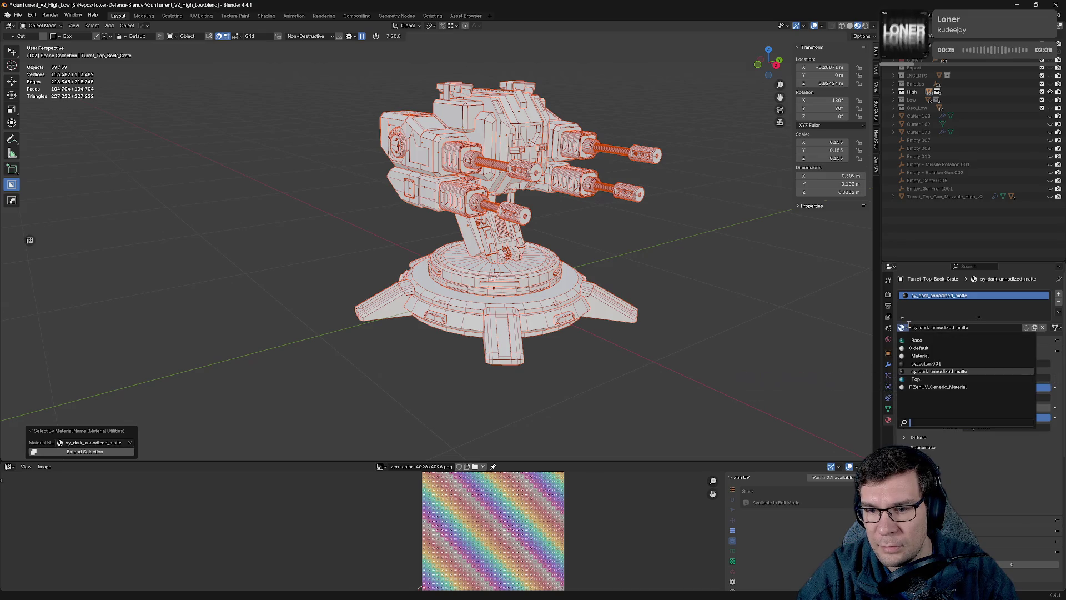
click(933, 379)
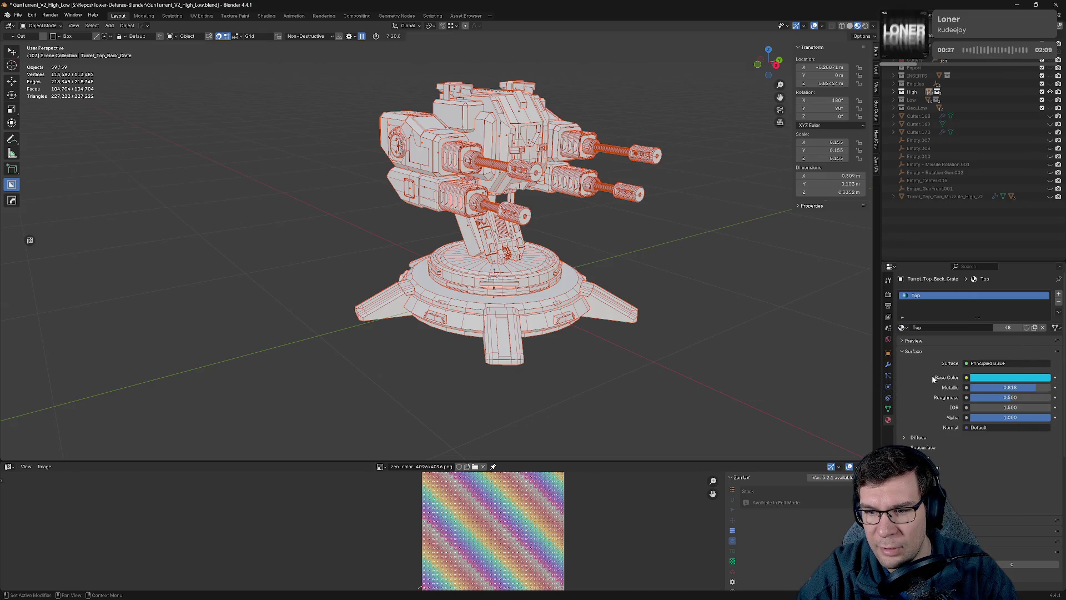
Confirm no objects use sy_cutter.001, then show the Low collection again.
key(shift+q)
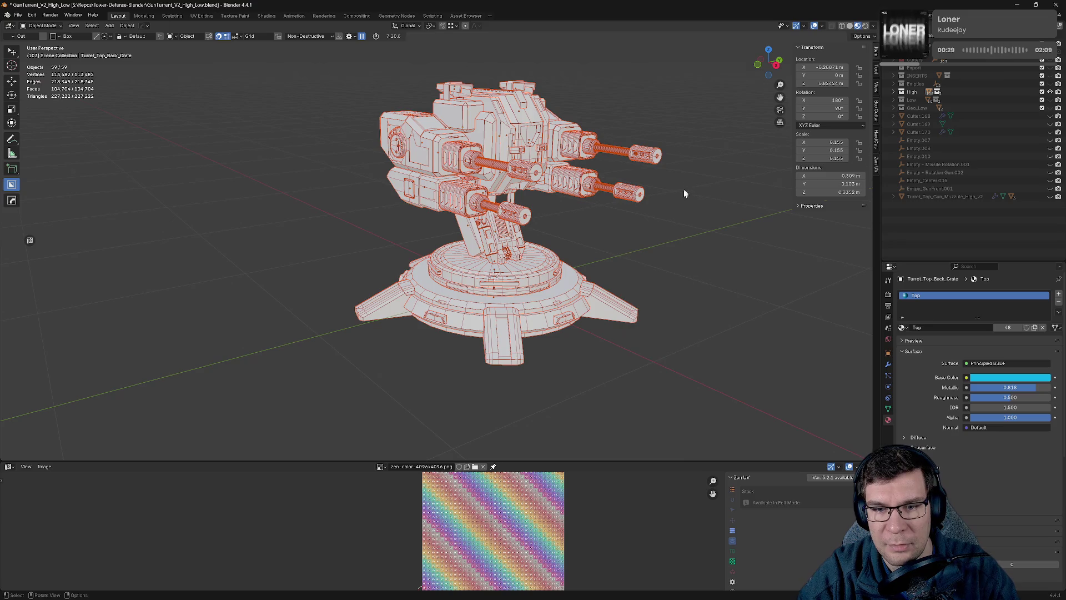
key(shift+q)
mouse_move(682, 218)
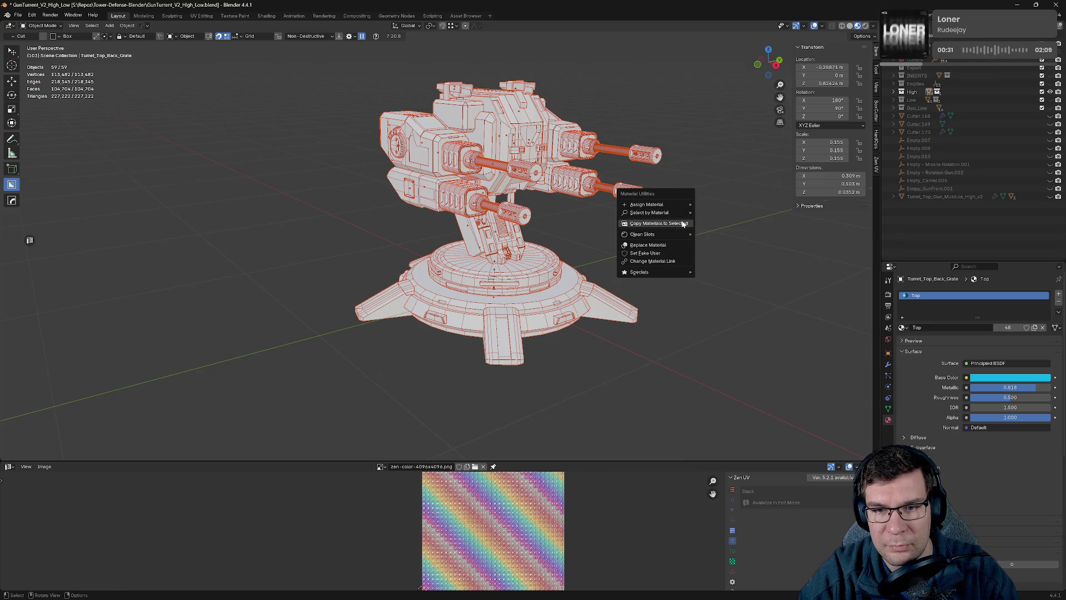
click(759, 246)
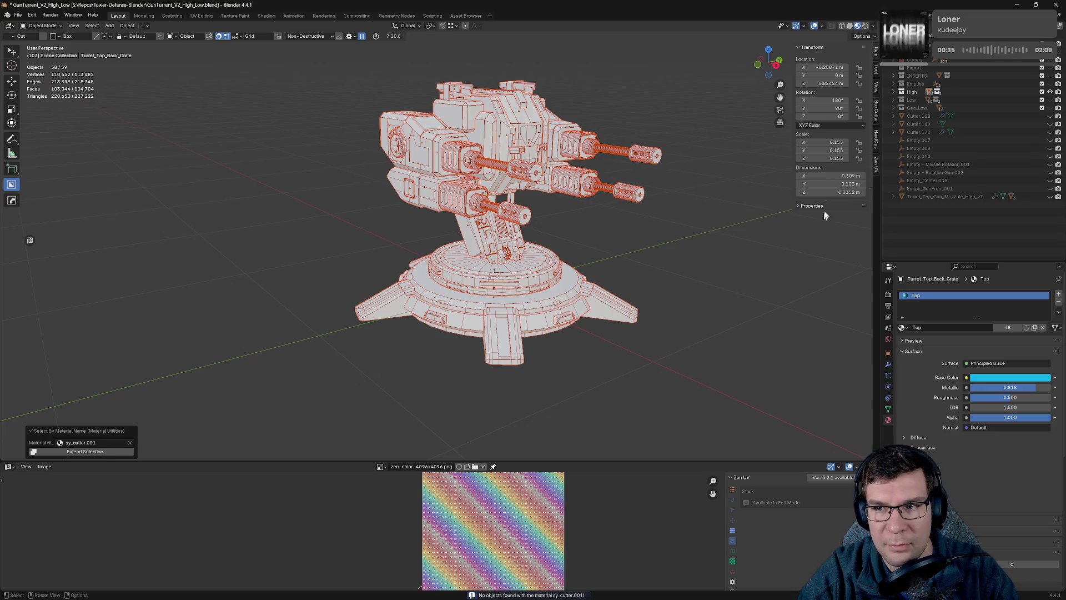
click(1016, 100)
click(1042, 60)
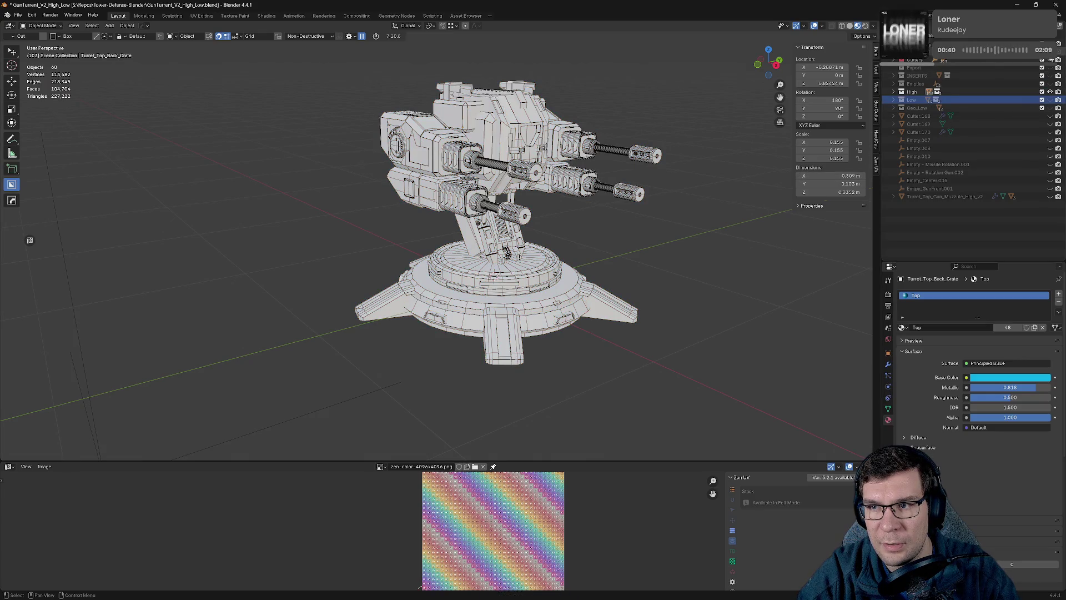
Show Geo_Low and Low, select all, and extend-select by sy_cutter.001.
click(1049, 107)
click(1050, 100)
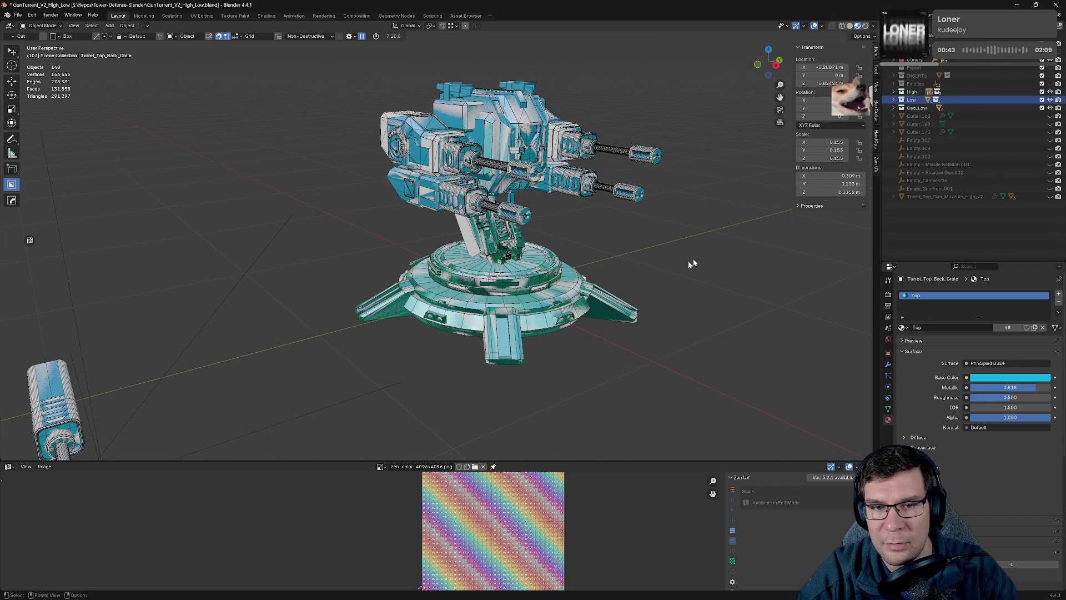
key(a)
key(shift+q)
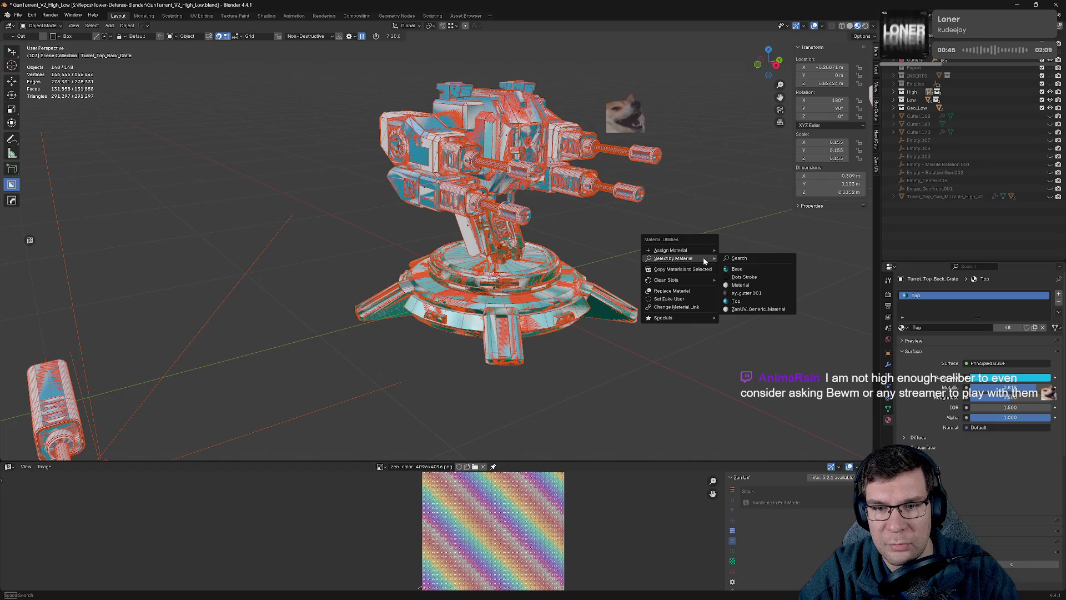
click(772, 289)
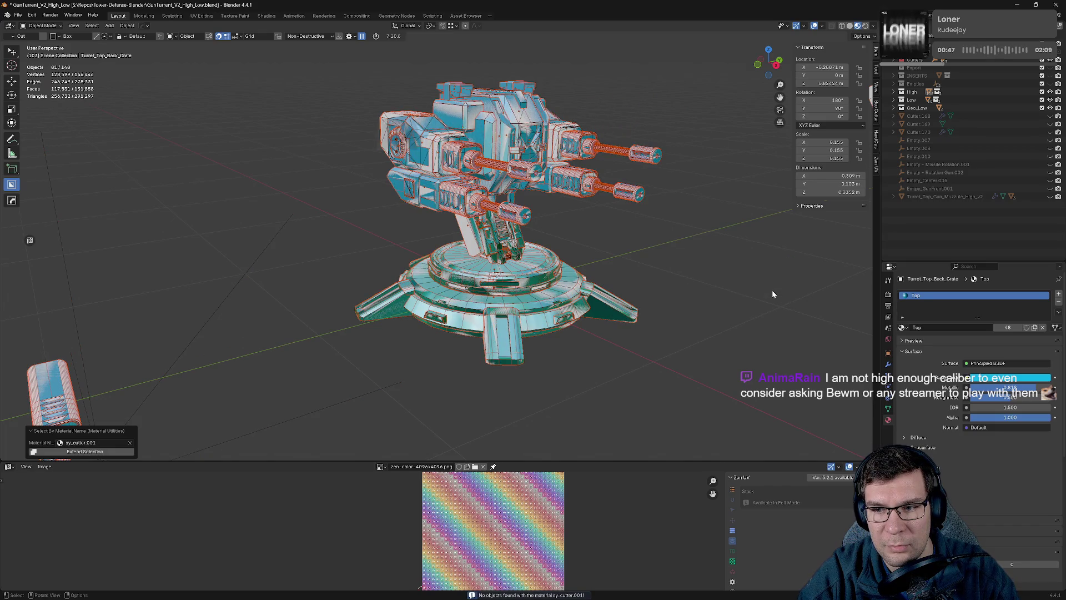
click(108, 452)
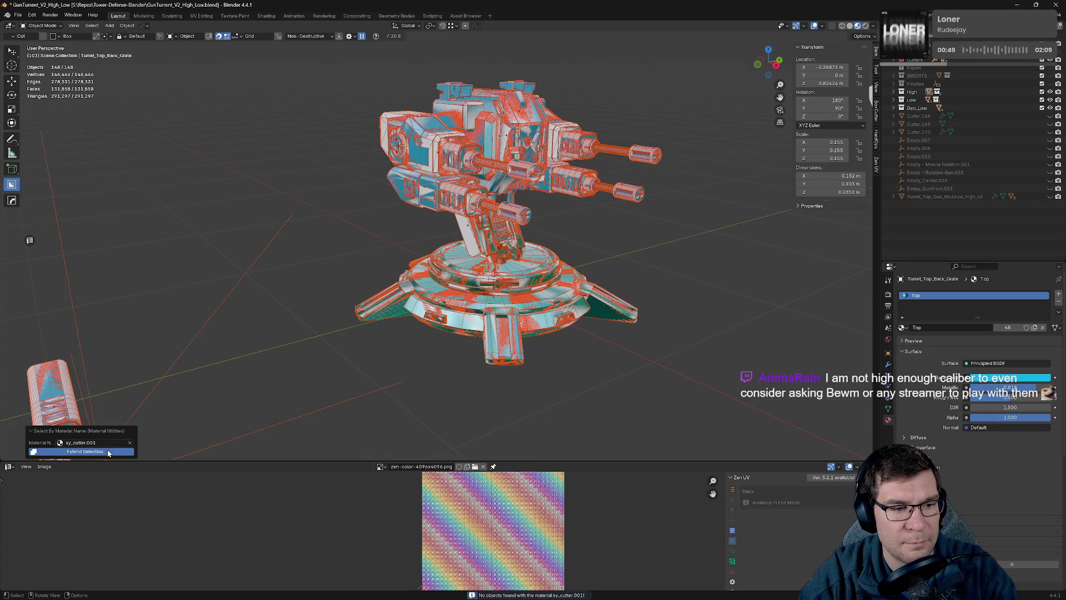
click(114, 453)
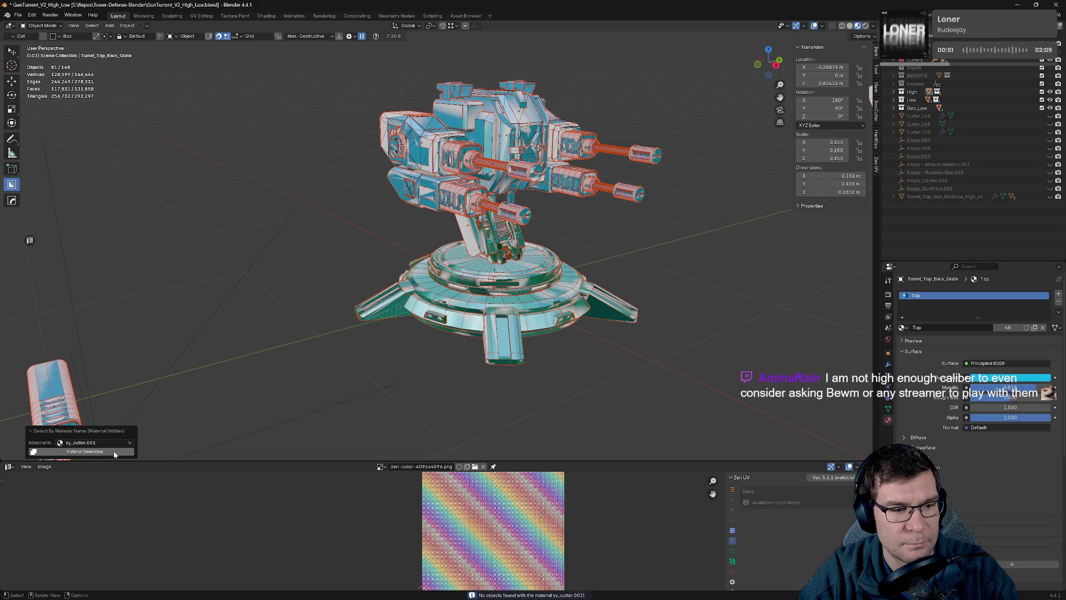
click(114, 452)
mouse_move(154, 449)
middle_down()
mouse_move(278, 396)
mouse_move(265, 397)
middle_up()
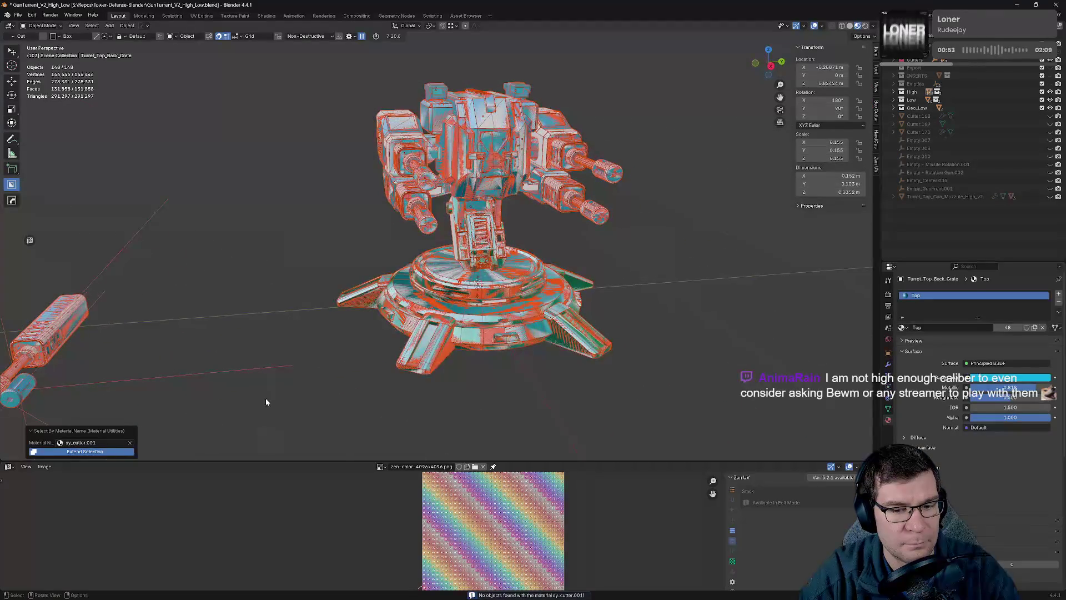
Select all objects and check for ZenUV_Generic_Material users.
click(785, 241)
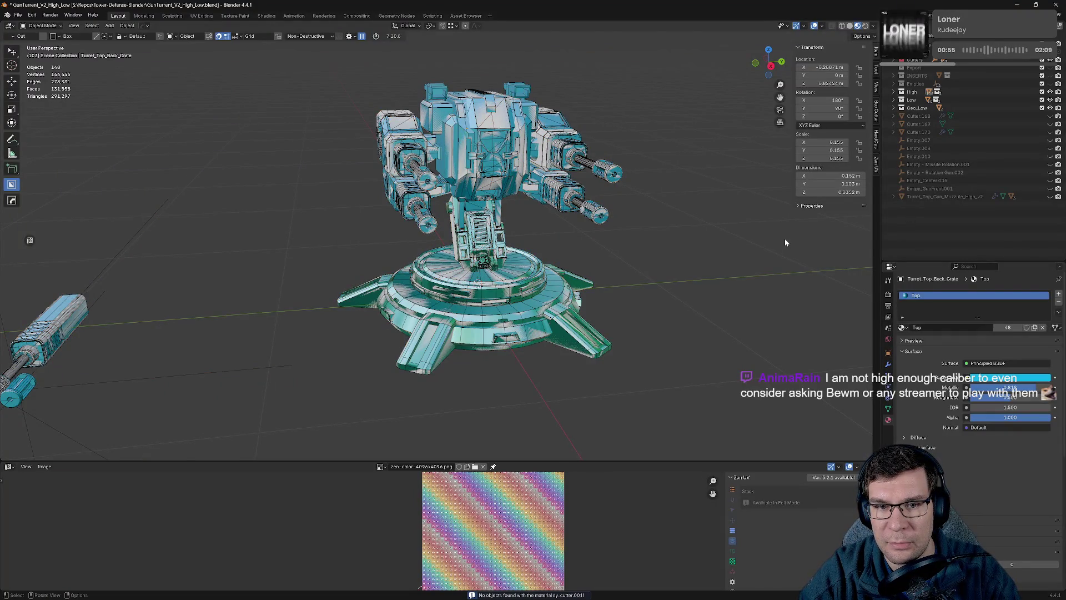
key(a)
key(shift+q)
mouse_move(785, 240)
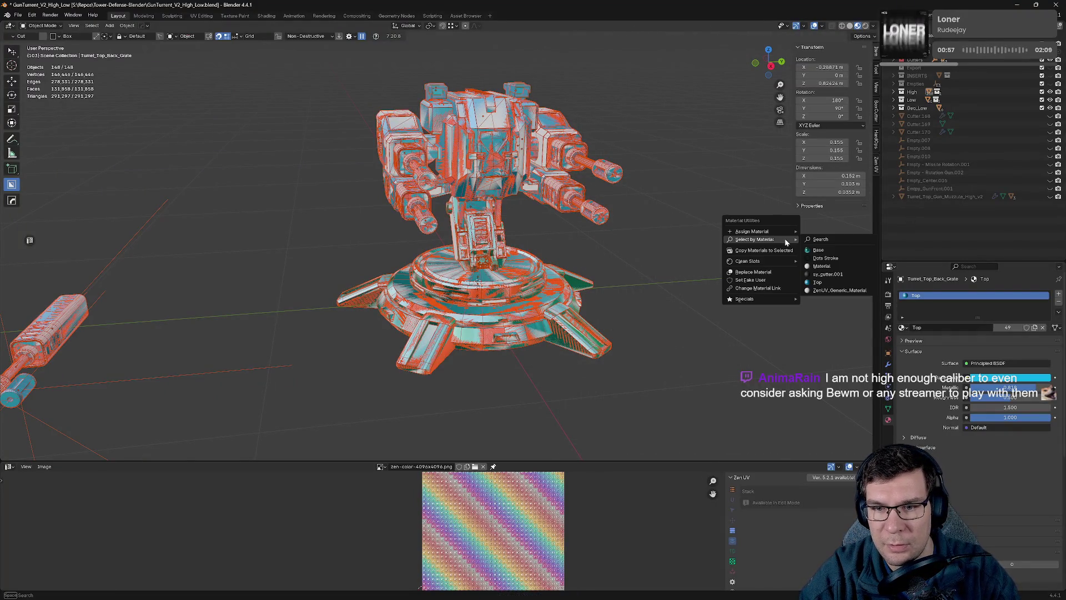
click(859, 291)
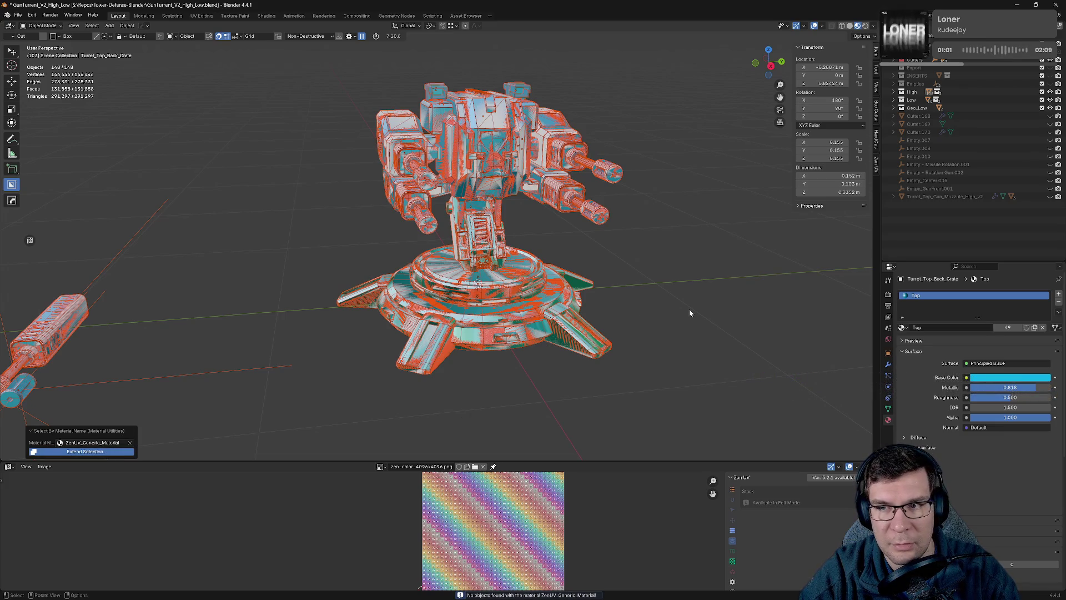
Check for objects using the Dots Stroke and Material materials.
key(shift+q)
mouse_move(690, 311)
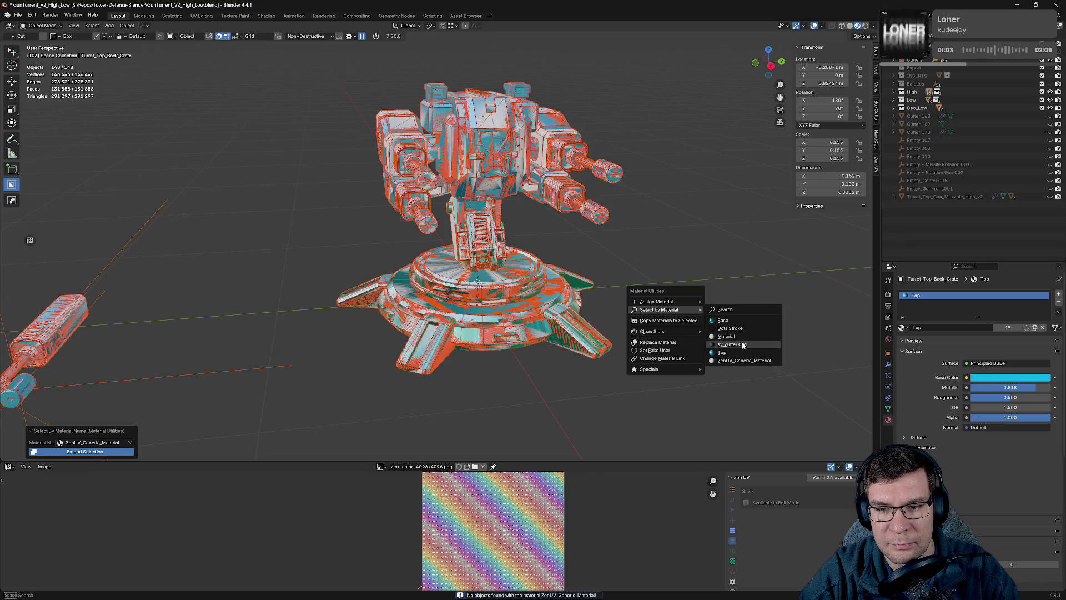
click(747, 328)
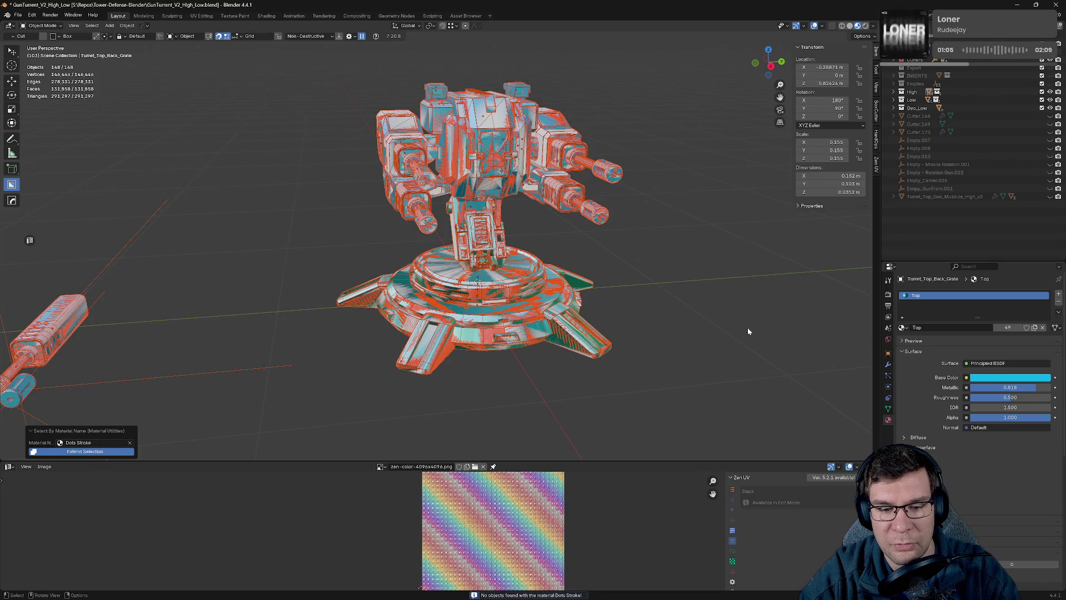
key(shift+q)
mouse_move(748, 328)
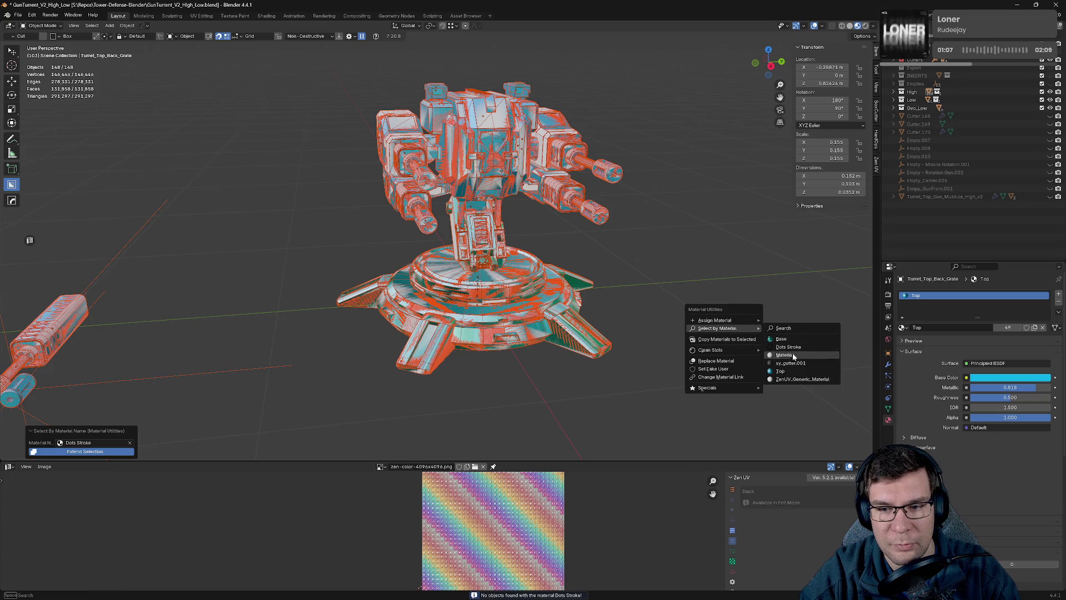
click(804, 354)
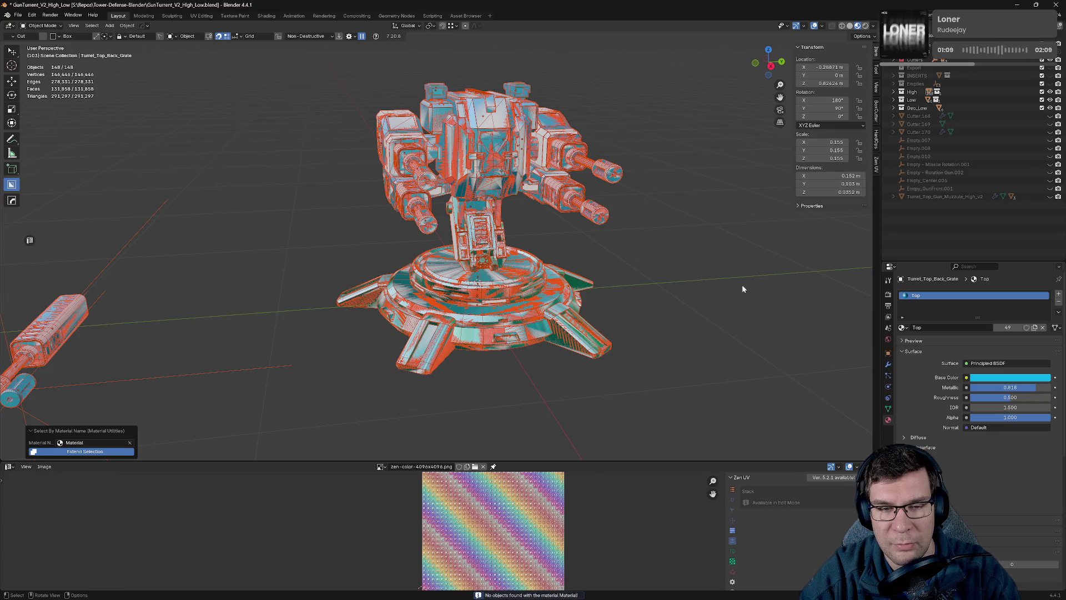
Hide High, Geo_Low and Low_Turret_Top, keep Low visible, and make the turret base active.
key(n)
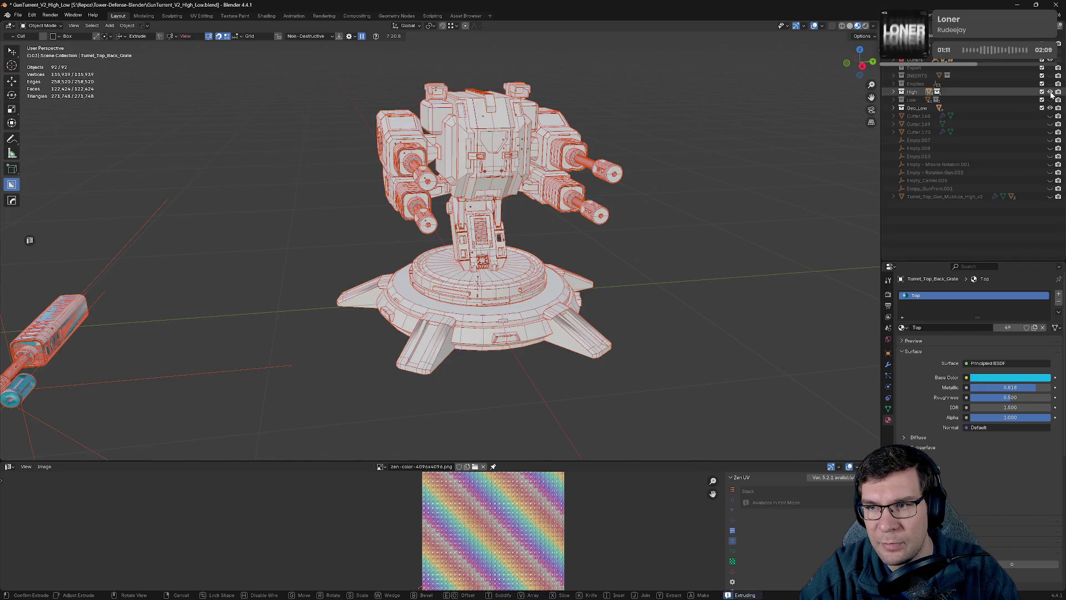
click(1050, 92)
click(1049, 99)
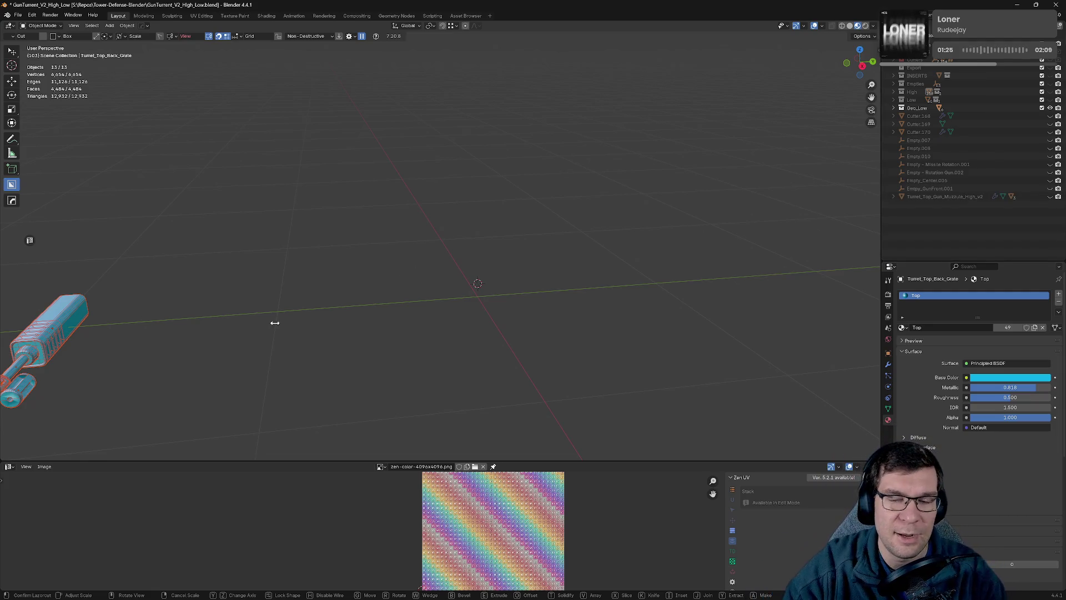
click(1051, 108)
click(894, 100)
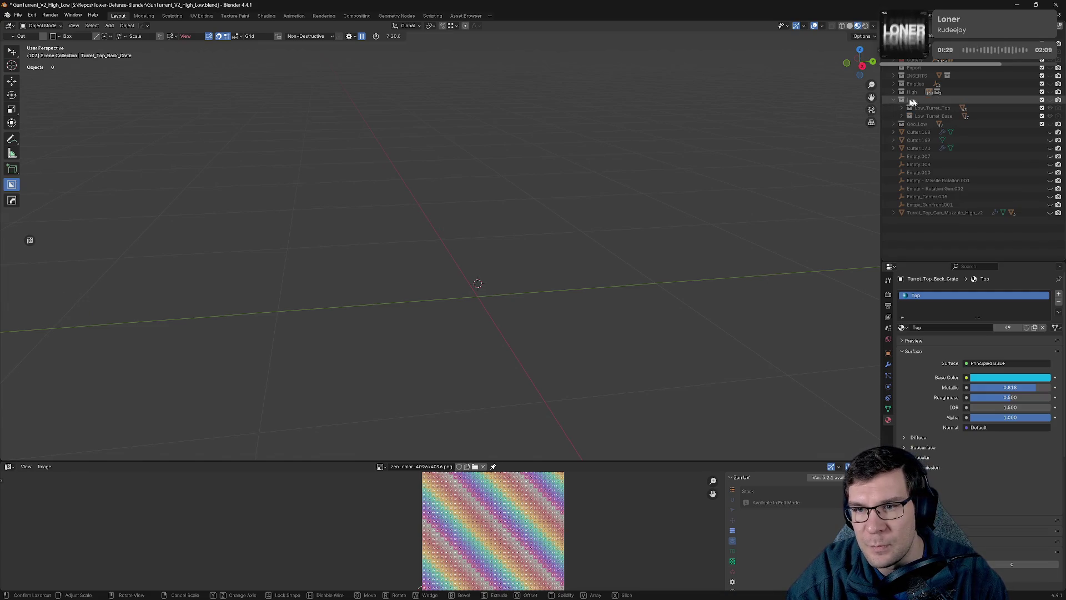
click(1050, 100)
middle_drag(617, 247, 851, 198)
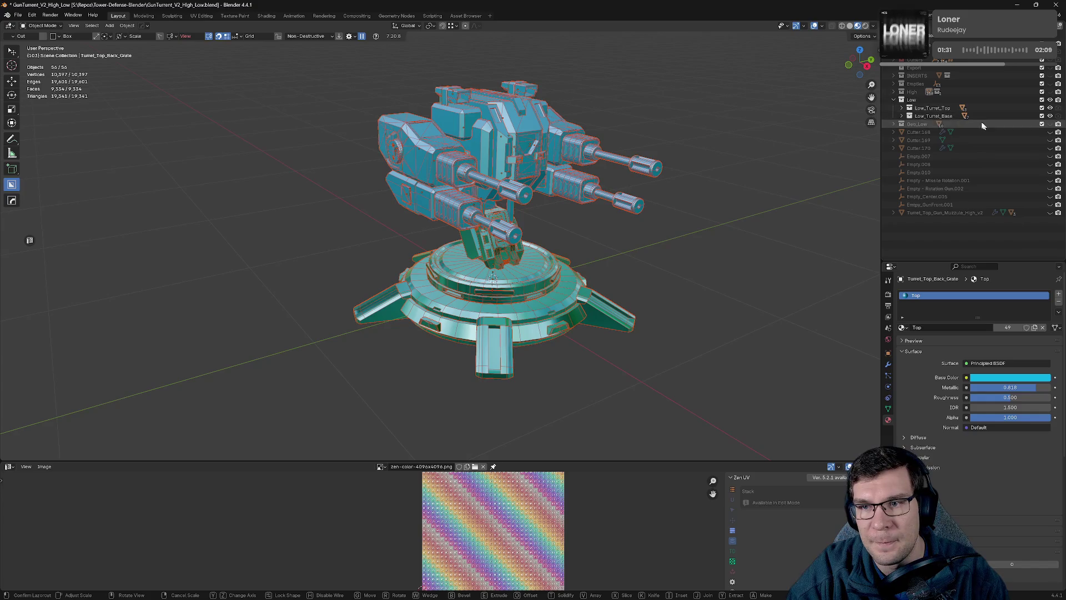
click(1050, 108)
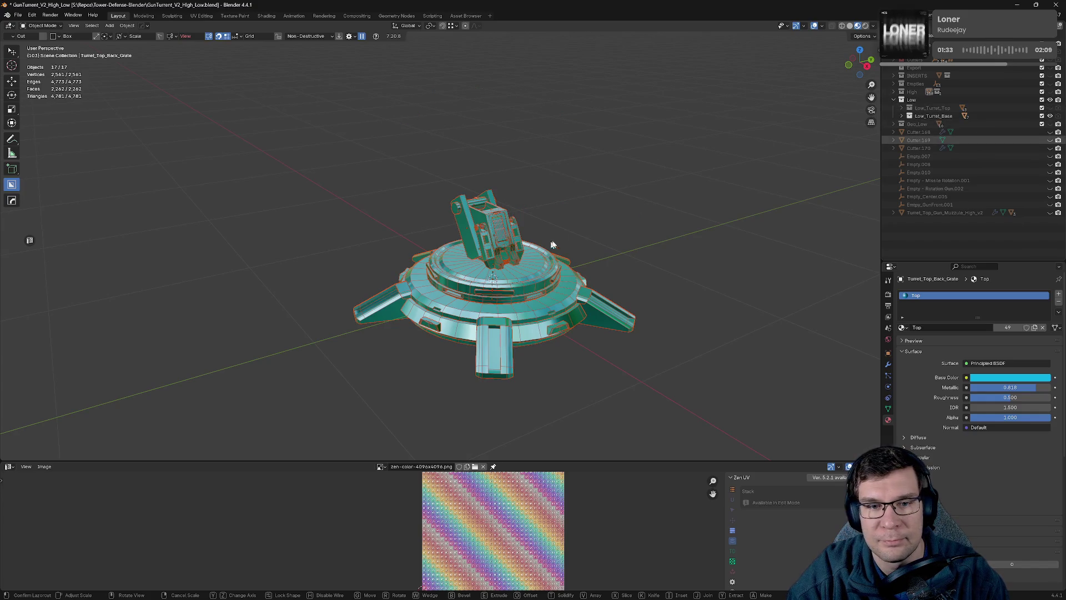
key(n)
click(536, 281)
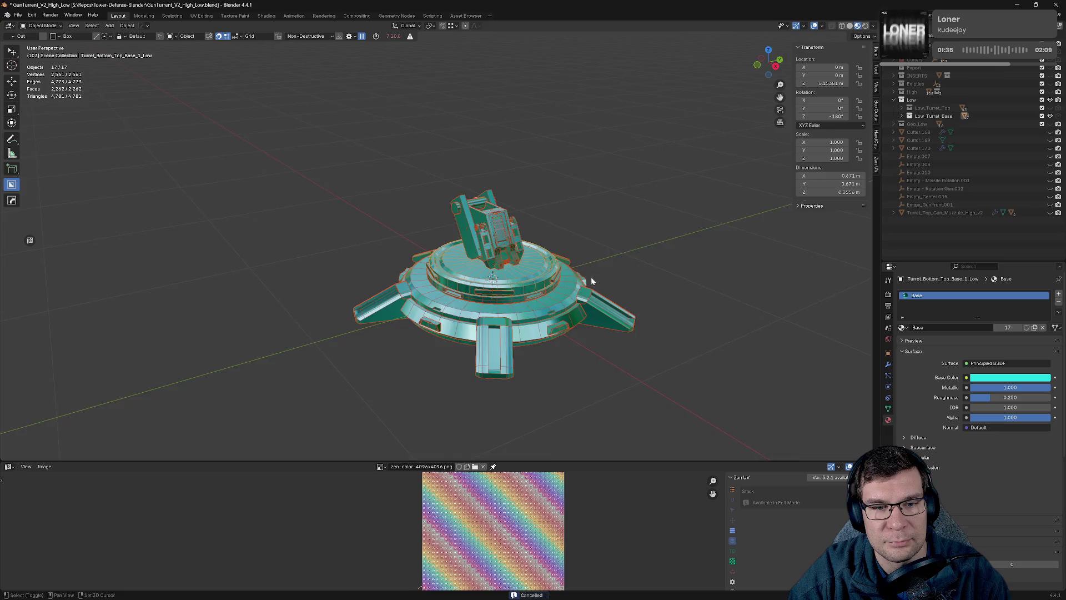
In Edit Mode, select the whole turret base and move its UV islands left of the tile.
scroll(611, 234, up, 8)
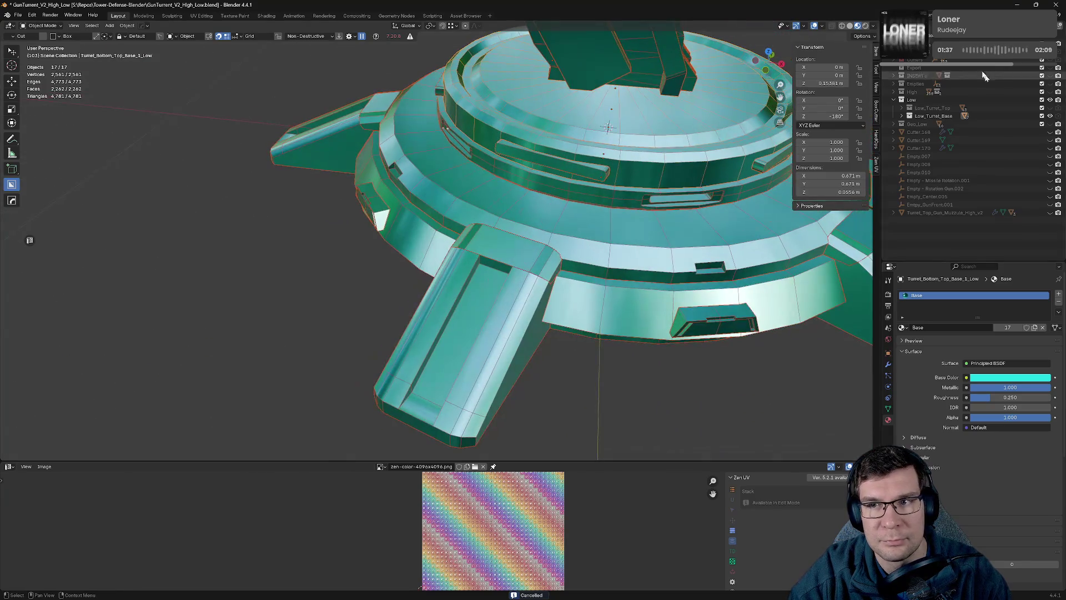
key(Tab)
key(Home)
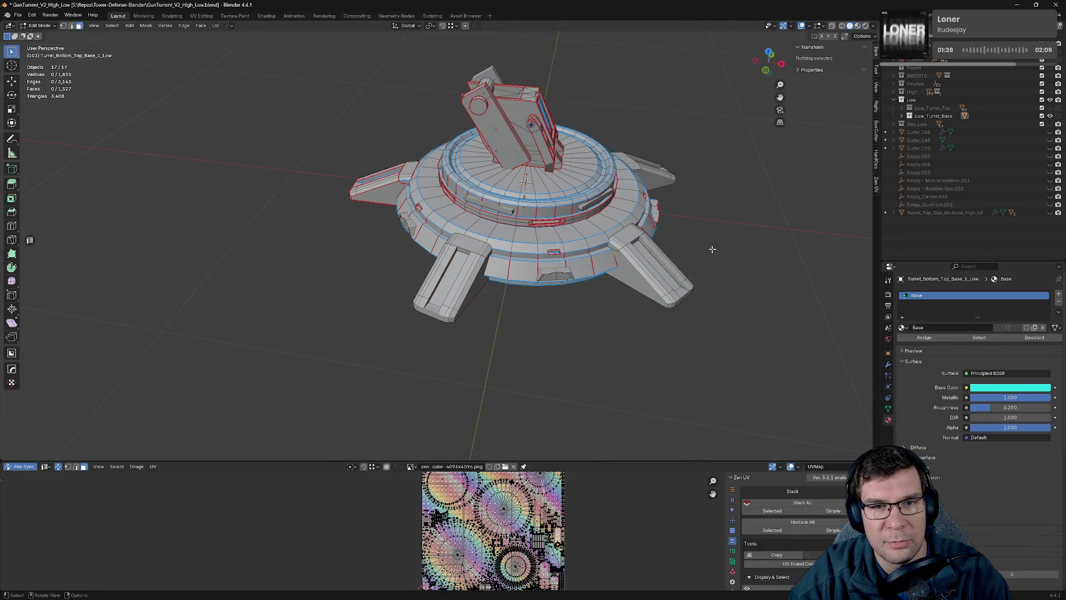
key(a)
middle_drag(648, 260, 733, 242)
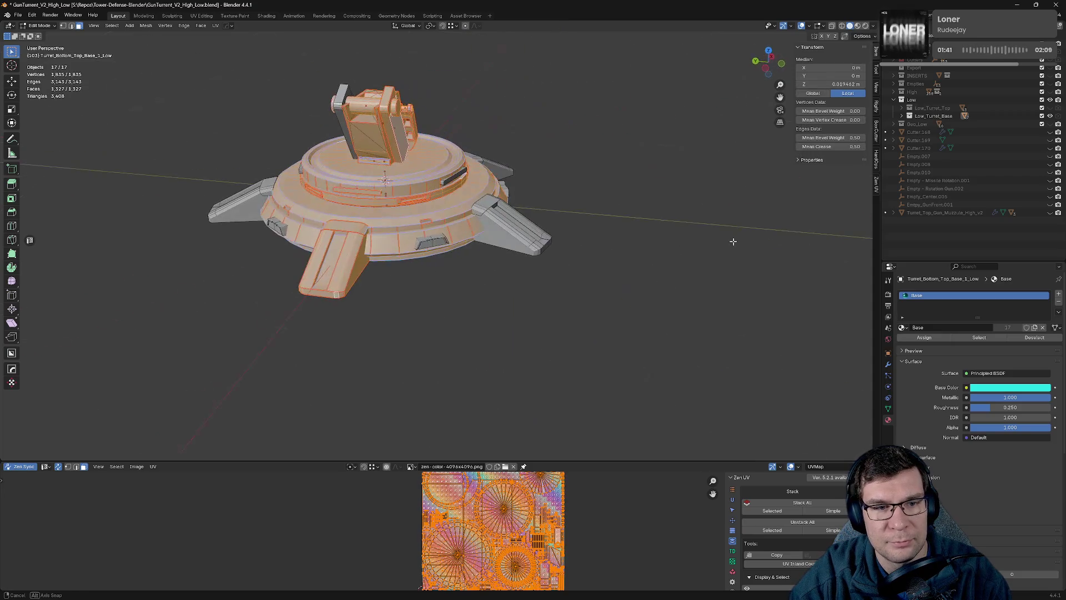
drag(558, 461, 577, 154)
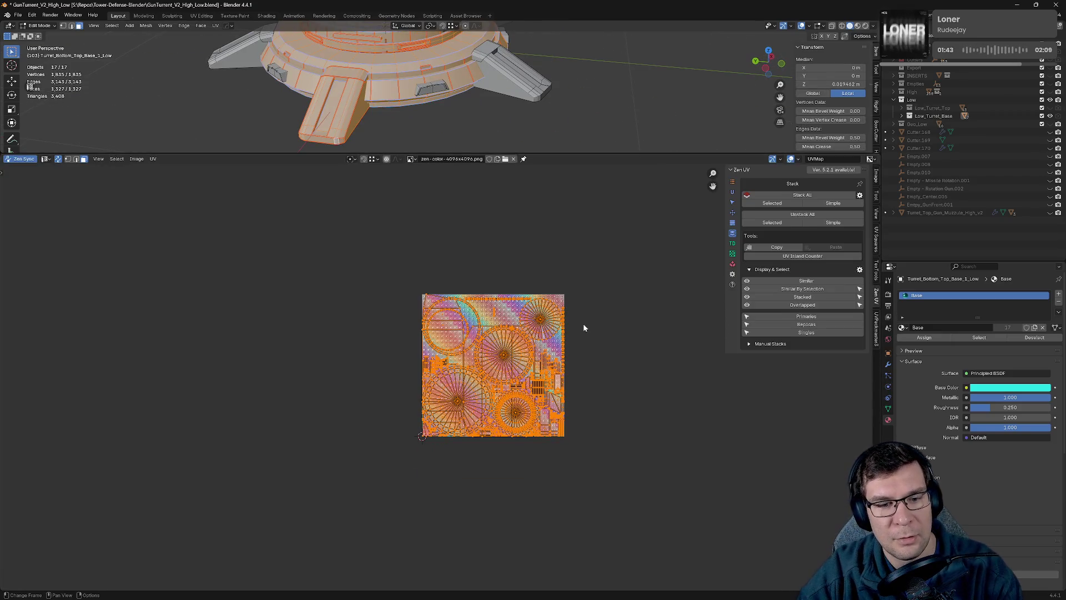
scroll(489, 286, up, 4)
scroll(516, 342, down, 7)
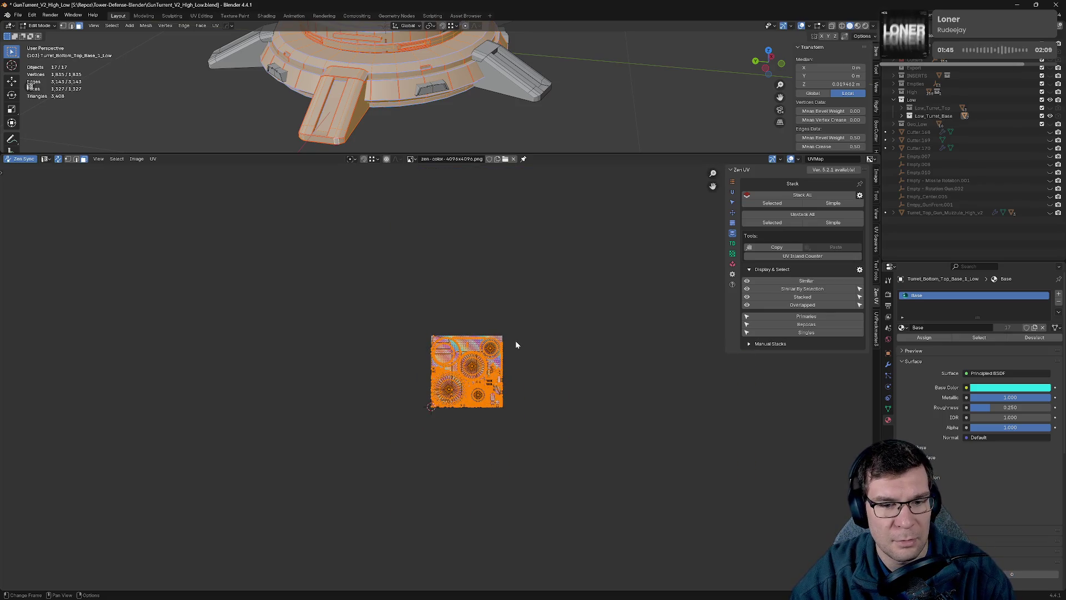
key(g)
click(437, 343)
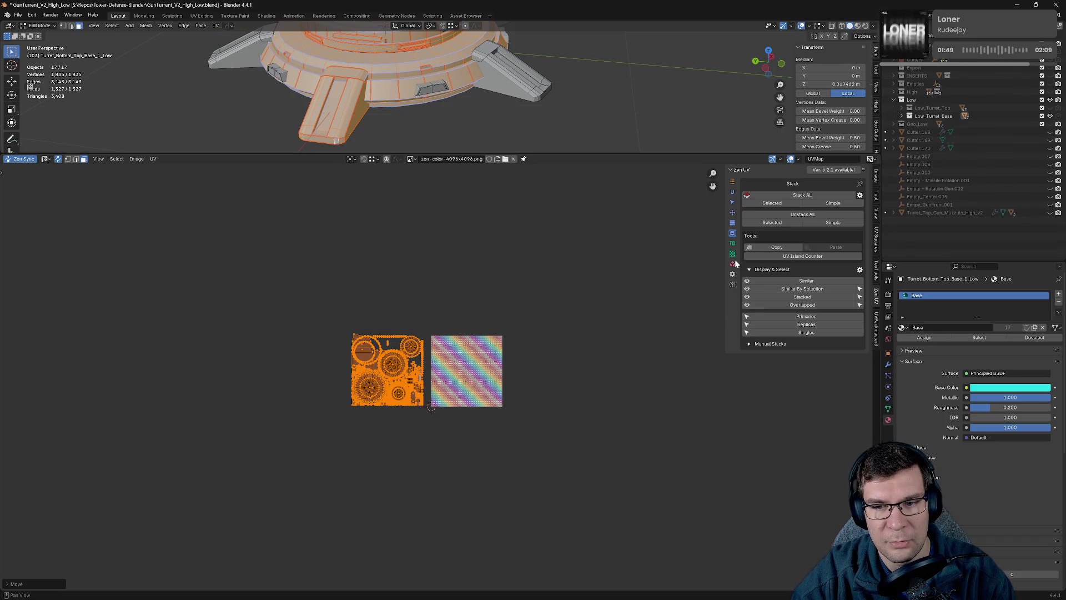
Move the Zen UV replica islands right of the tile, hide them, and box-select the remaining islands for packing.
click(808, 325)
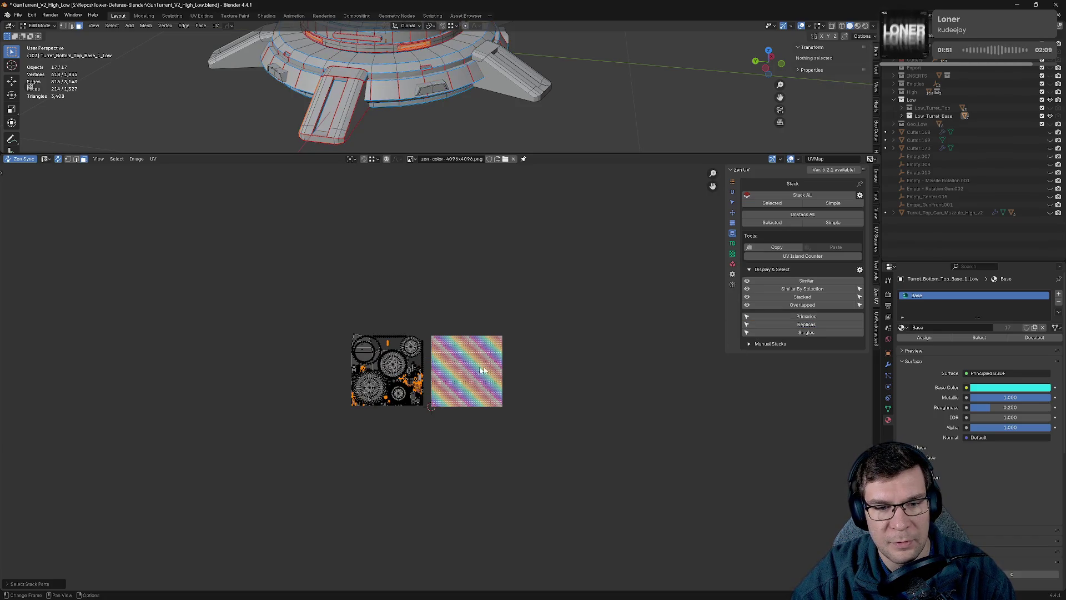
click(58, 161)
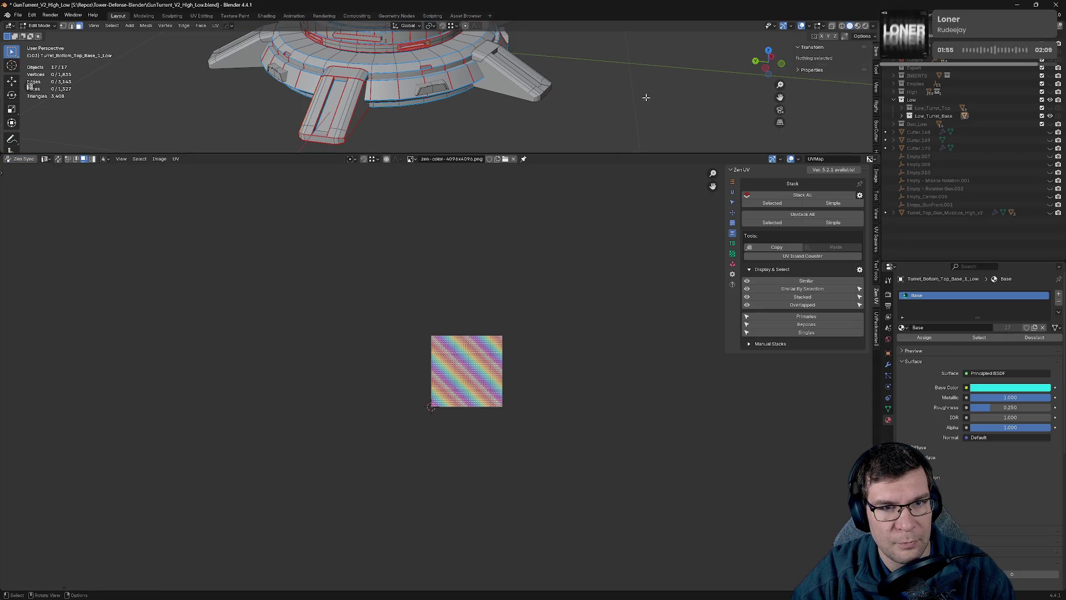
key(a)
click(834, 327)
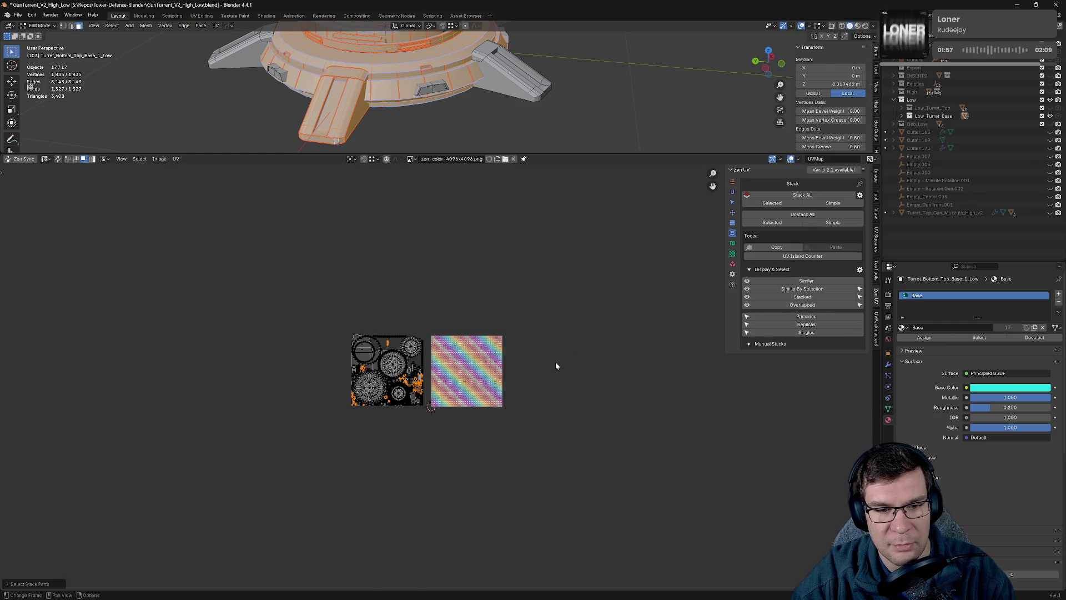
key(g)
click(729, 358)
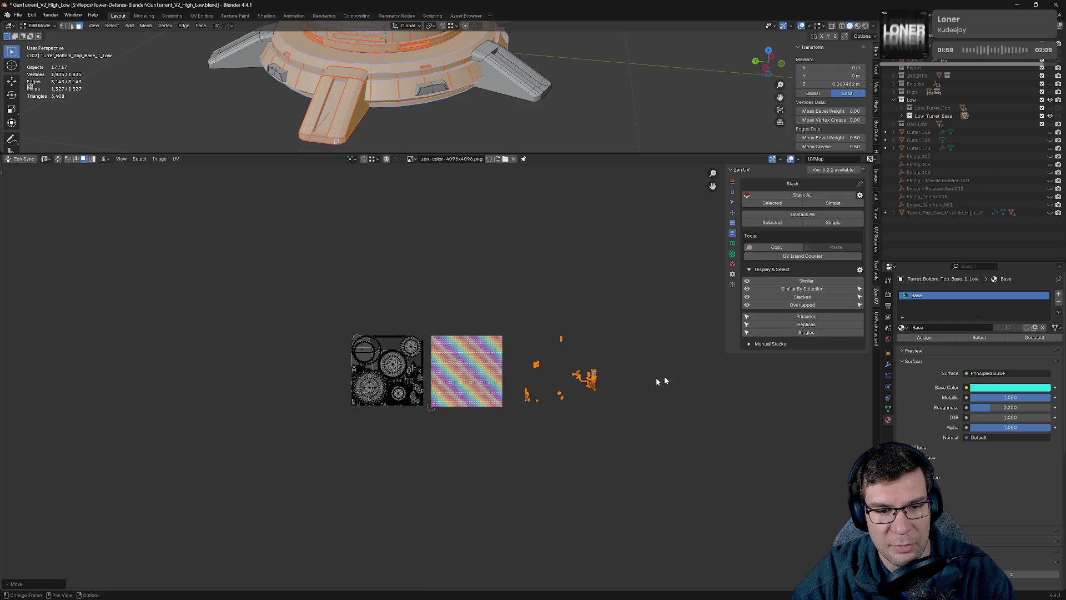
key(h)
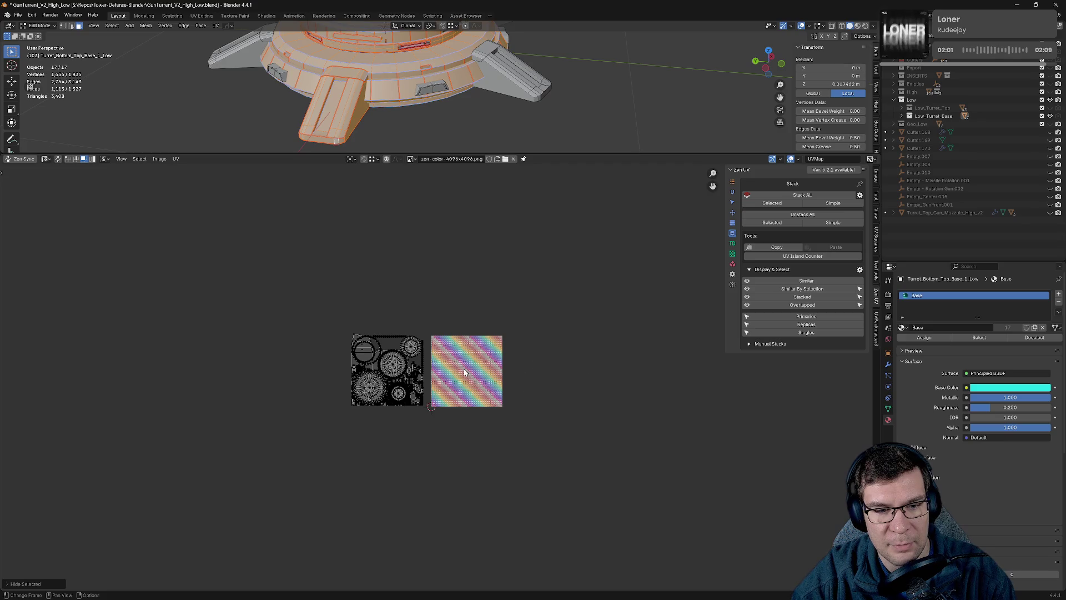
drag(302, 276, 422, 469)
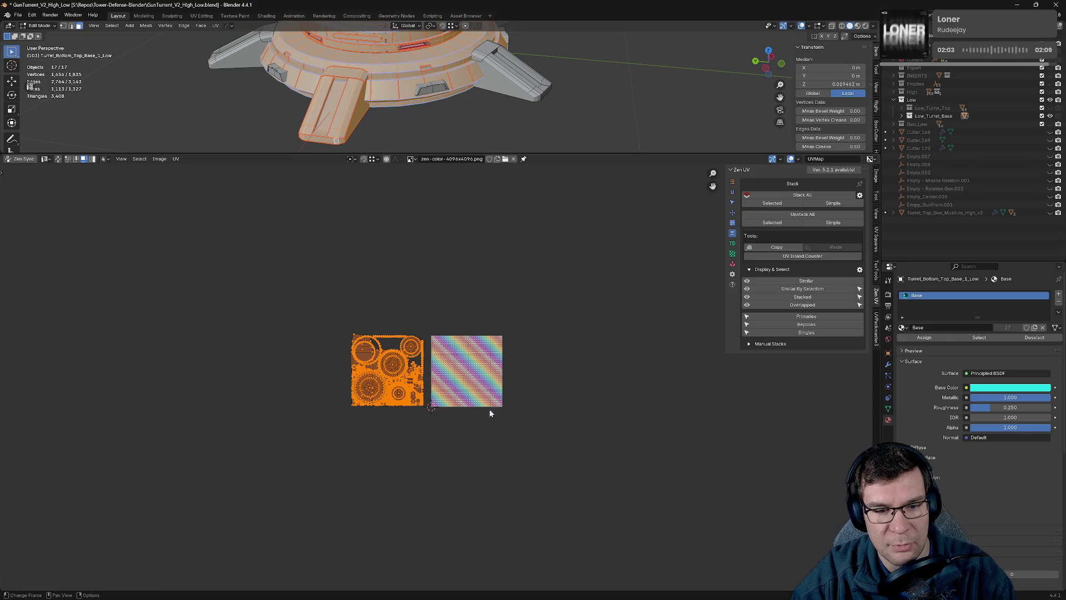
click(732, 263)
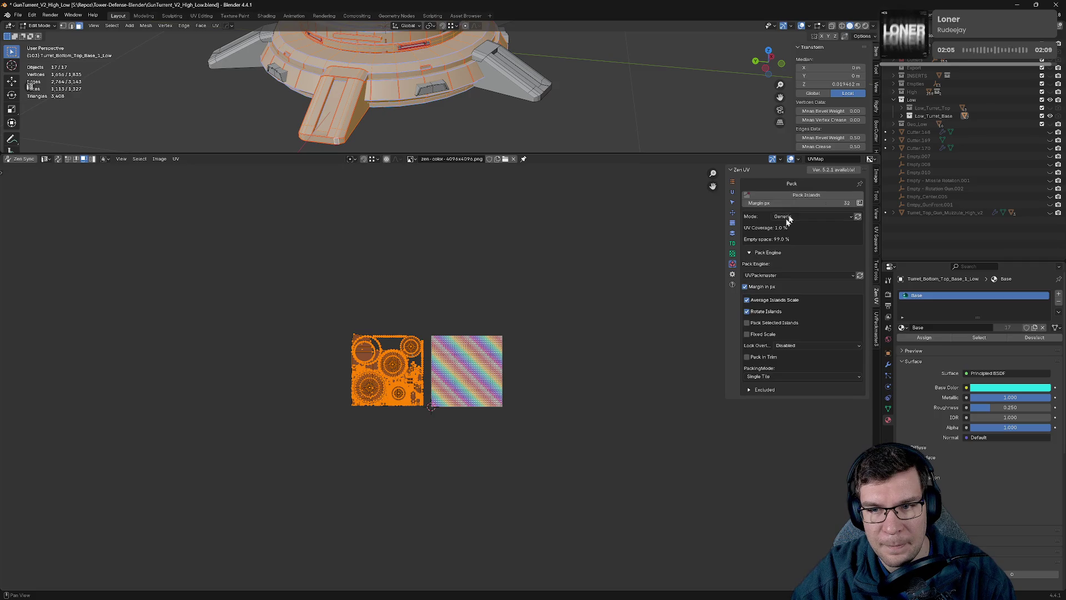
Pack the selected islands into the tile, reveal the replicas, and stack all similar islands.
click(806, 195)
key(Home)
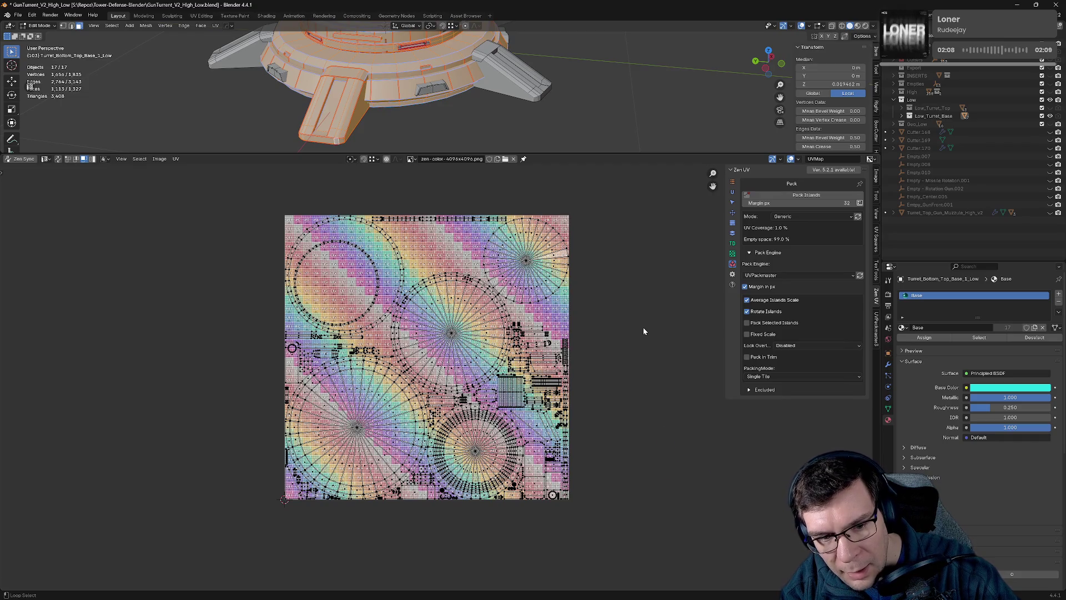
key(alt+h)
scroll(652, 314, down, 2)
middle_drag(652, 314, 603, 313)
mouse_move(236, 225)
mouse_down()
mouse_move(298, 311)
mouse_move(487, 508)
mouse_up()
click(733, 233)
click(802, 195)
Move the small stray island back inside the texture tile.
drag(609, 242, 651, 315)
key(g)
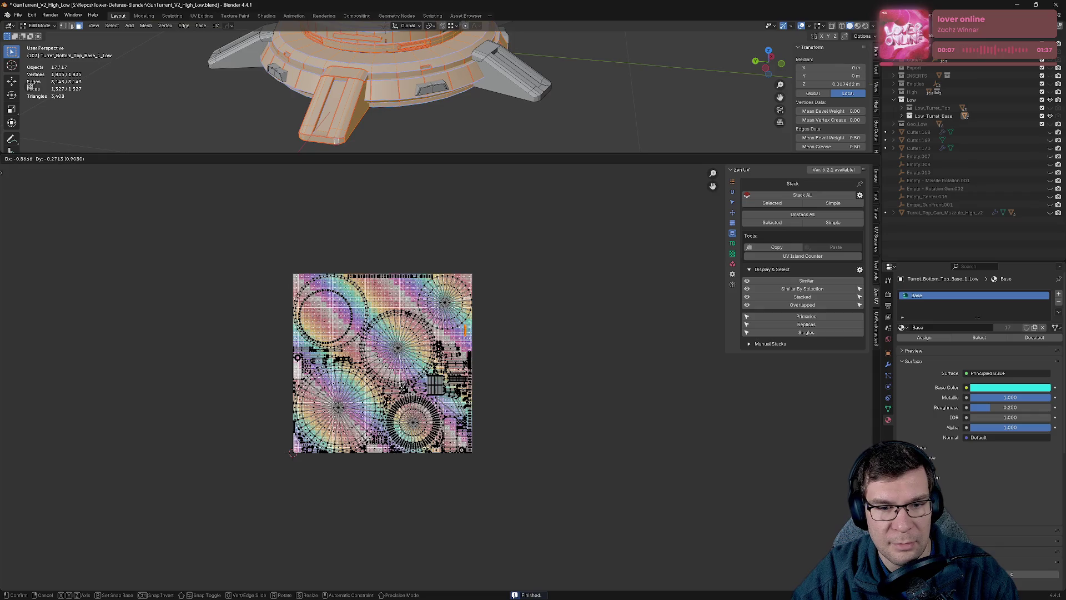
key(Return)
scroll(592, 365, up, 6)
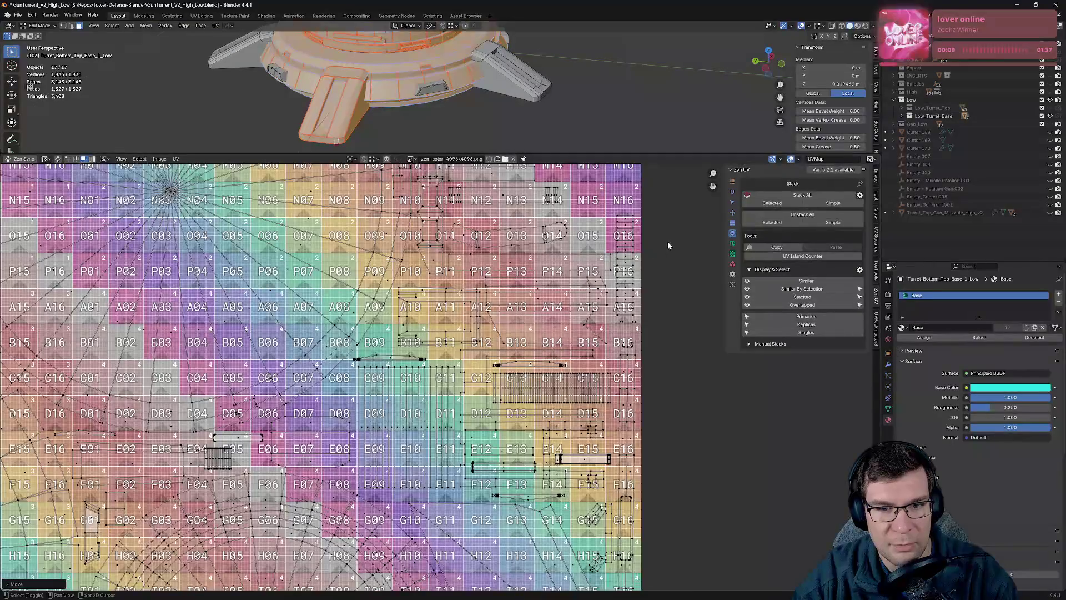
key(Home)
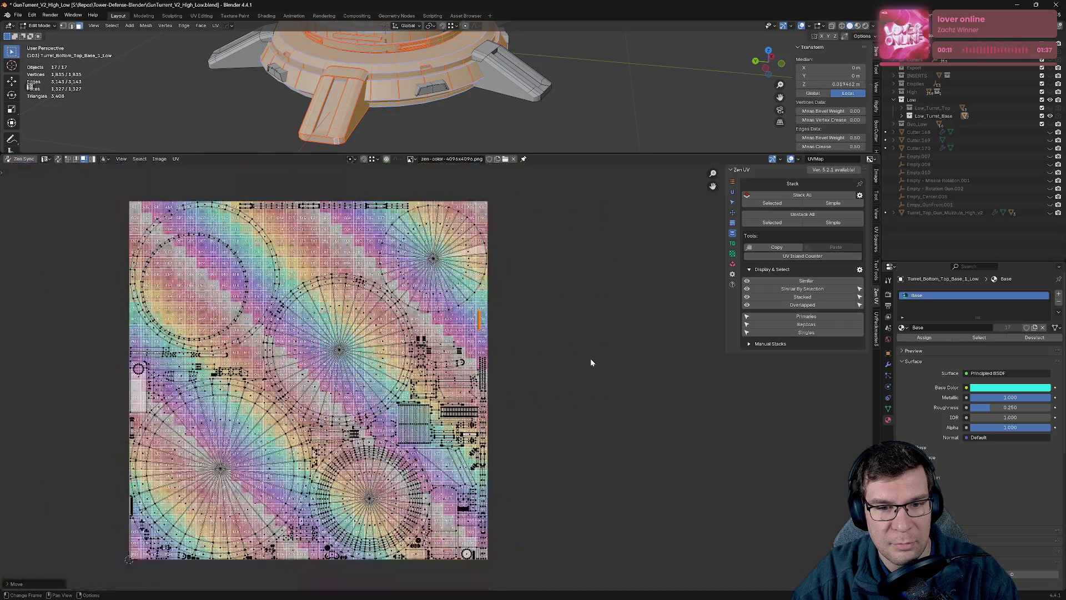
Shift the replica islands one tile left on X, then move the islands two tiles along X.
click(826, 324)
scroll(469, 384, down, 3)
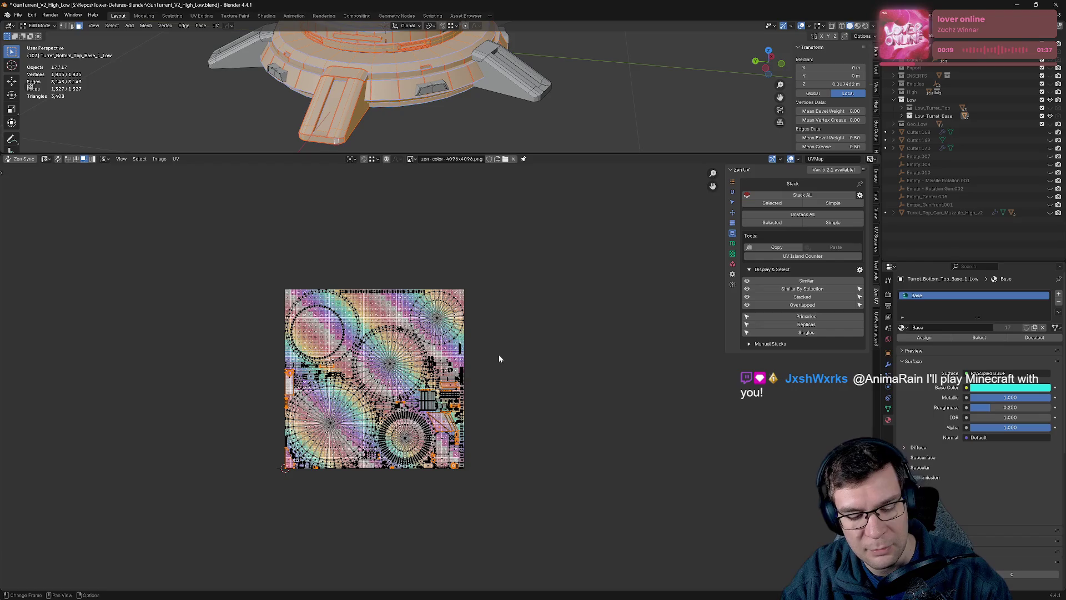
text(gx: 0.0000  Dy: 0.0000 (0.0000)
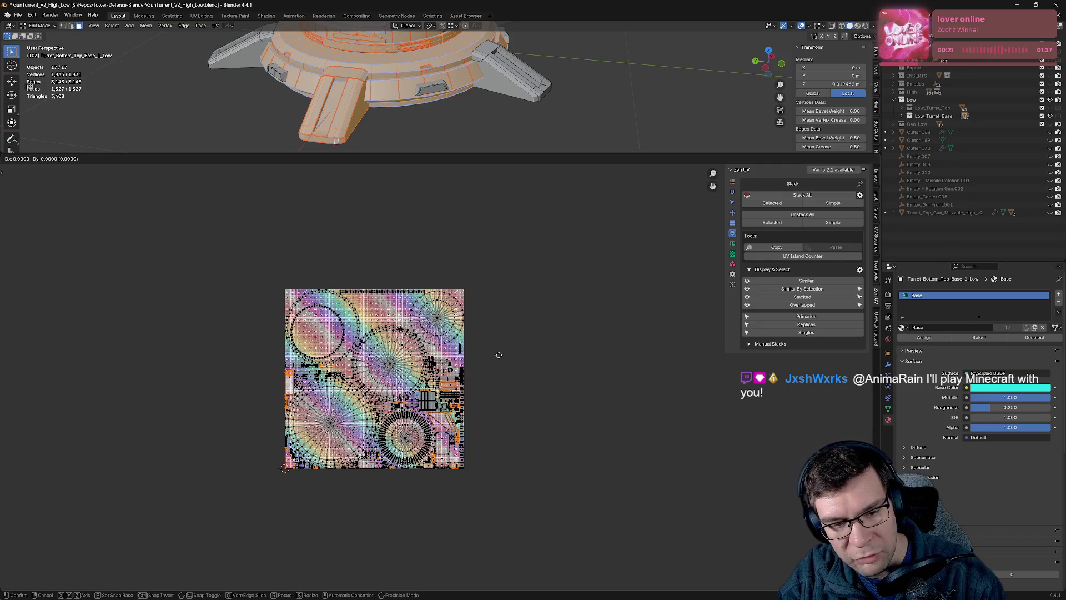
text(-1)
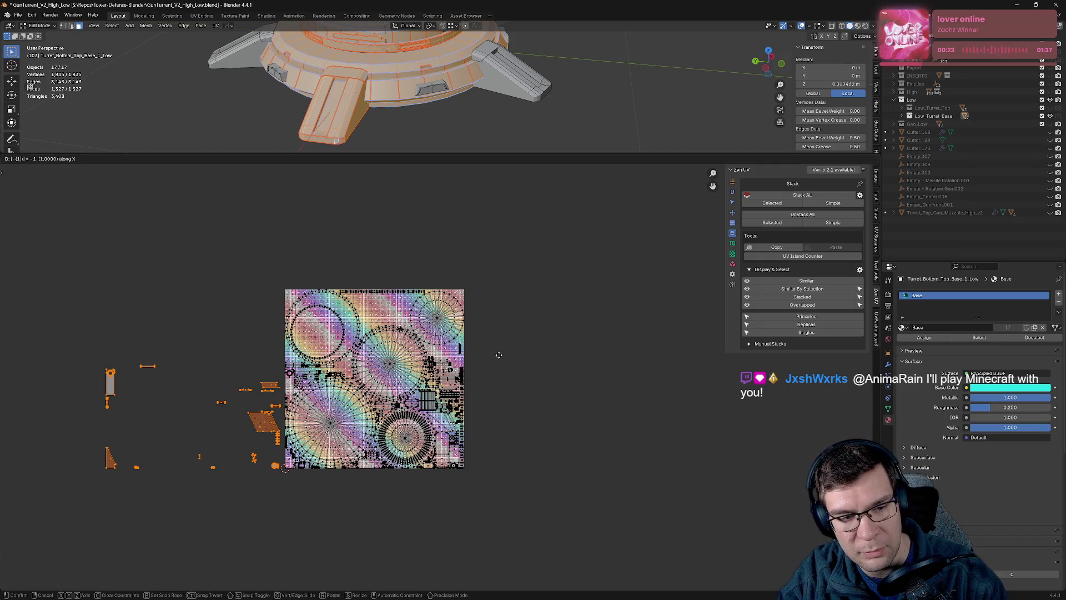
key(Return)
key(g)
key(x)
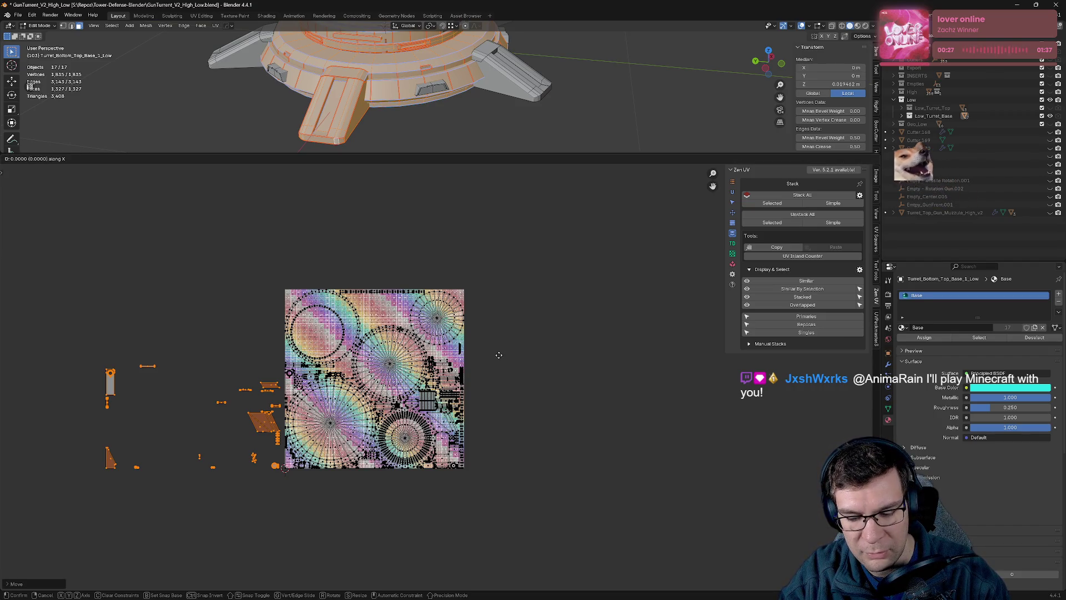
text(2)
key(Return)
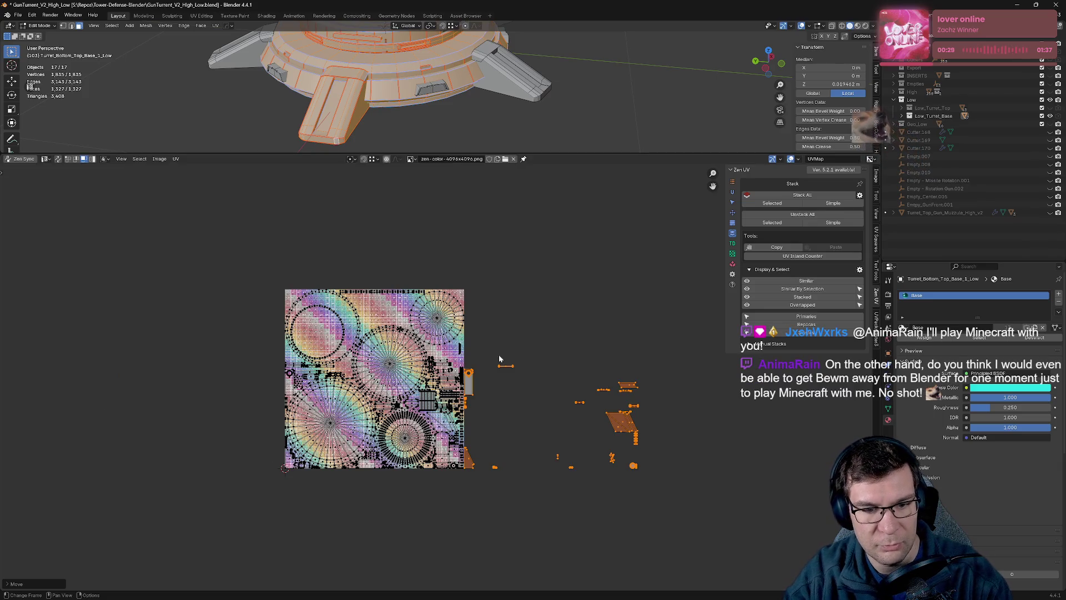
Save the blend file and enlarge the 3D viewport.
scroll(499, 359, up, 5)
scroll(457, 326, down, 7)
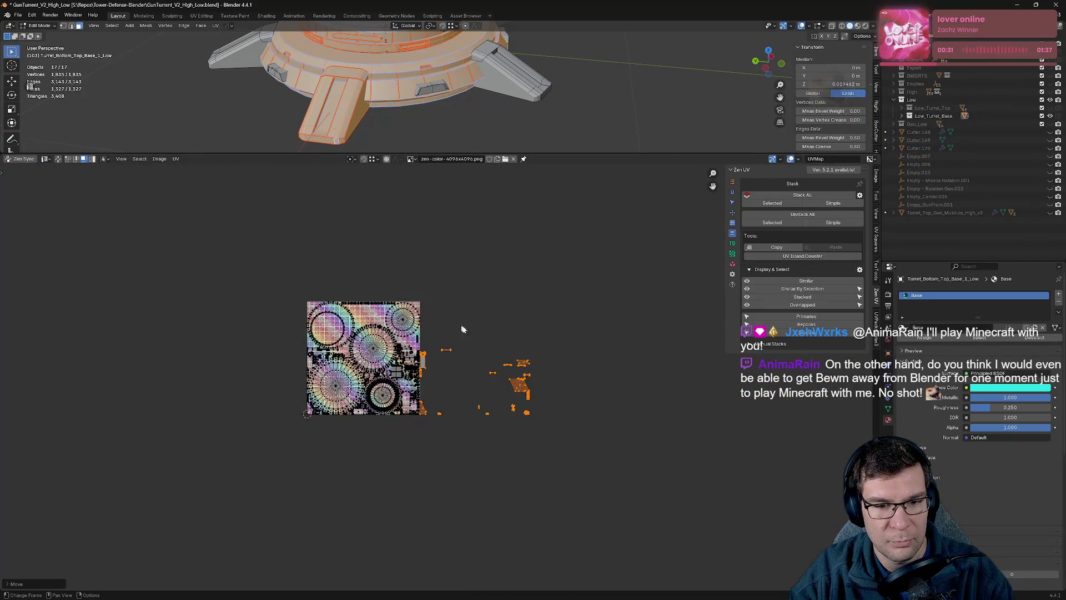
scroll(457, 326, up, 5)
key(ctrl+s)
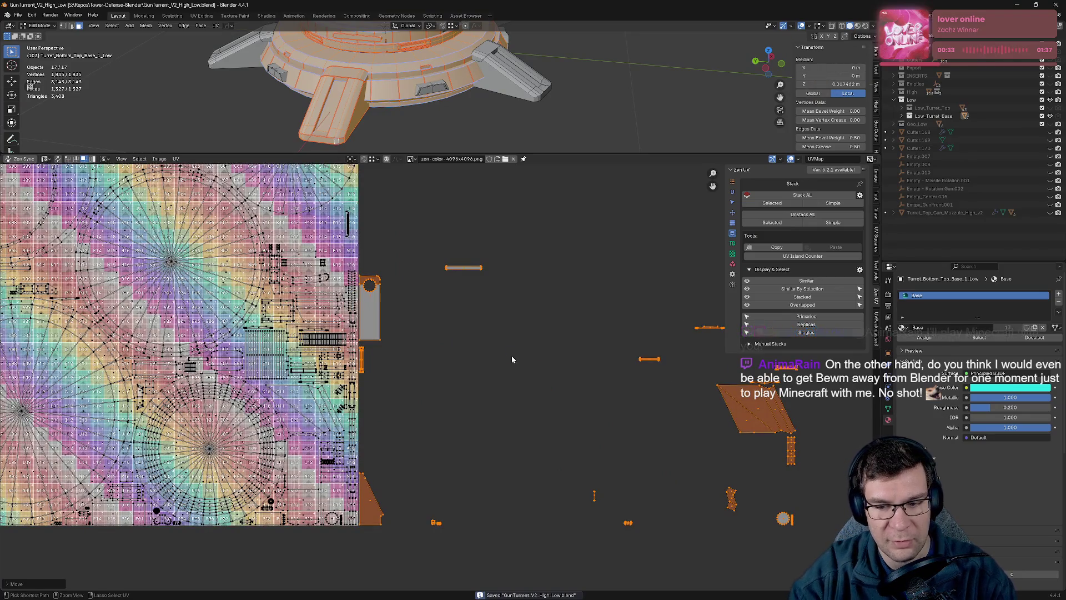
scroll(511, 360, down, 2)
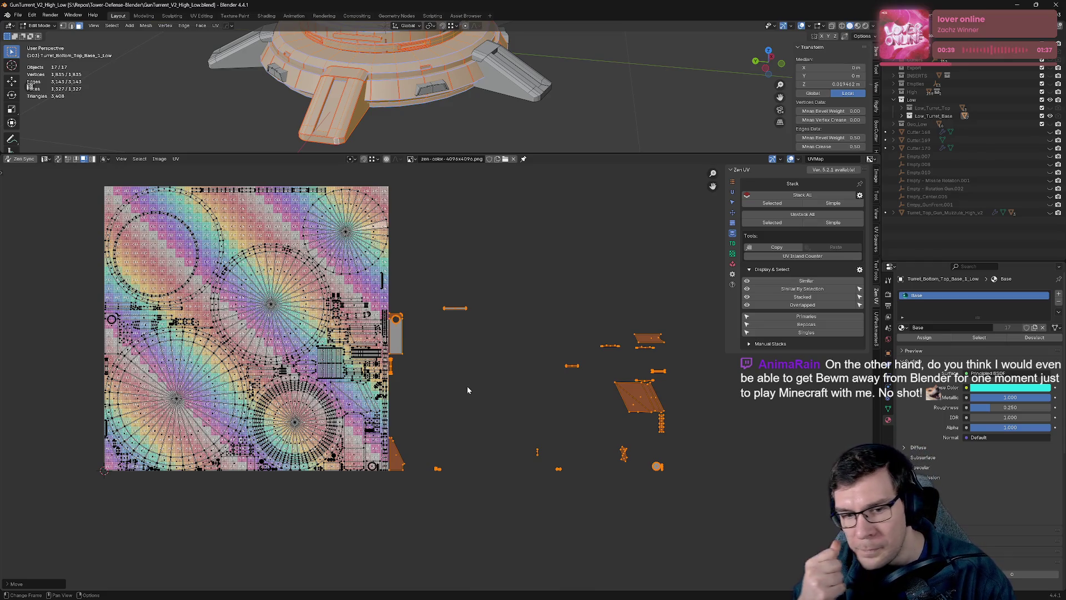
key(ctrl+s)
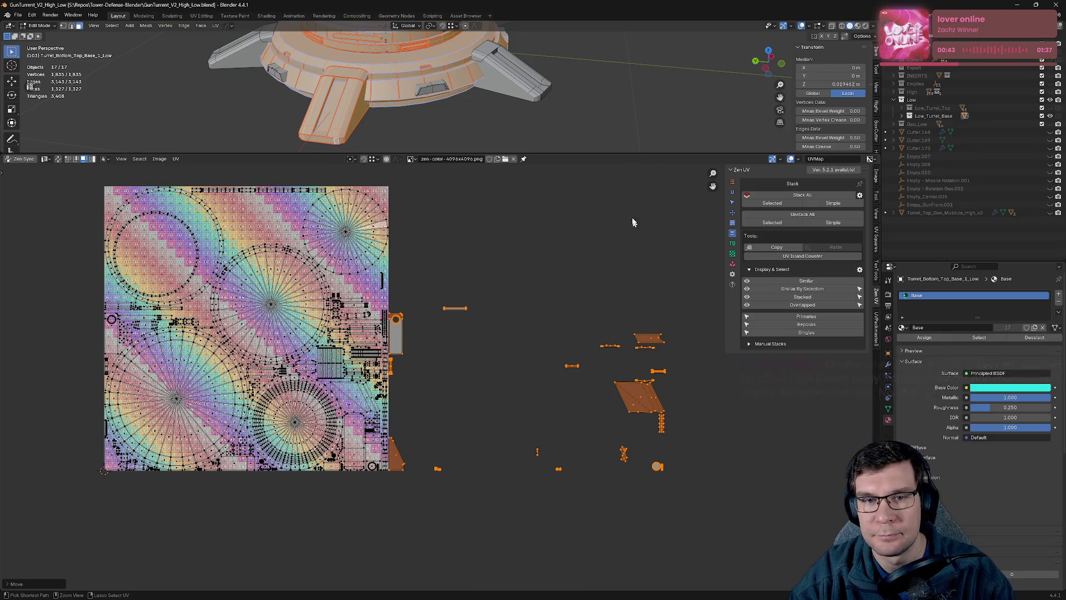
drag(707, 154, 708, 467)
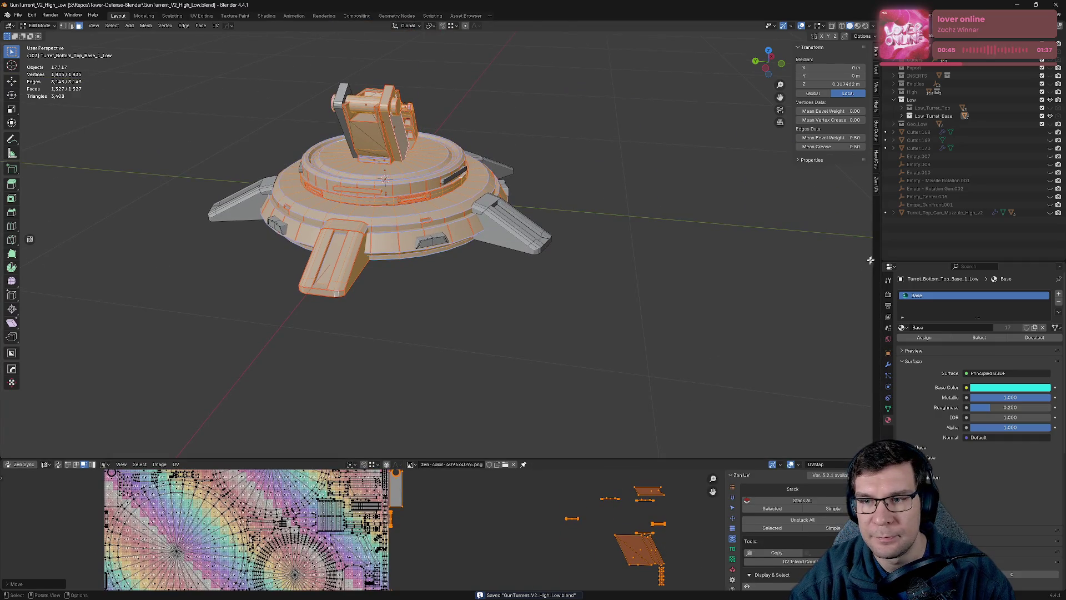
Hide Low_Turret_Base, show Low_Turret_Top, and enter Edit Mode to view its UVs.
click(1050, 115)
click(1050, 107)
mouse_move(597, 190)
middle_down()
mouse_move(573, 155)
mouse_move(566, 314)
mouse_move(642, 345)
middle_up()
key(Tab)
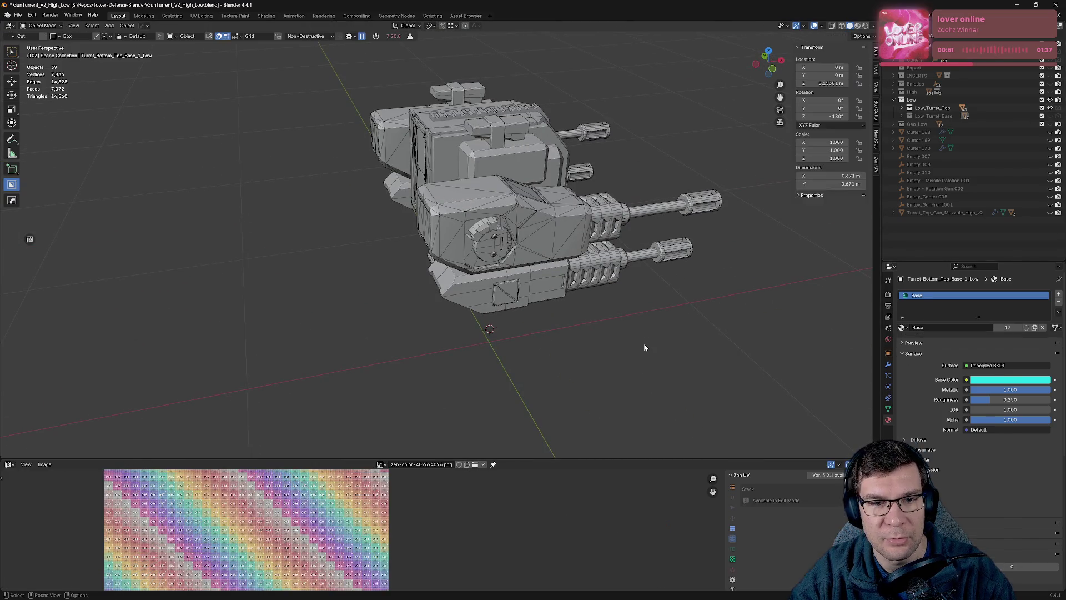
key(a)
key(Tab)
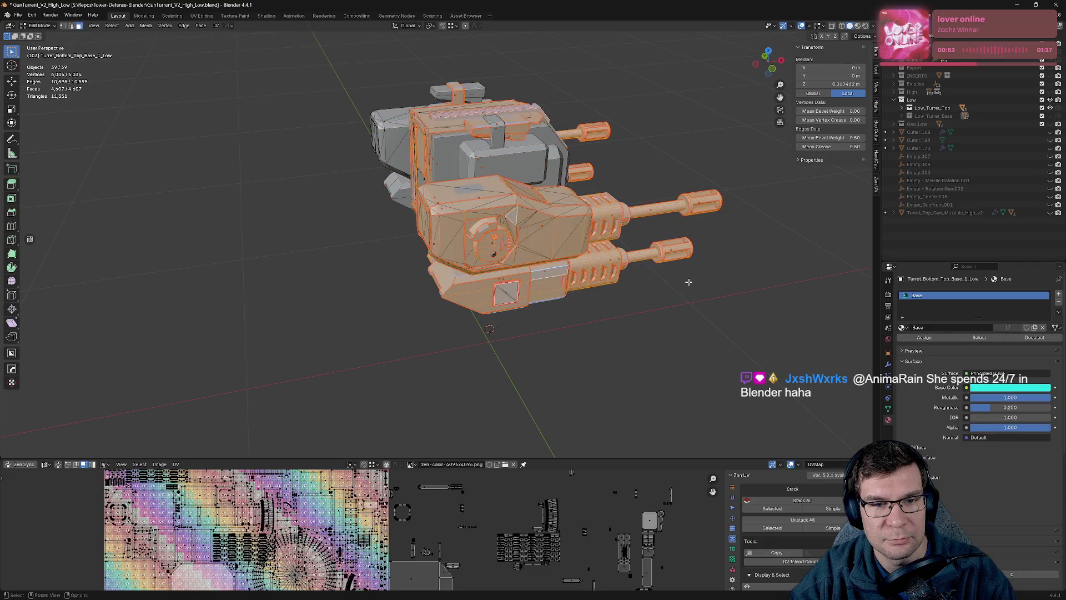
drag(594, 460, 597, 262)
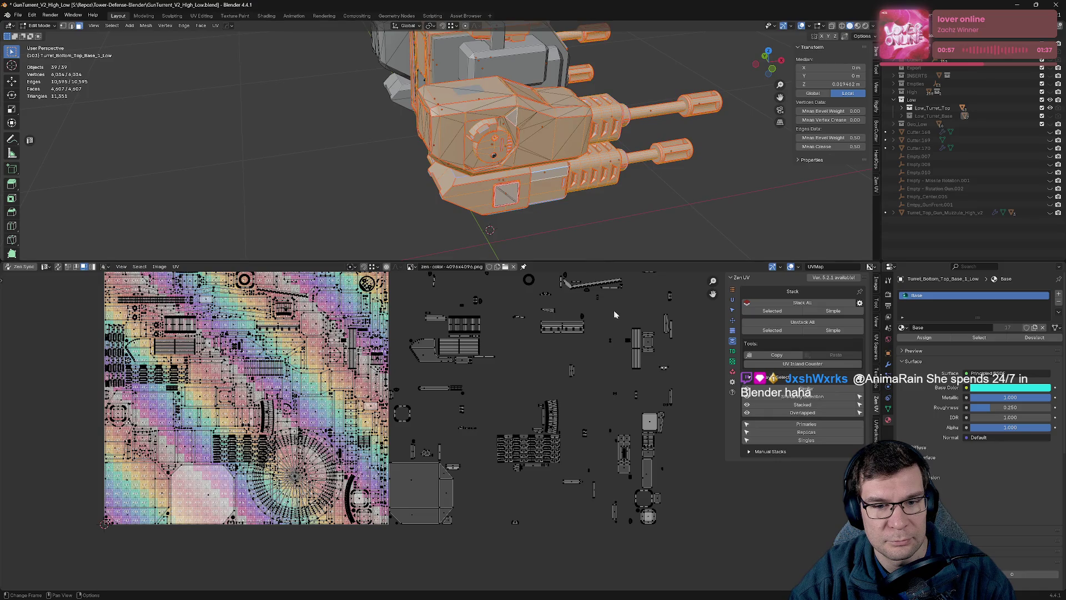
scroll(611, 332, down, 3)
middle_drag(611, 332, 659, 347)
Select the top's replica islands, move them below the texture, and hide them.
key(a)
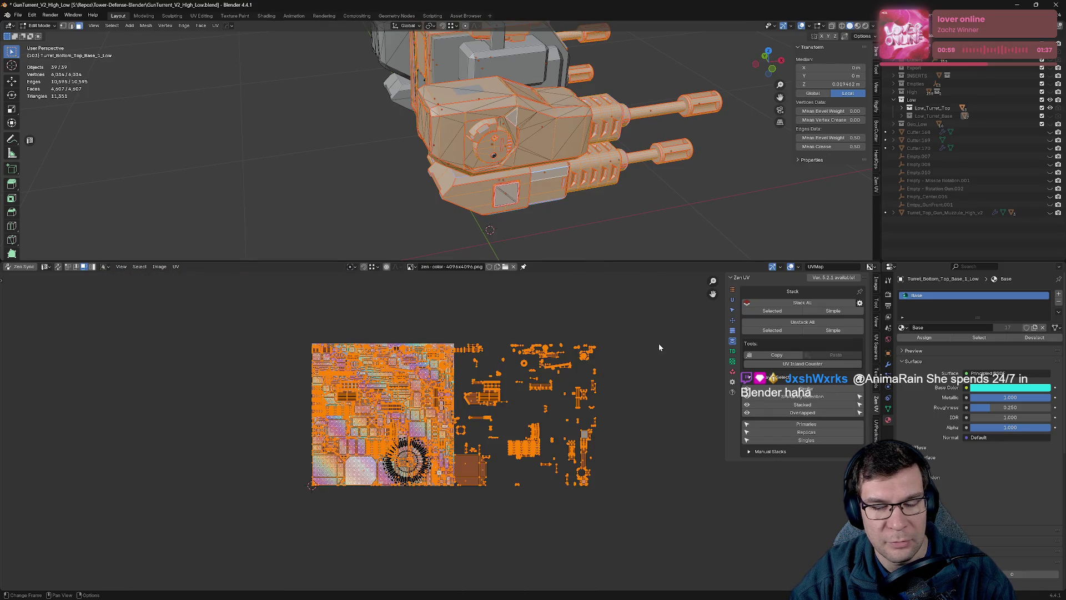
click(791, 433)
middle_drag(629, 496, 623, 467)
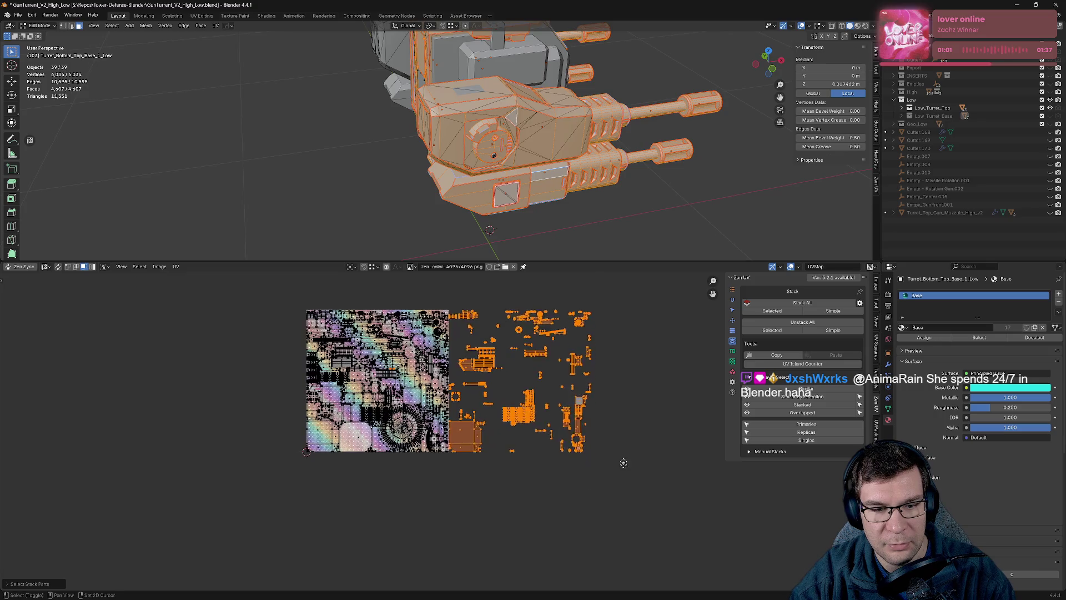
key(g)
click(636, 278)
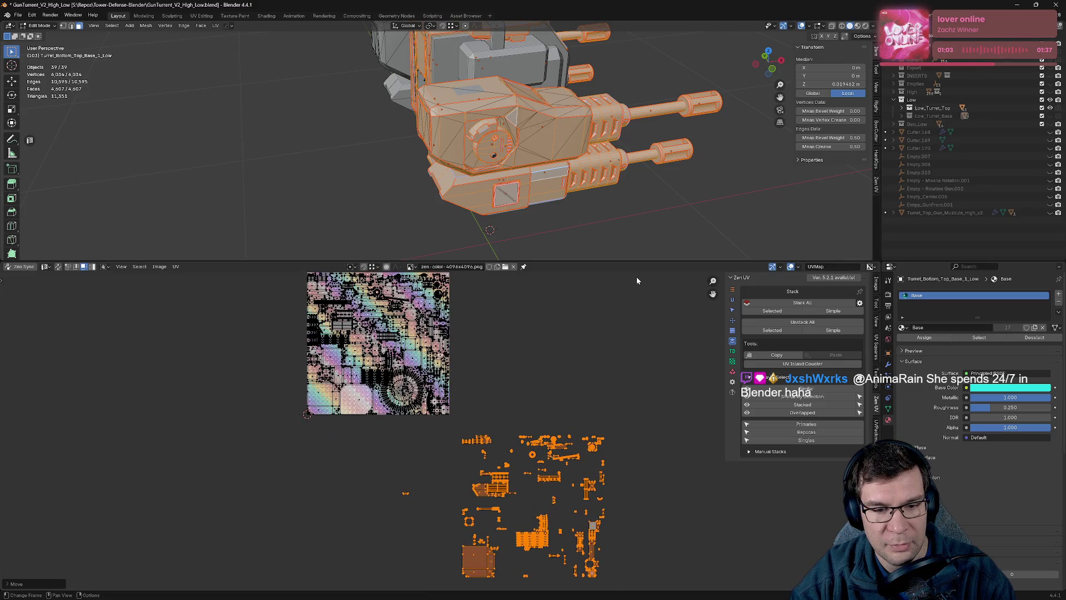
click(544, 335)
scroll(564, 362, down, 4)
drag(544, 522, 404, 434)
scroll(591, 411, up, 5)
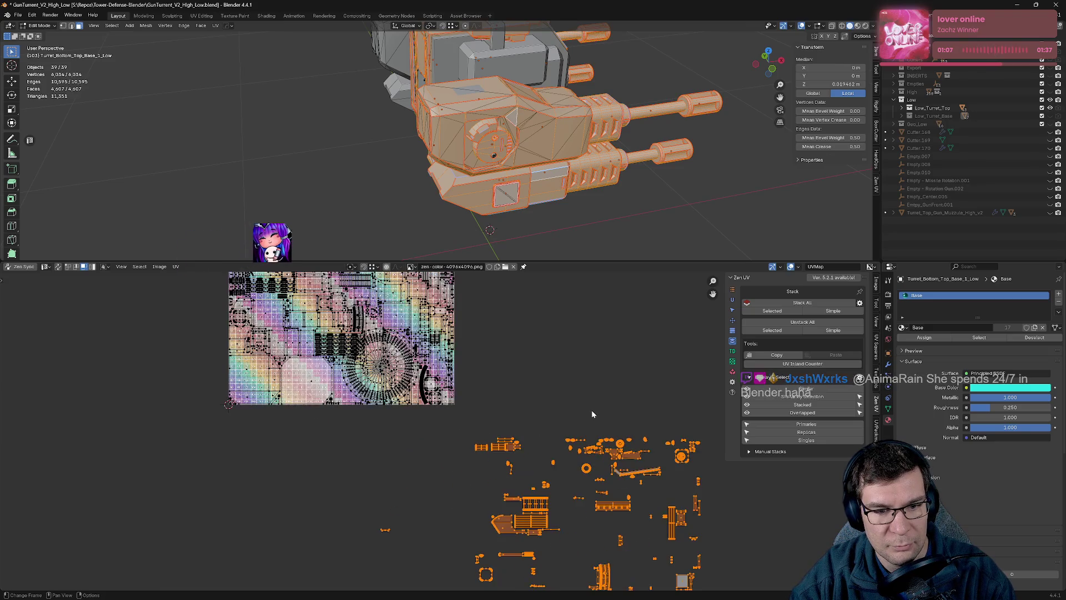
key(h)
Pack the unique islands into the texture square, reveal the replicas, and Stack All onto matches.
key(alt+h)
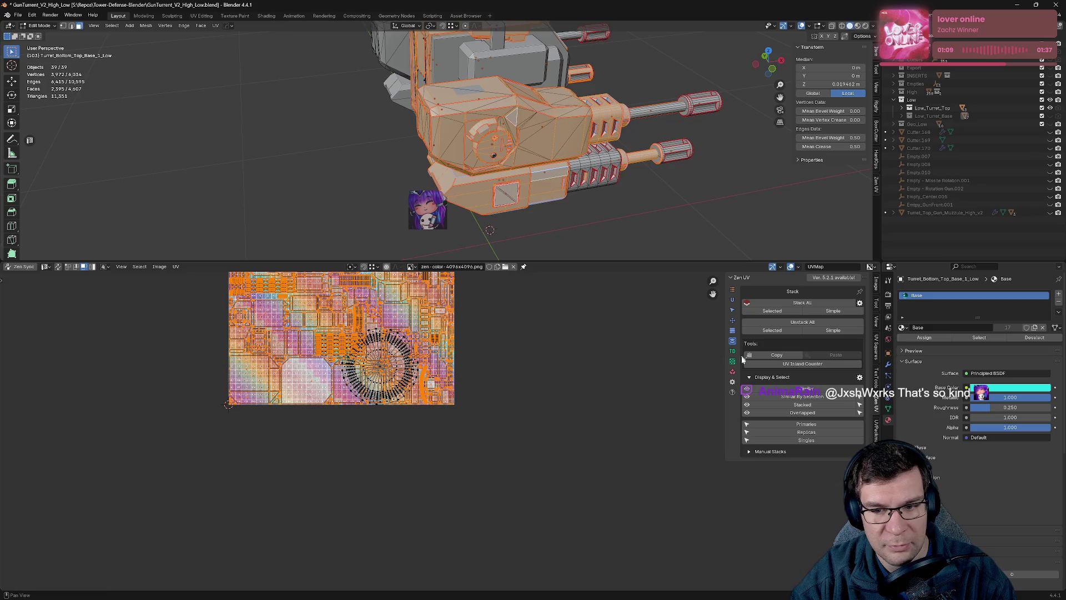
click(733, 376)
click(803, 301)
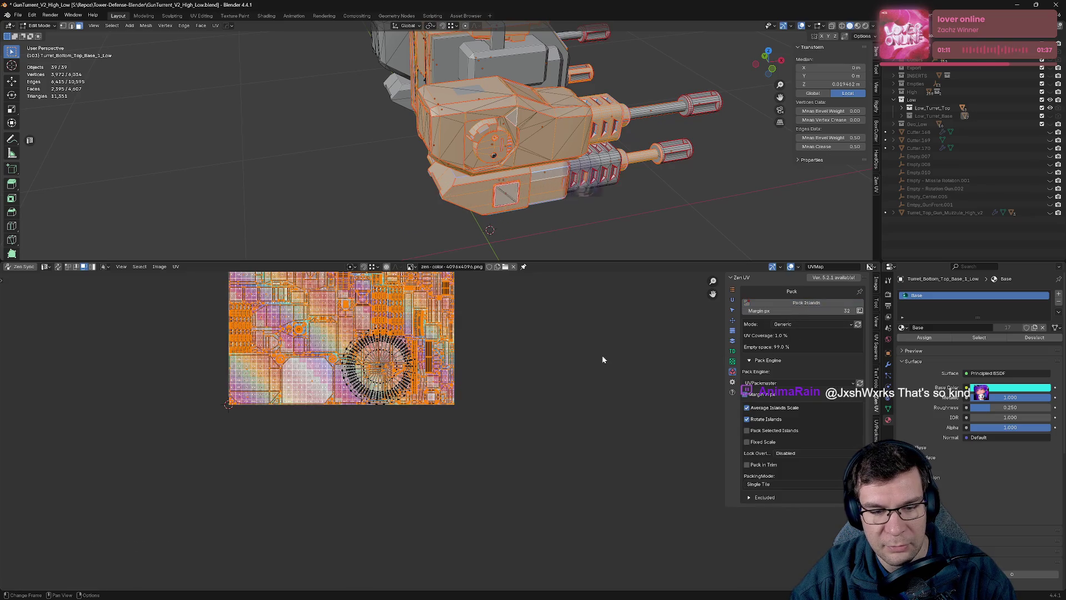
key(alt+h)
scroll(568, 375, down, 3)
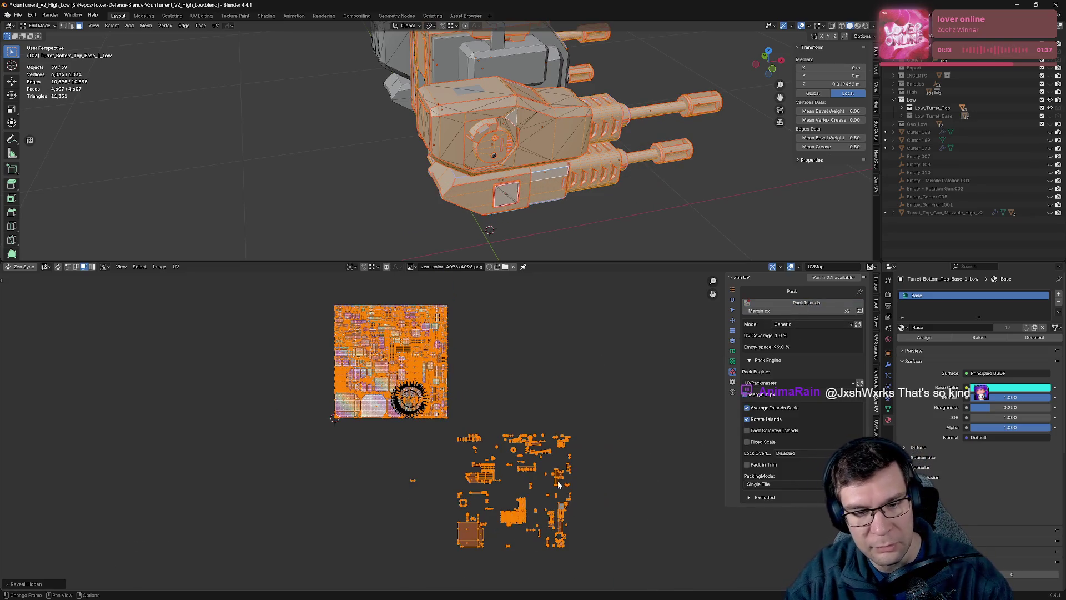
drag(591, 570, 400, 428)
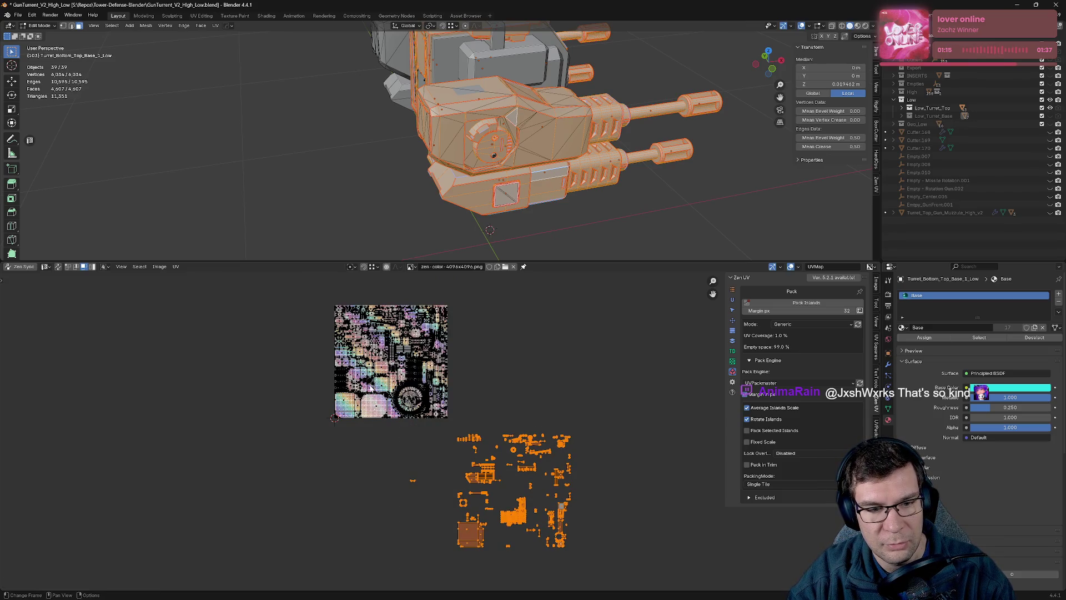
key(ctrl+i)
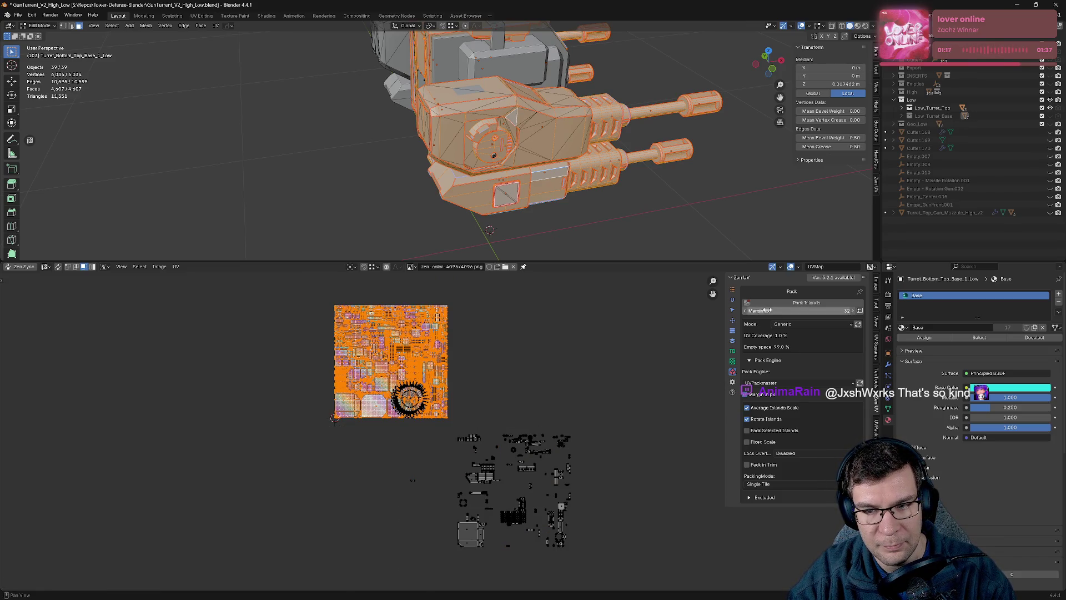
click(732, 341)
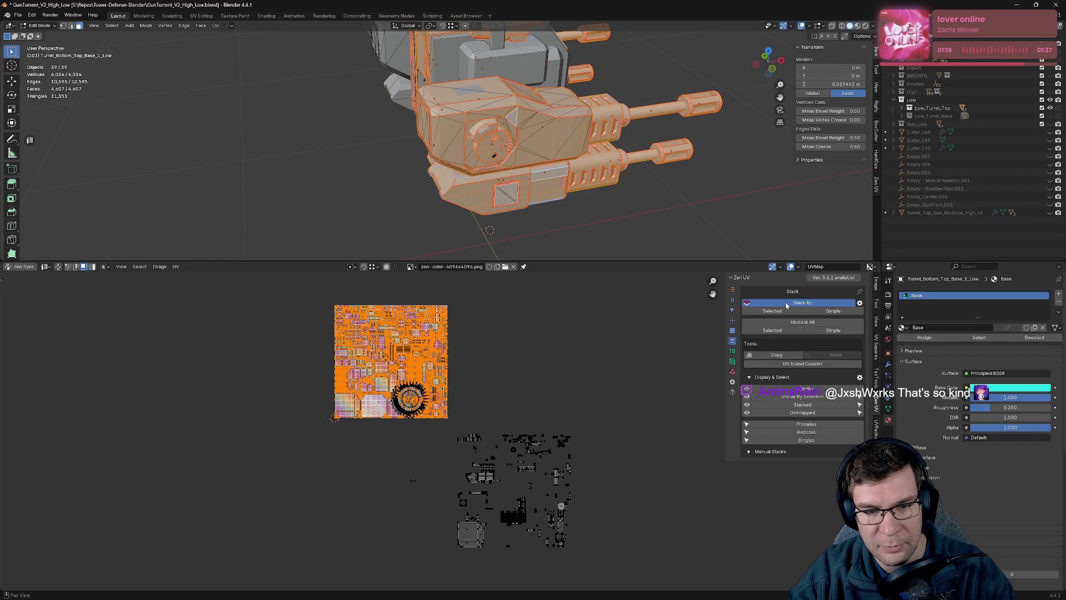
click(786, 303)
Reselect the leftover islands below the texture with the packed ones and run Stack All again.
scroll(526, 479, up, 4)
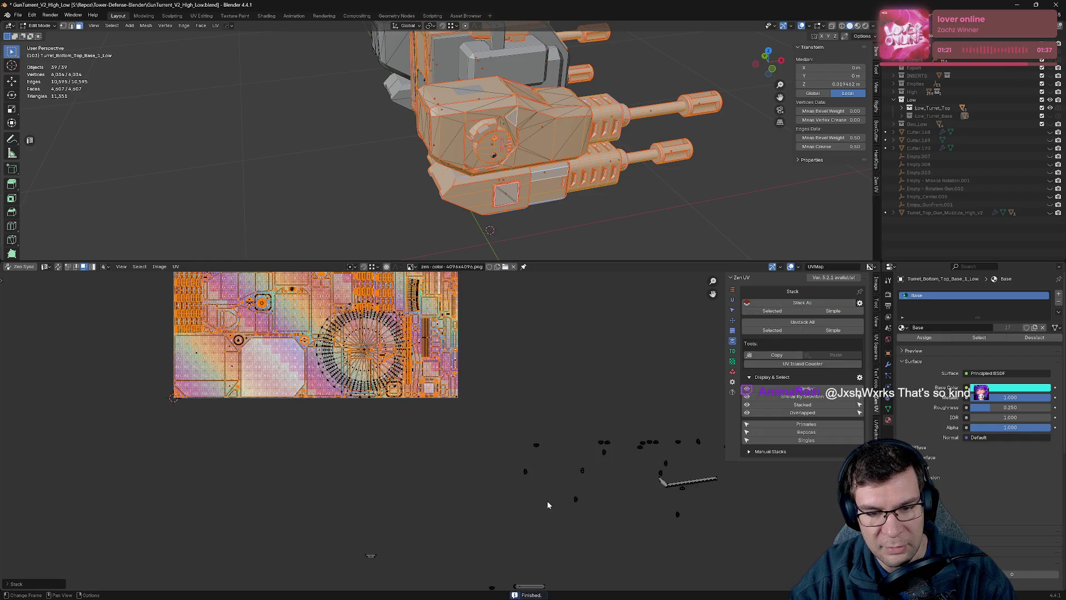
scroll(551, 435, down, 3)
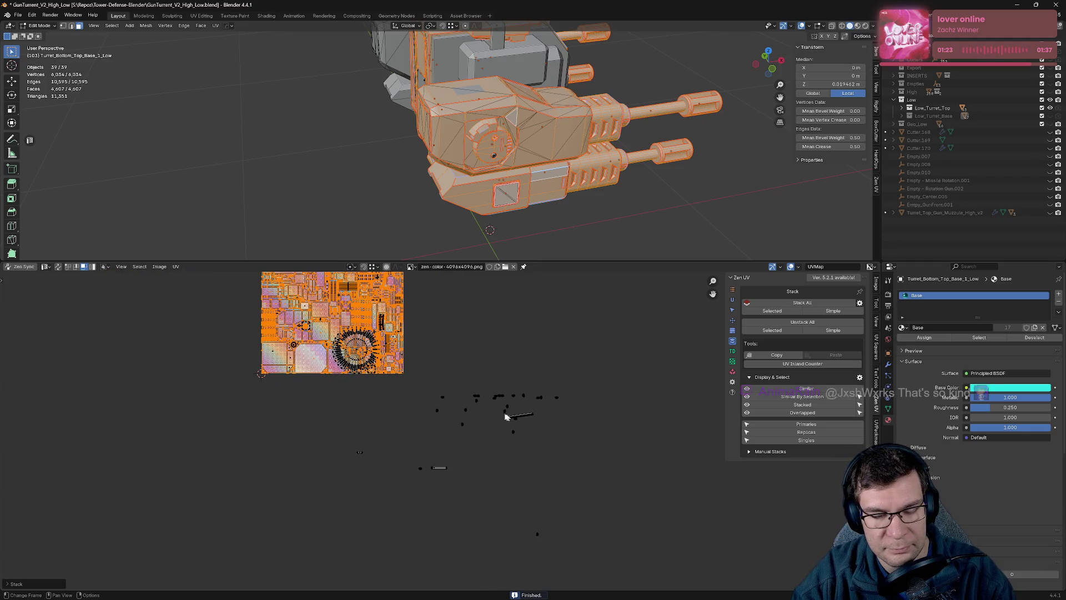
mouse_move(335, 391)
mouse_down()
mouse_move(393, 445)
mouse_move(631, 585)
mouse_up()
middle_drag(496, 361, 572, 419)
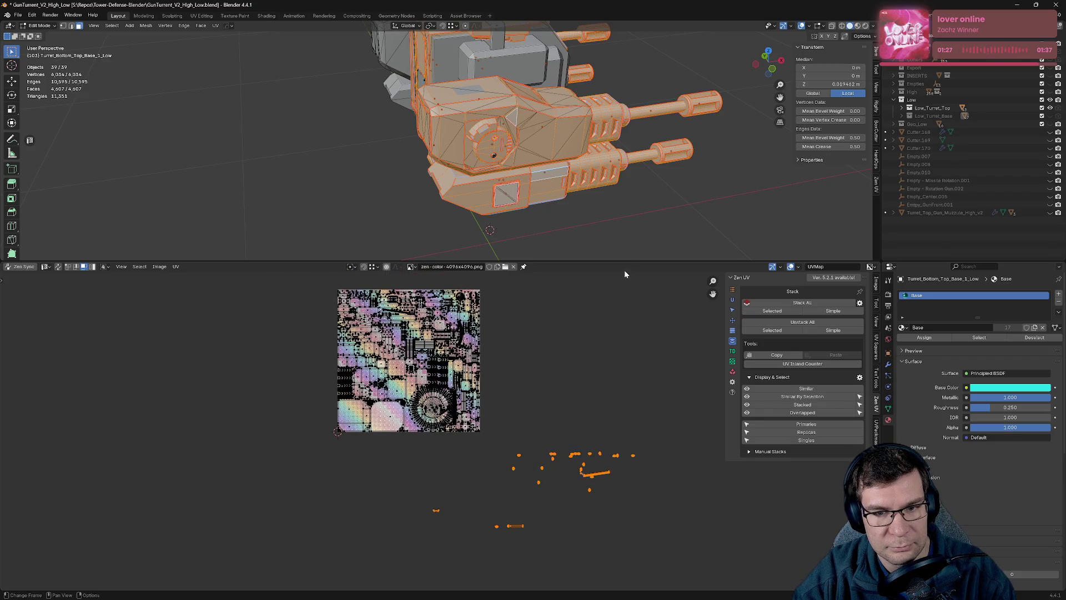
drag(615, 261, 611, 79)
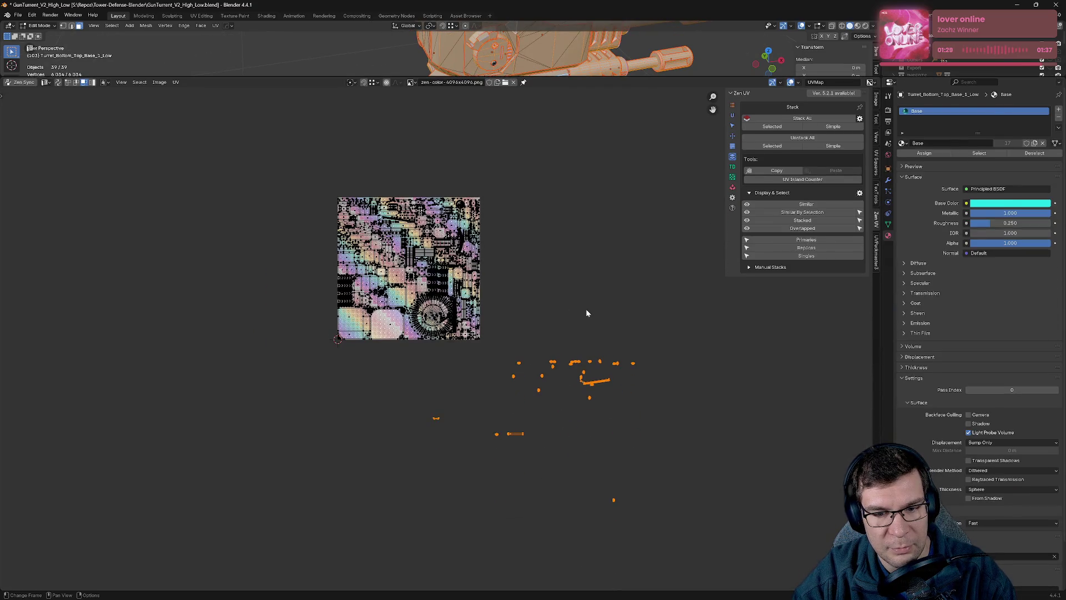
click(585, 308)
drag(665, 532, 408, 365)
drag(499, 351, 281, 185)
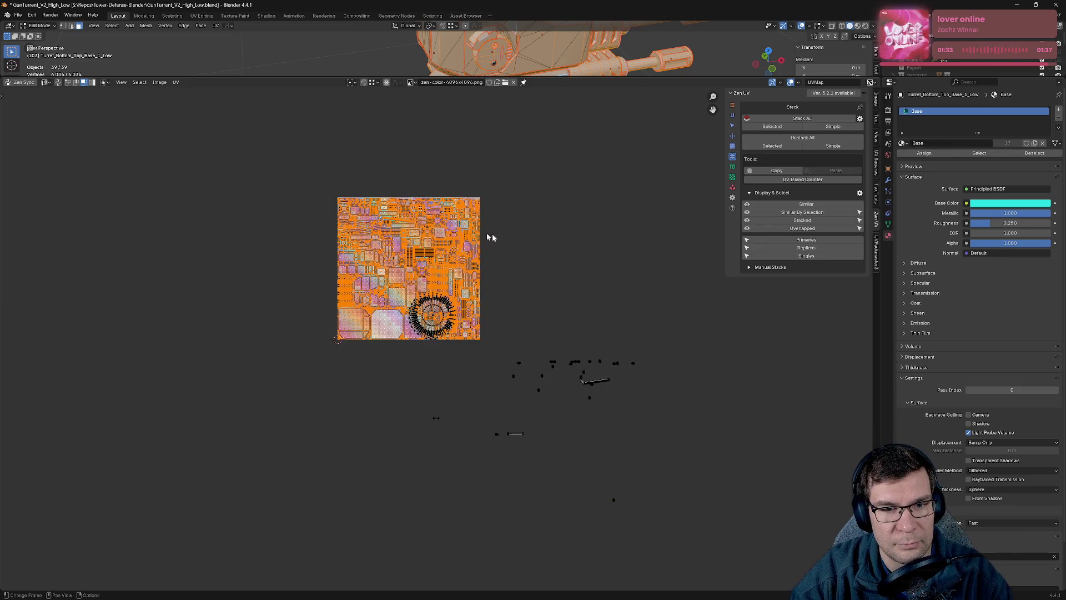
click(612, 229)
click(785, 122)
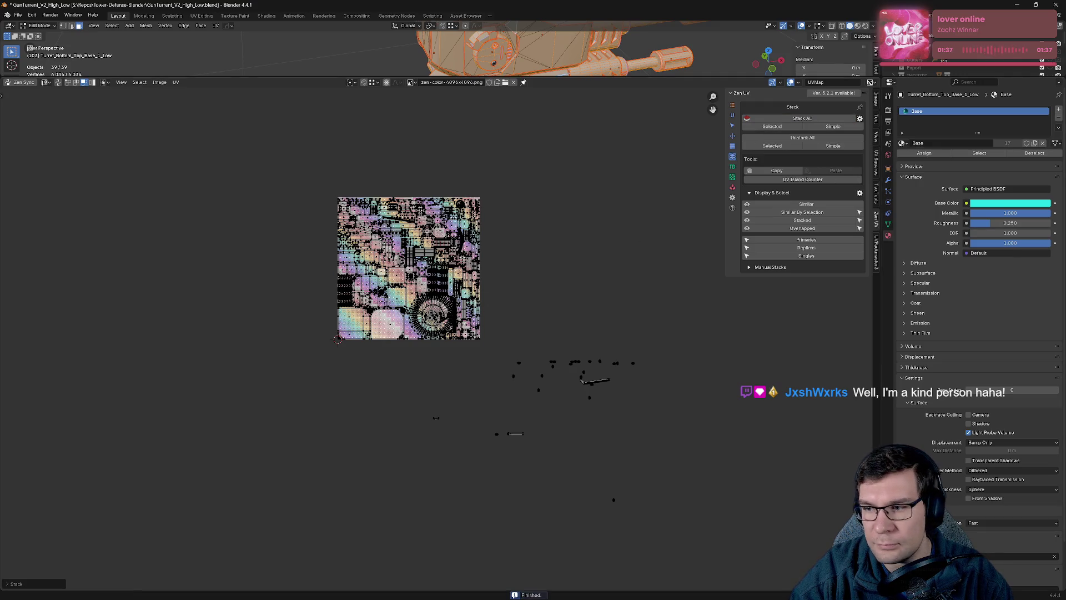
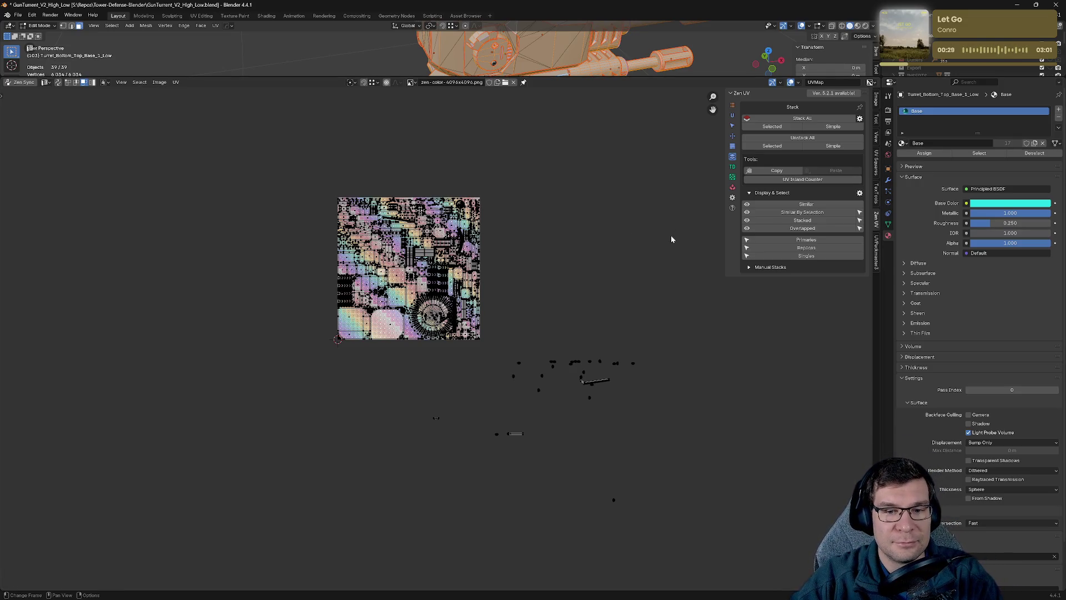
Select all of the turret base's UV islands and pack them into the 0–1 tile with Zen UV Pack Islands.
key(a)
key(alt+a)
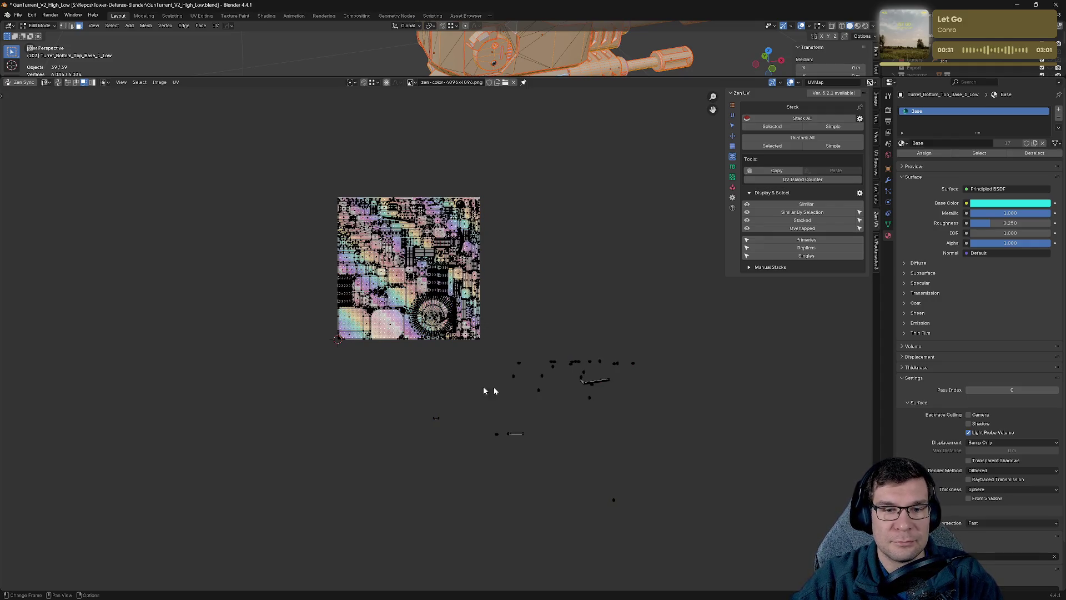
scroll(422, 338, up, 7)
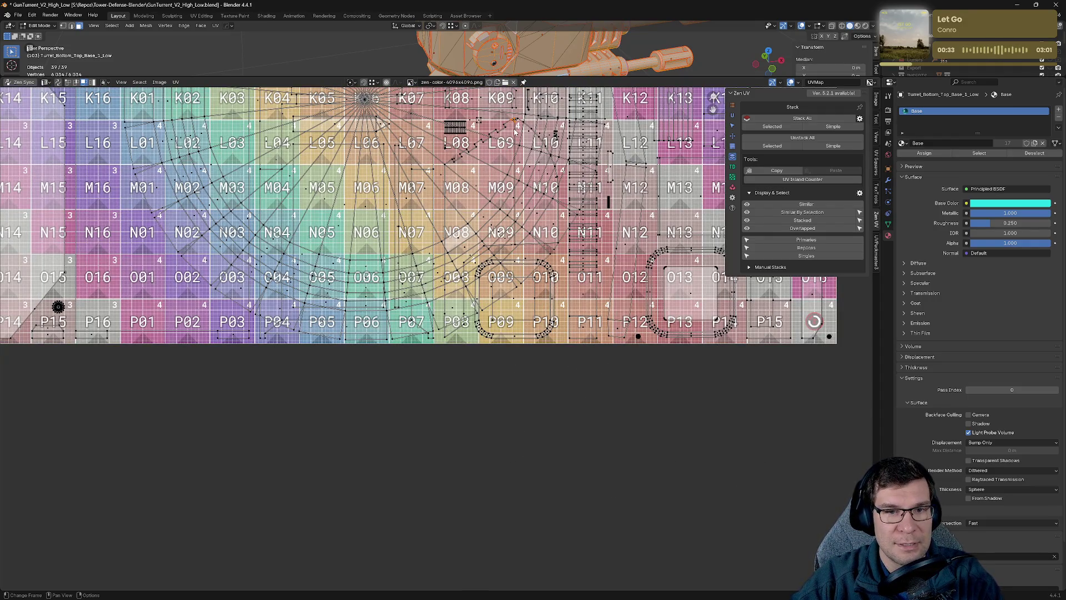
scroll(498, 159, down, 8)
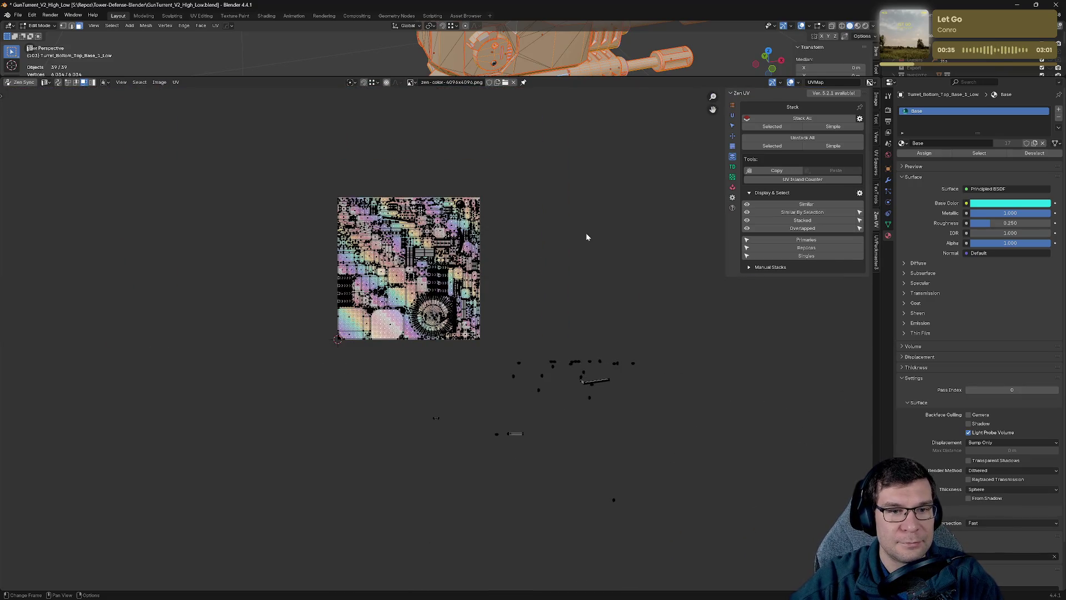
key(a)
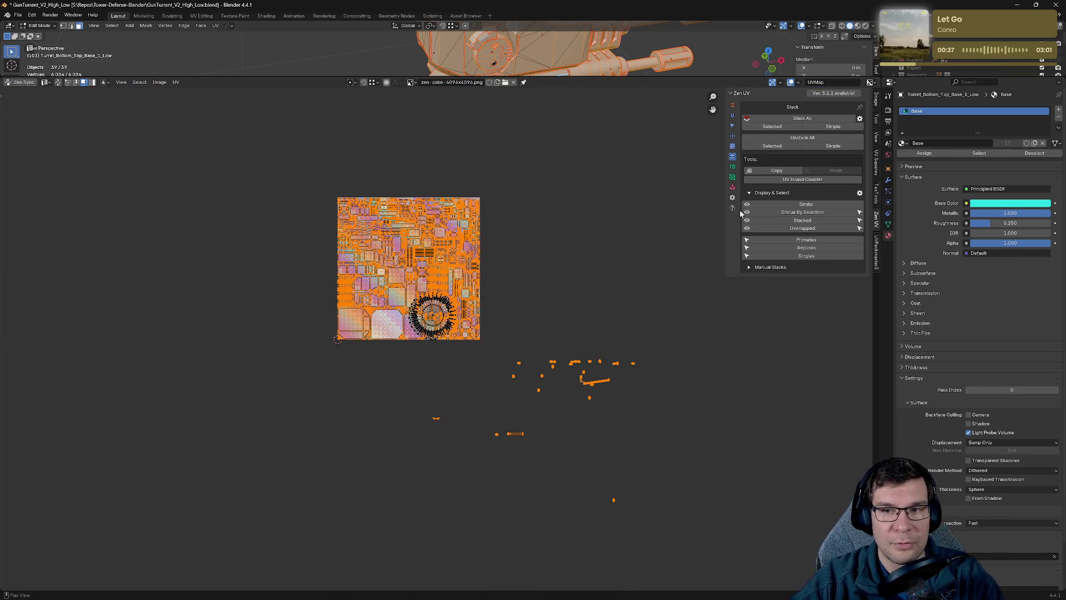
click(733, 187)
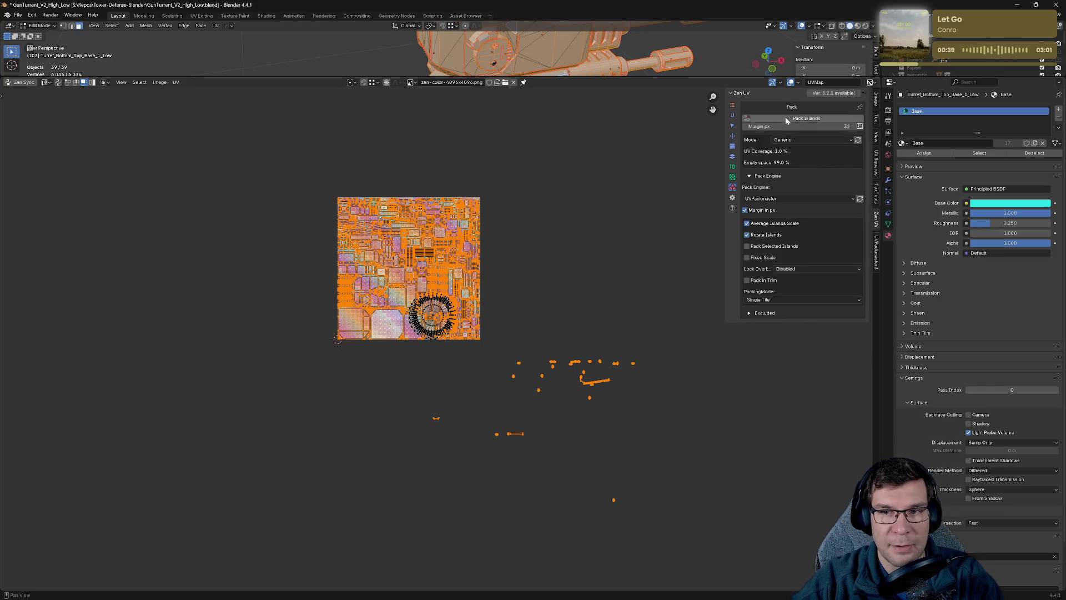
click(785, 119)
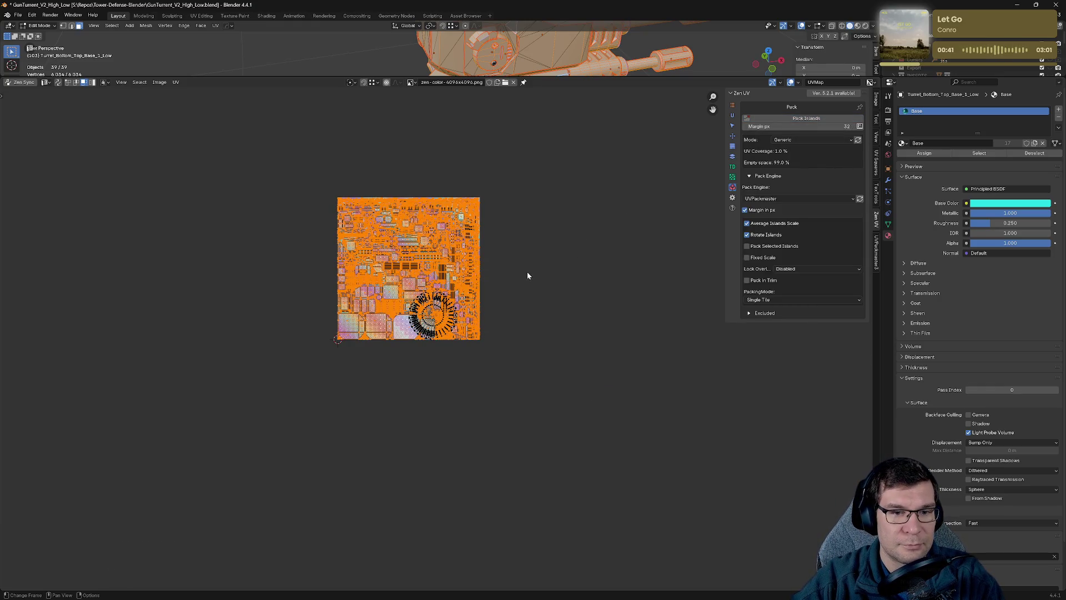
Enlarge the 3D viewport and deselect the whole mesh.
scroll(517, 277, up, 5)
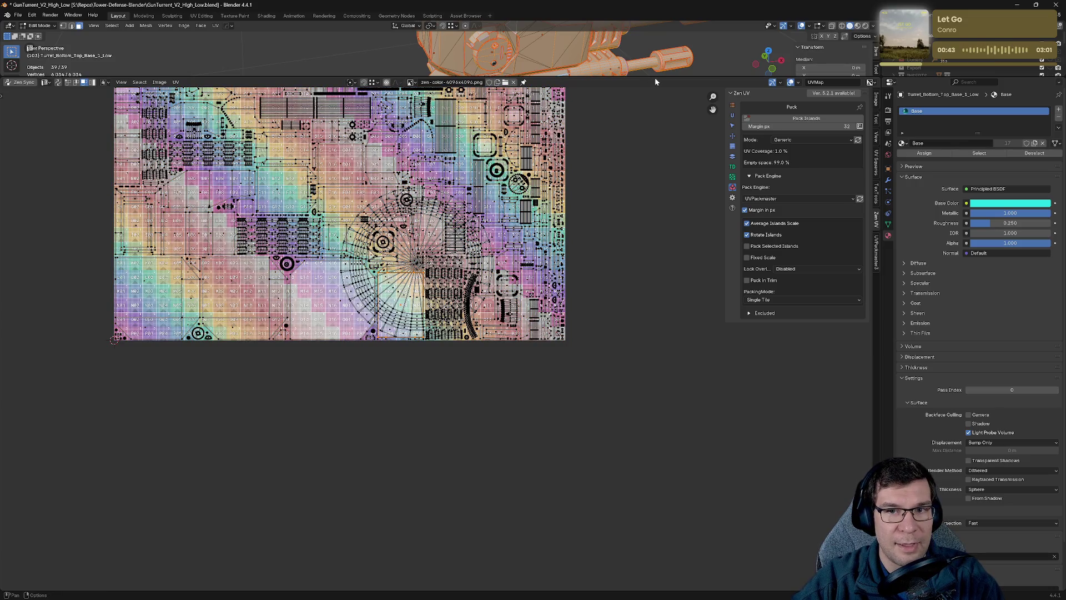
drag(655, 78, 649, 439)
key(alt+a)
Clear the mesh selection, orbit around the turret, and make the UV editor taller.
key(a)
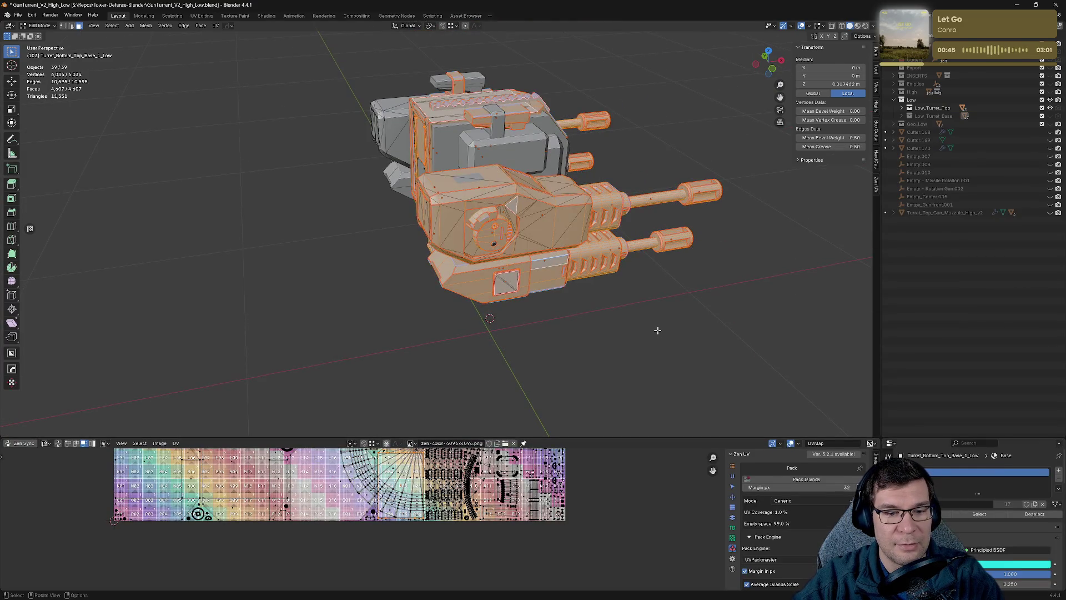
key(alt+a)
key(a)
key(alt+a)
scroll(668, 350, down, 4)
middle_drag(668, 349, 592, 338)
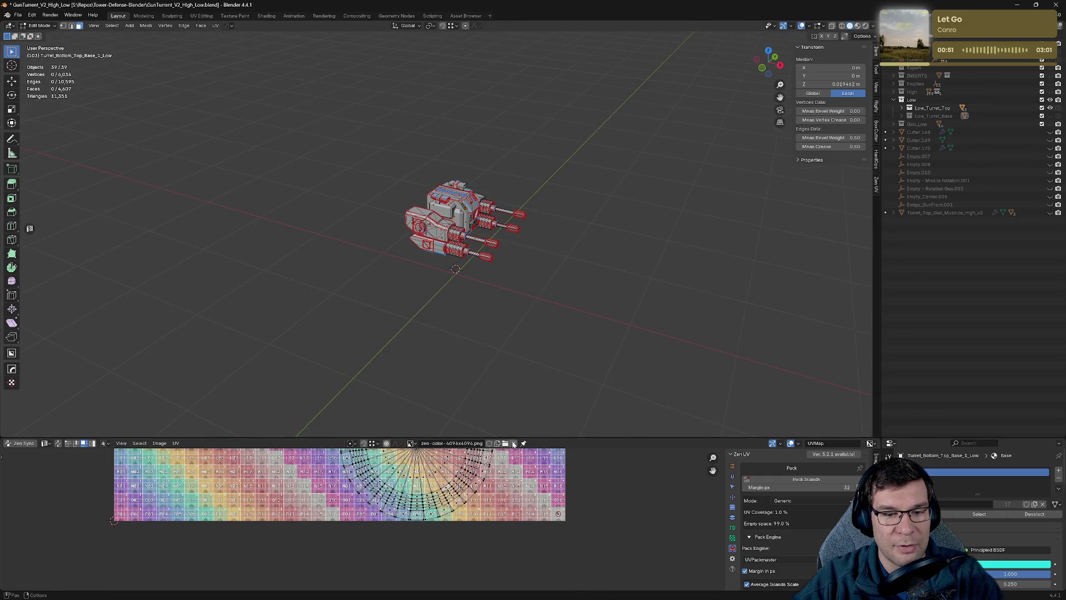
drag(511, 436, 511, 257)
Turn on Zen Sync so every UV island shows, then isolate the turret in local view.
scroll(656, 462, up, 1)
scroll(656, 462, down, 3)
scroll(656, 461, down, 1)
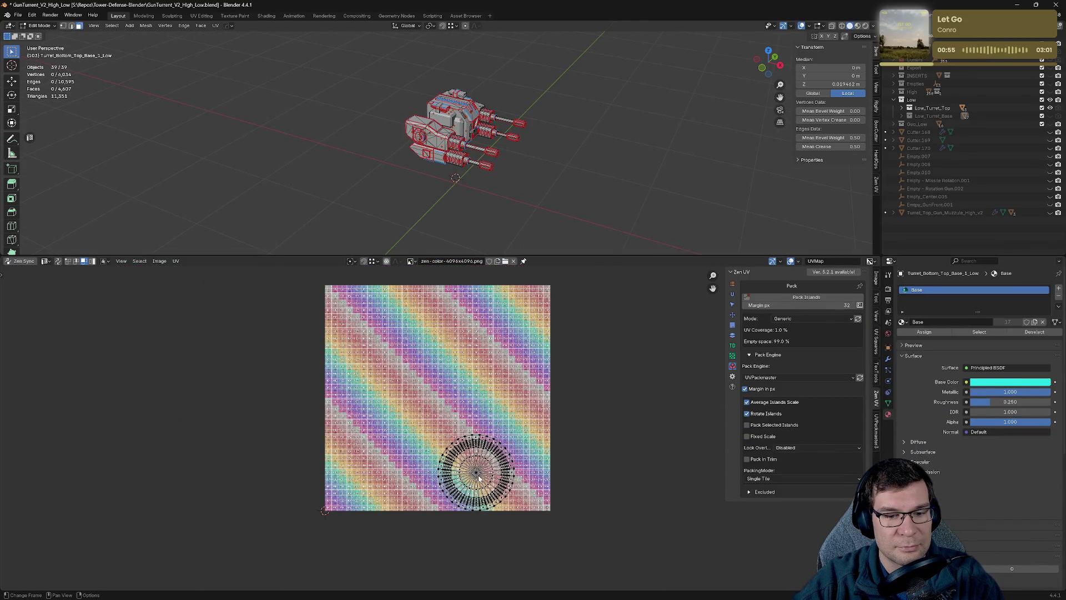
click(21, 261)
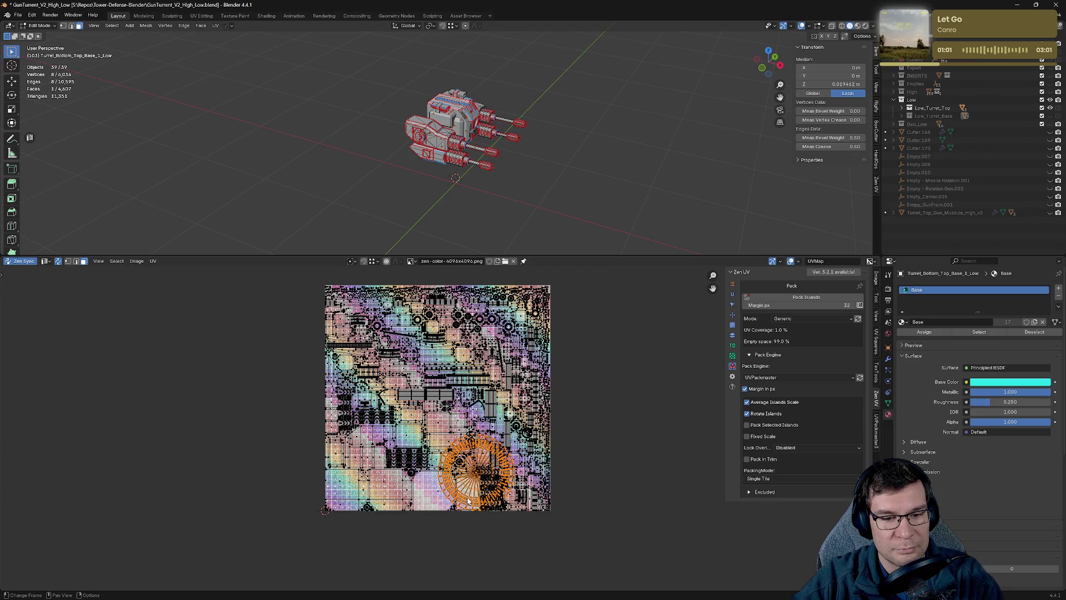
scroll(509, 510, up, 6)
click(682, 178)
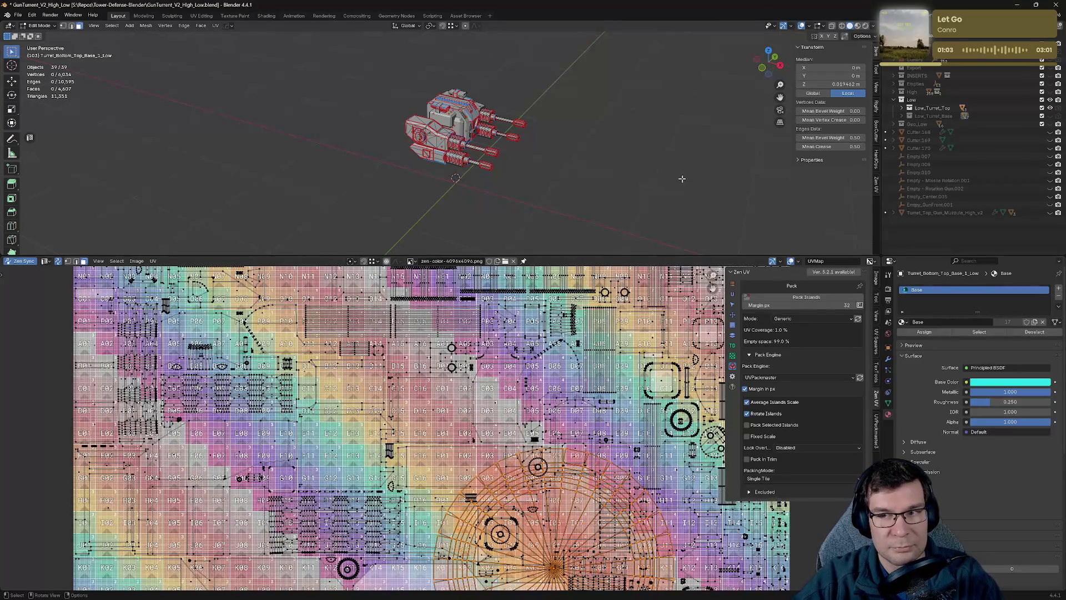
key(KP_Divide)
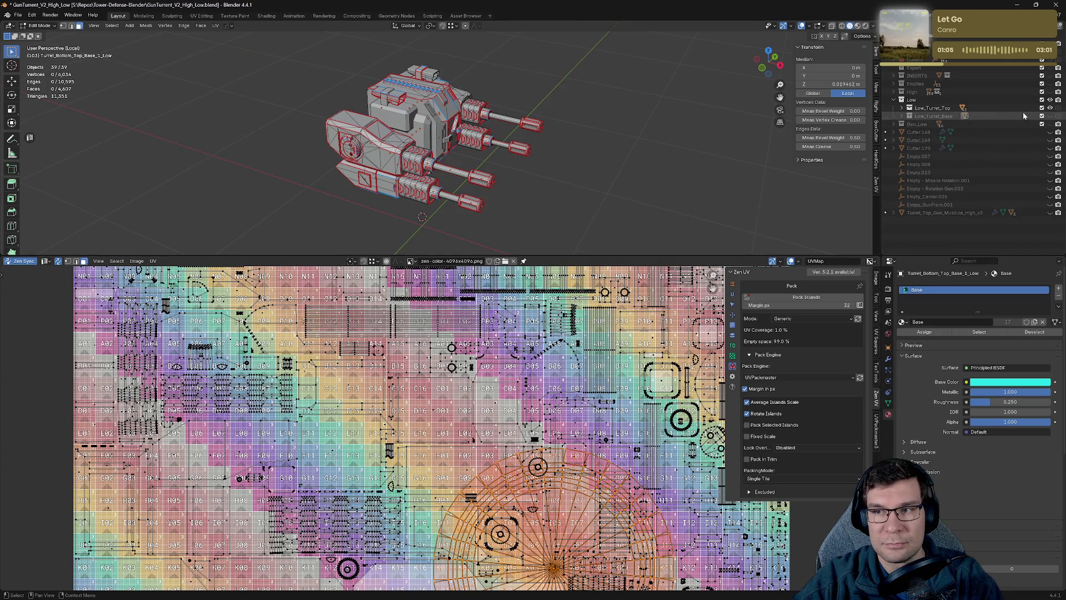
Toggle the turret out of and back into edit mode, deselect all, and hide Low_Turret_Top.
key(Tab)
scroll(634, 147, down, 4)
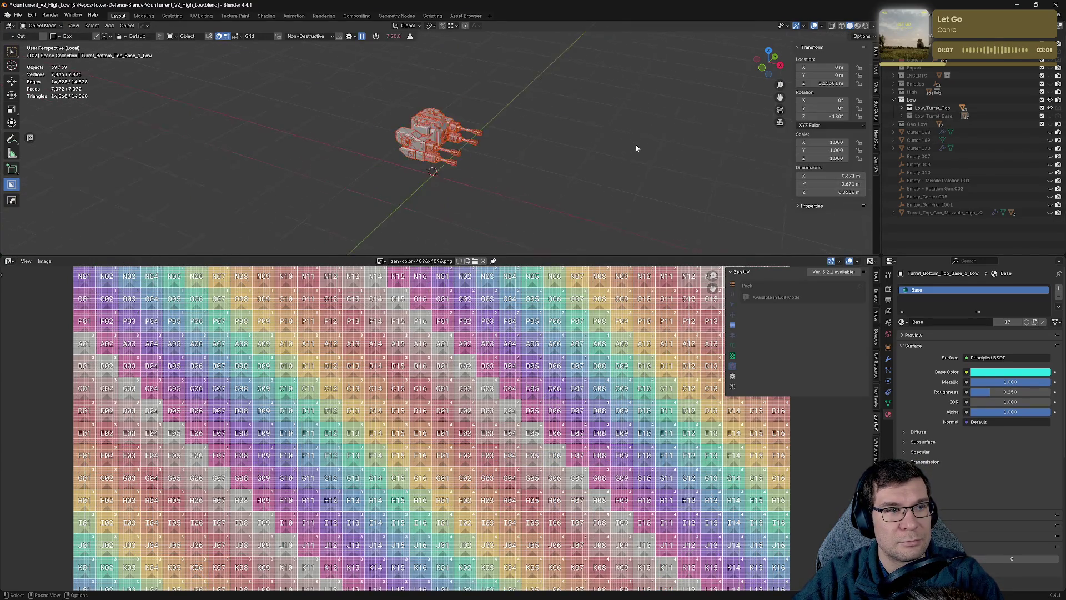
key(Tab)
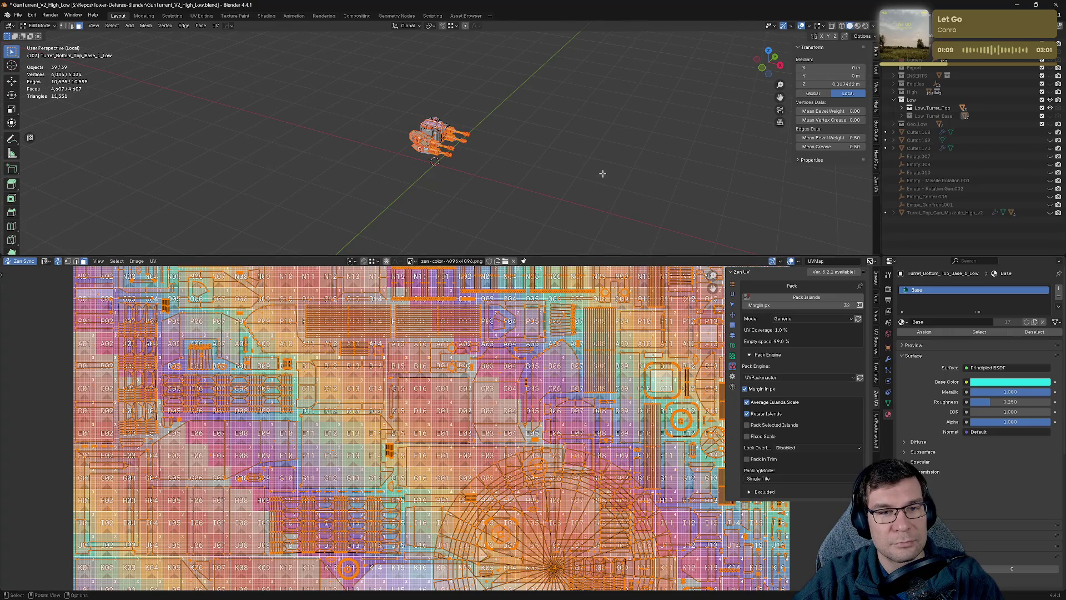
key(alt+a)
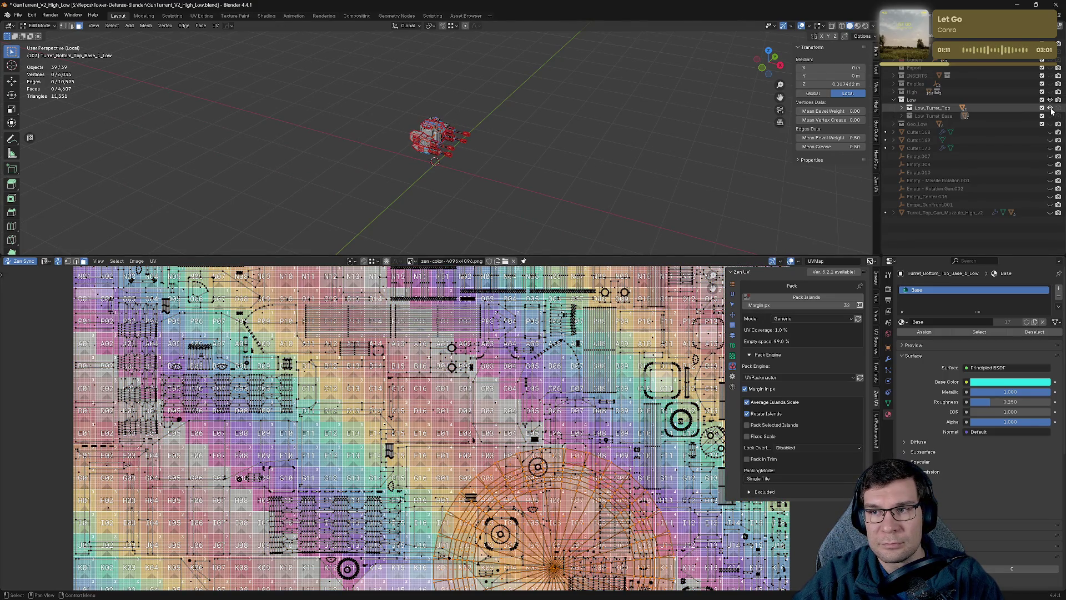
click(1051, 110)
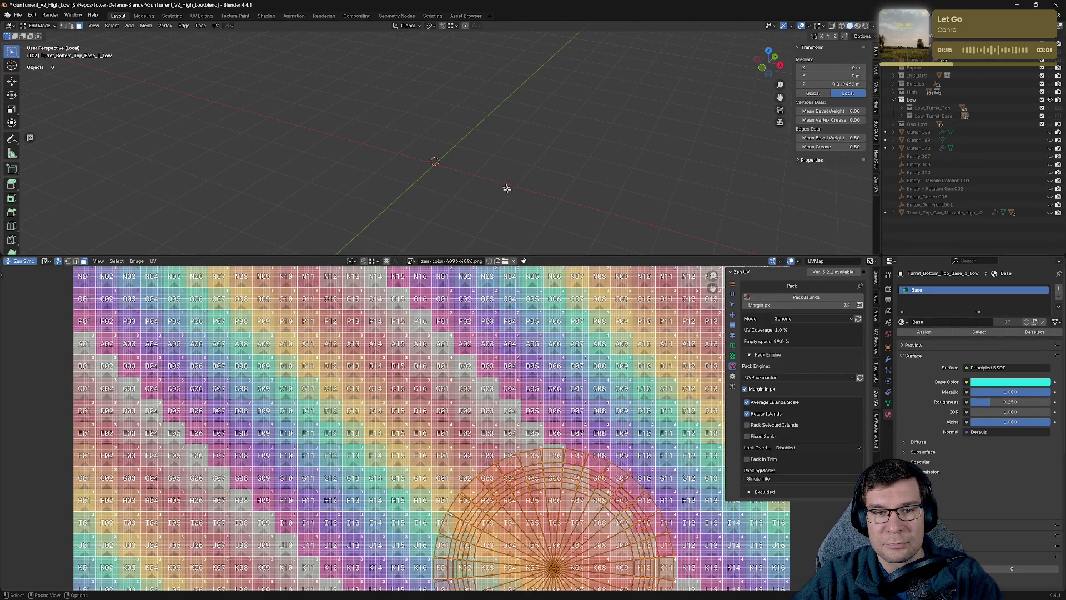
scroll(562, 391, down, 8)
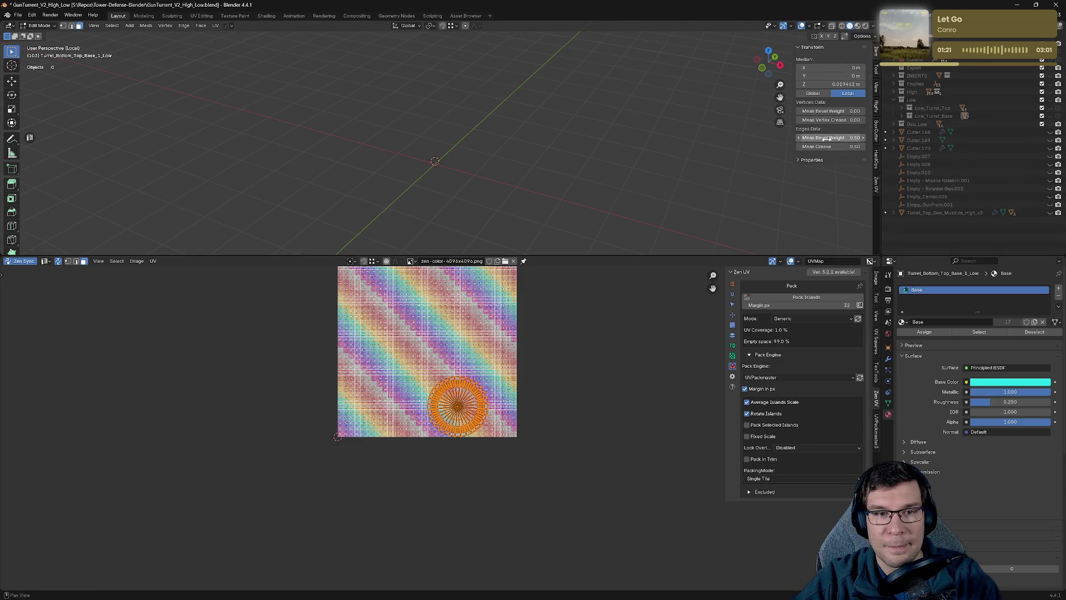
Unhide Low_Turret_Top, select all its objects, and enter edit mode on them.
key(Tab)
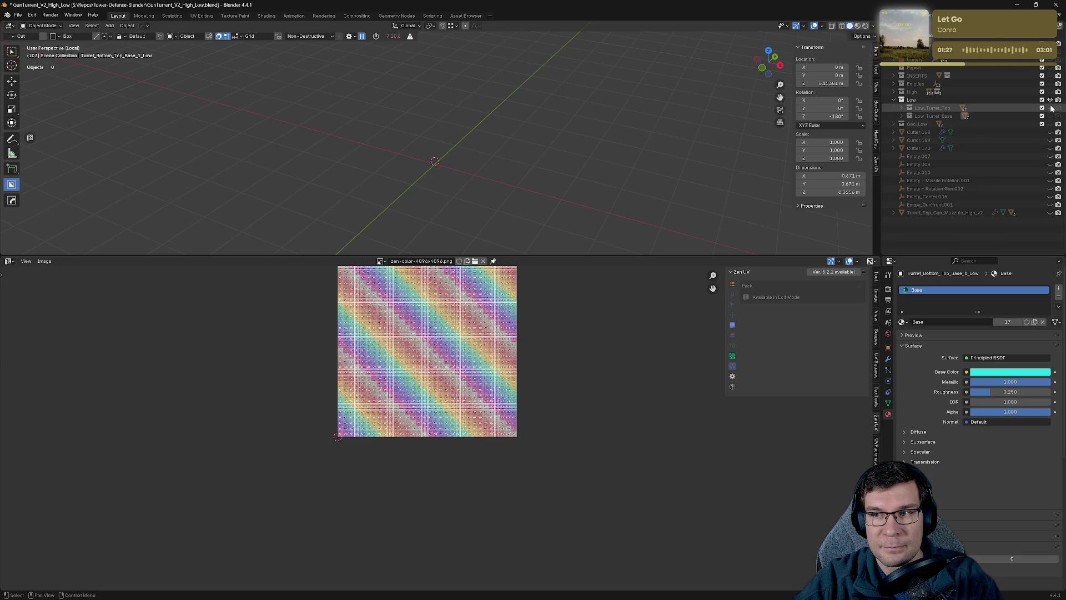
click(1050, 108)
double_click(909, 108)
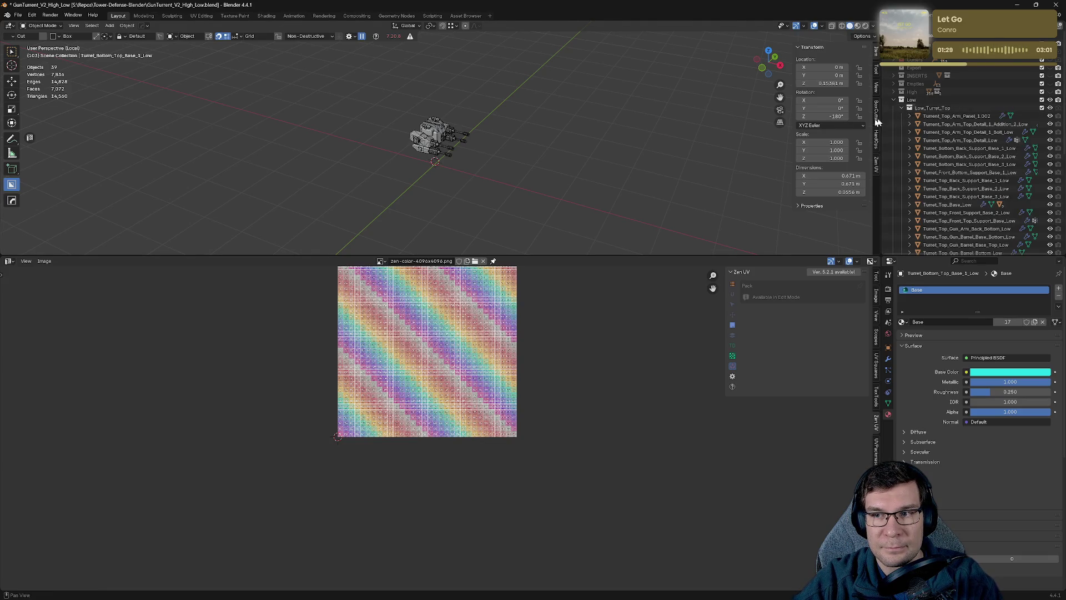
key(Tab)
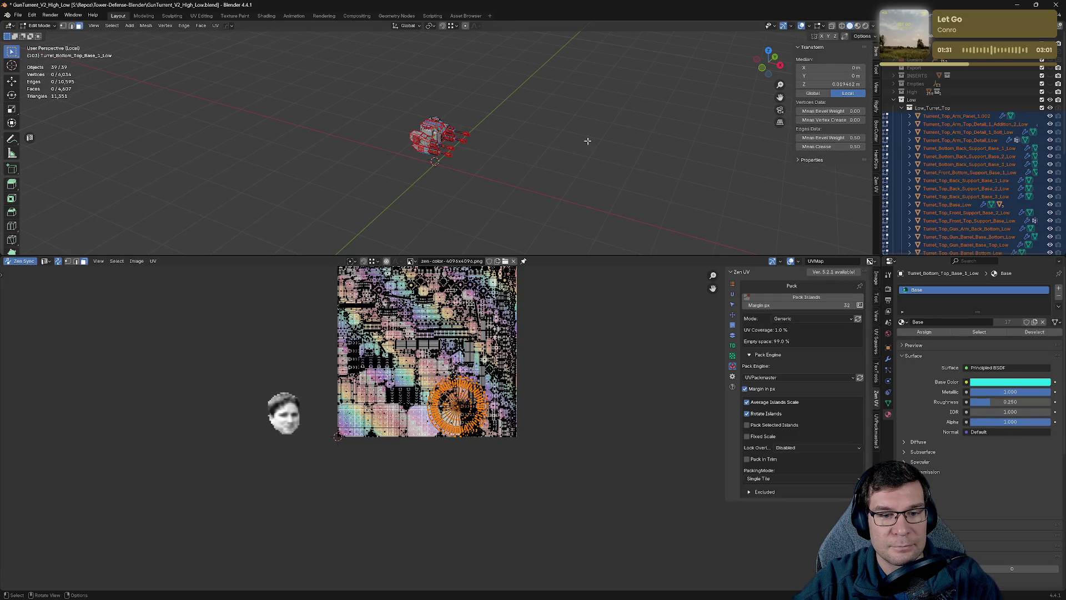
Save the file and reopen GunTurrent_V2_High_Low.blend from the recent files list.
key(alt+a)
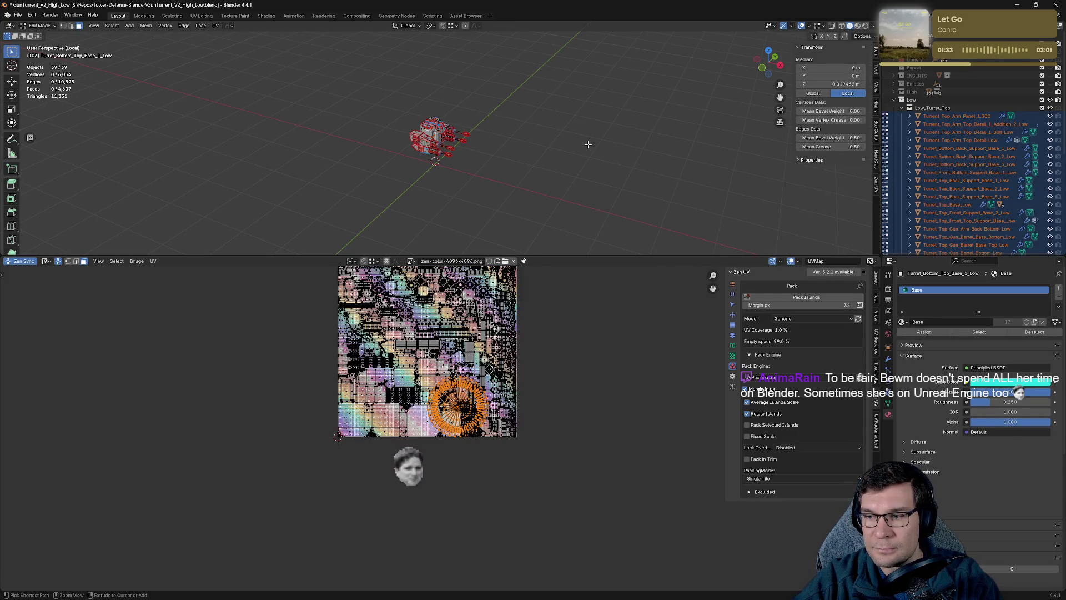
key(ctrl+s)
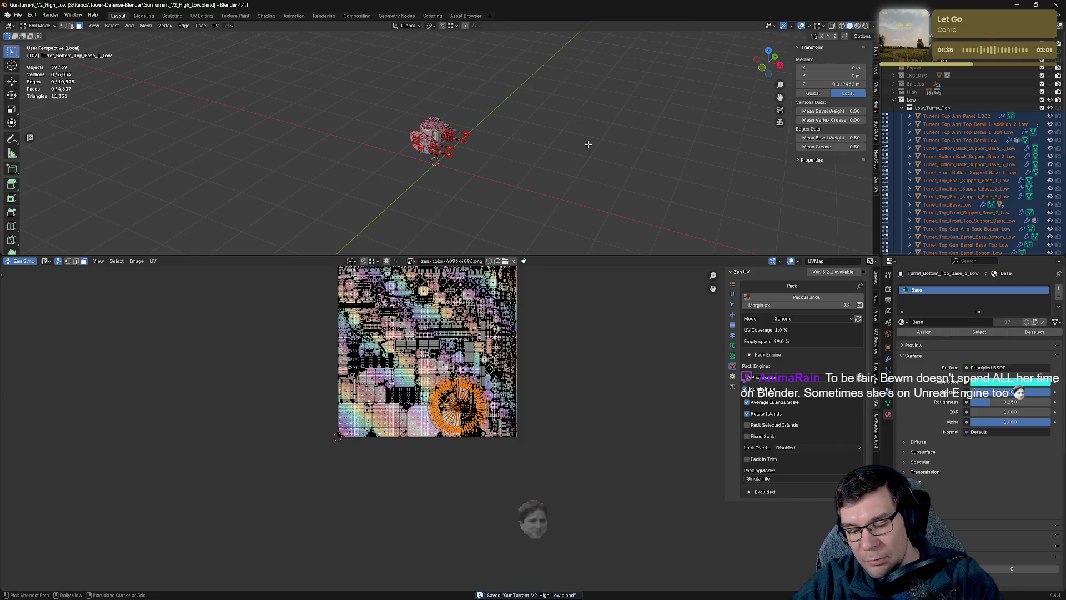
key(ctrl+shift+o)
click(588, 144)
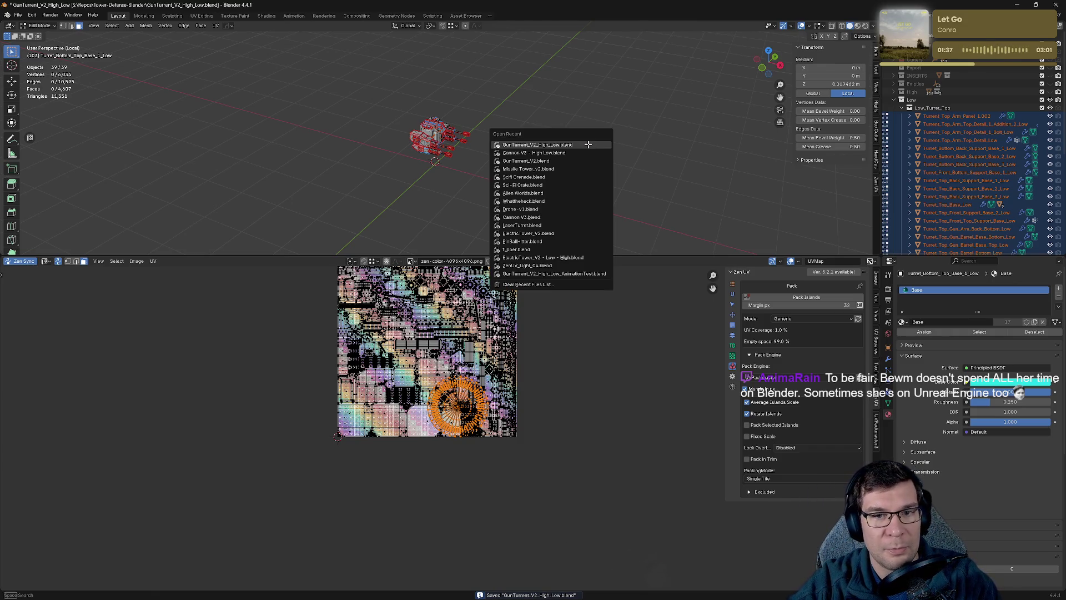
Move all of the turret top's UV islands one tile to the left.
scroll(916, 209, down, 5)
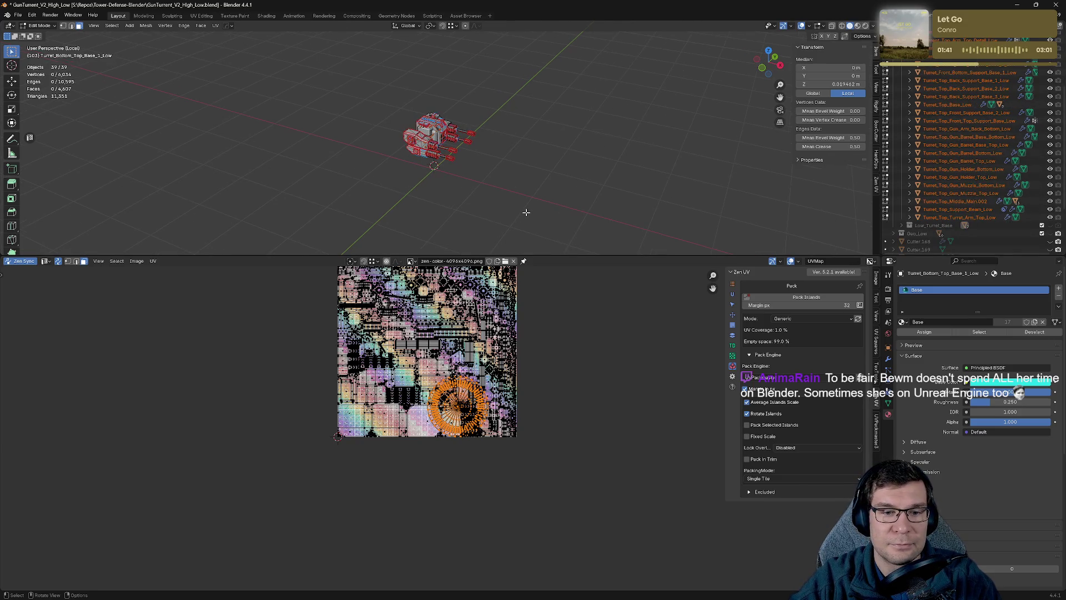
key(a)
key(g)
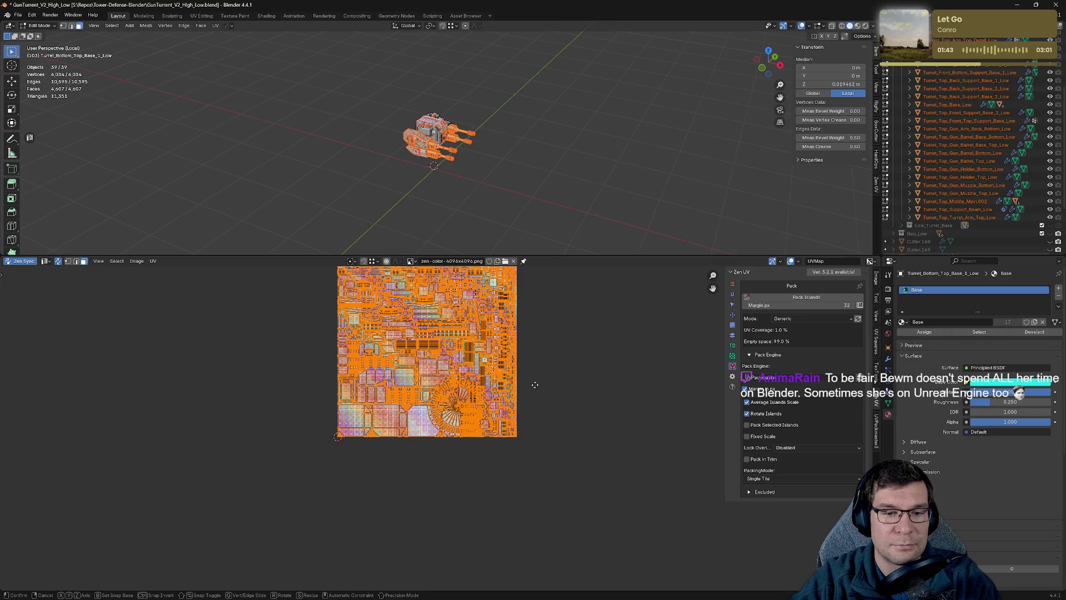
click(344, 385)
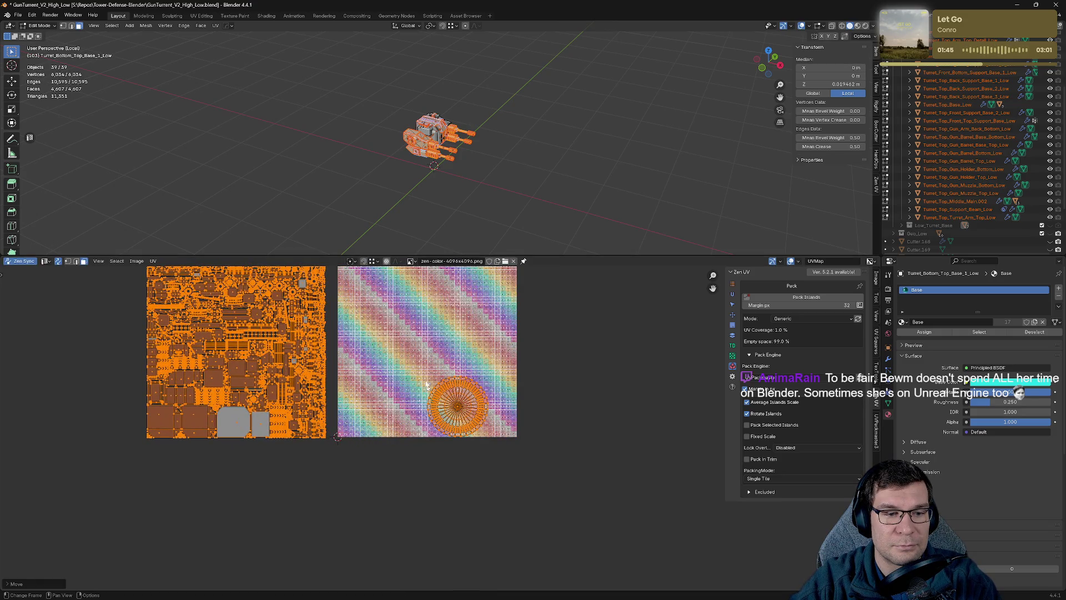
Deselect everything, re-enter mesh editing, and enlarge the UV editor area.
key(alt+a)
scroll(276, 374, up, 5)
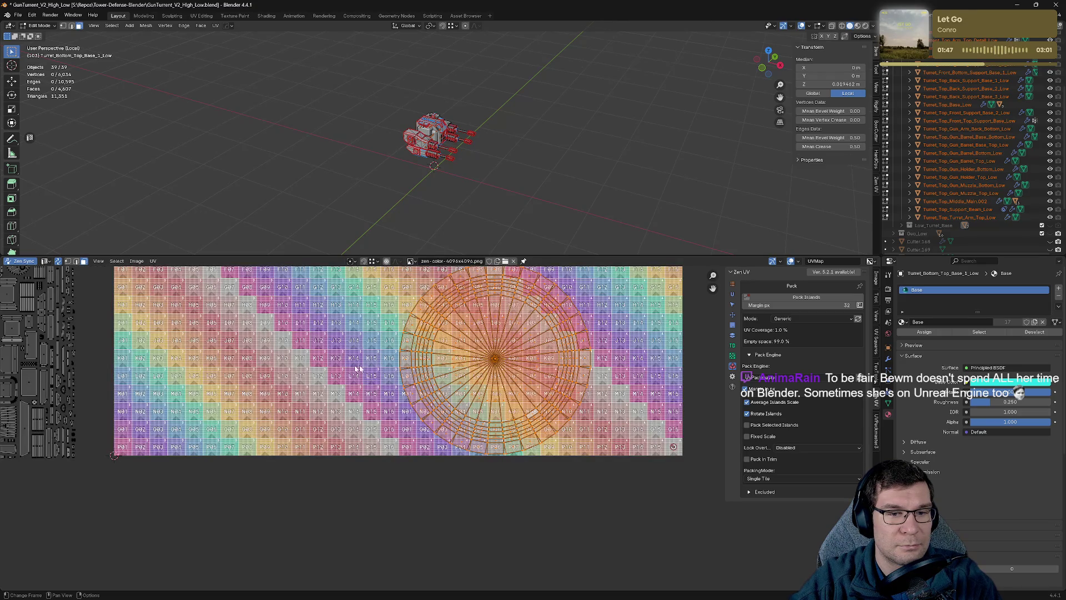
key(Tab)
key(Tab)
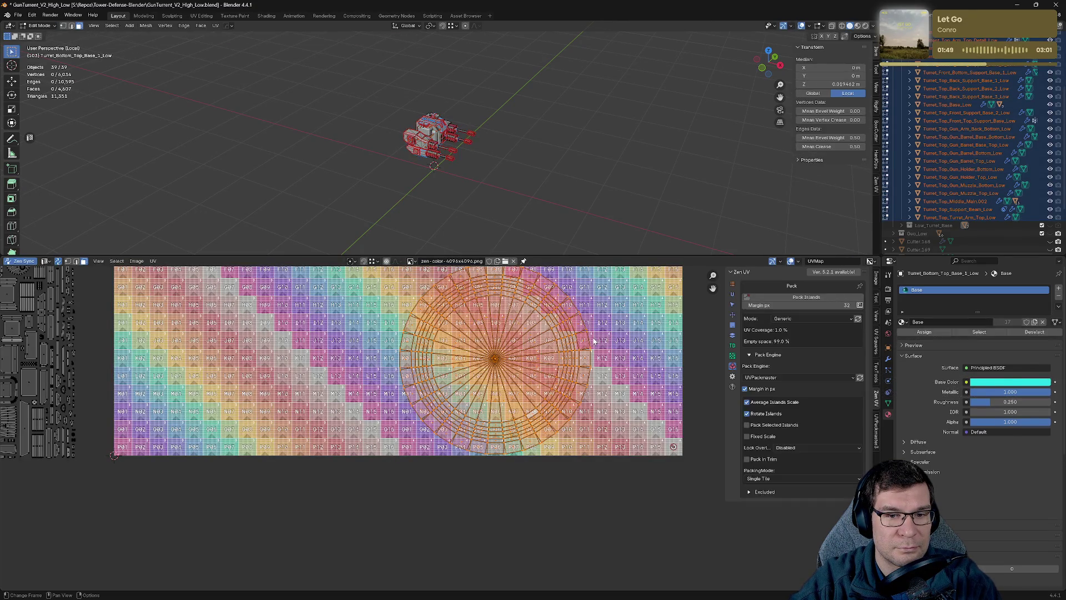
scroll(576, 186, down, 10)
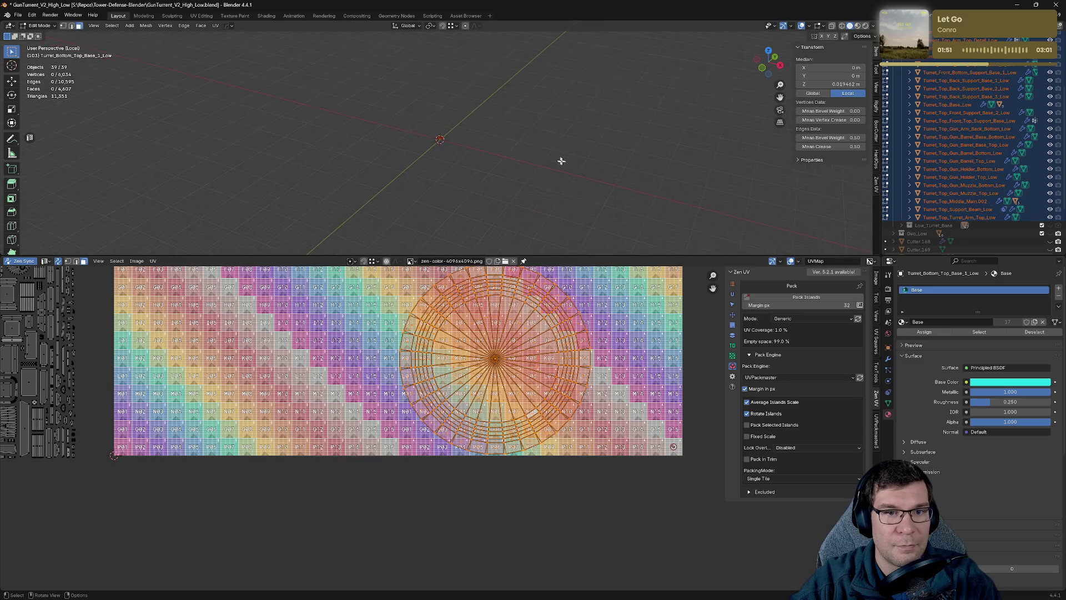
scroll(565, 162, up, 10)
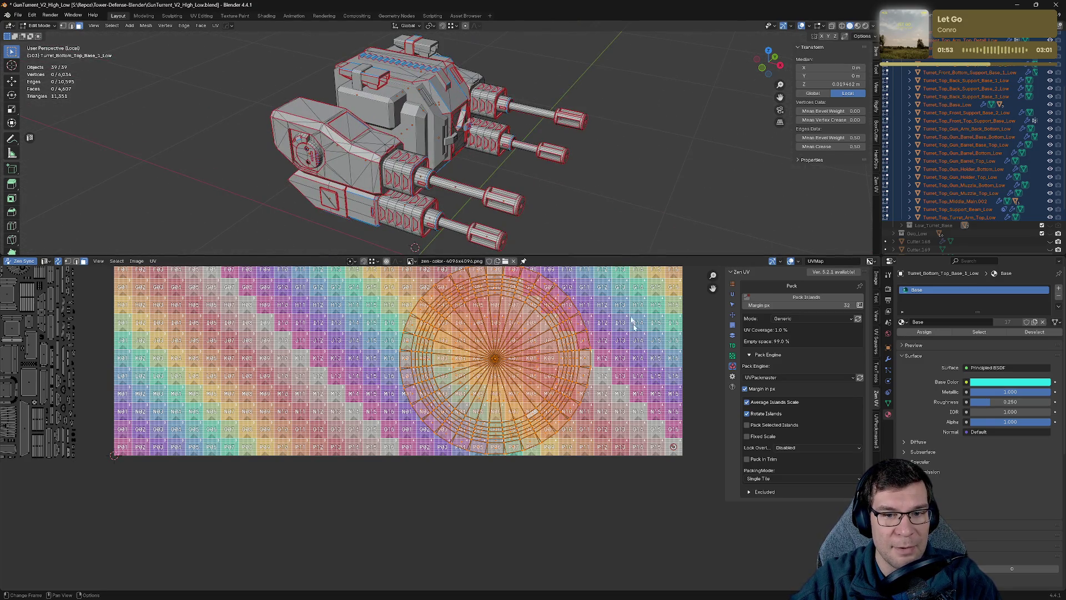
mouse_move(610, 255)
mouse_down()
mouse_move(631, 392)
mouse_move(626, 166)
mouse_up()
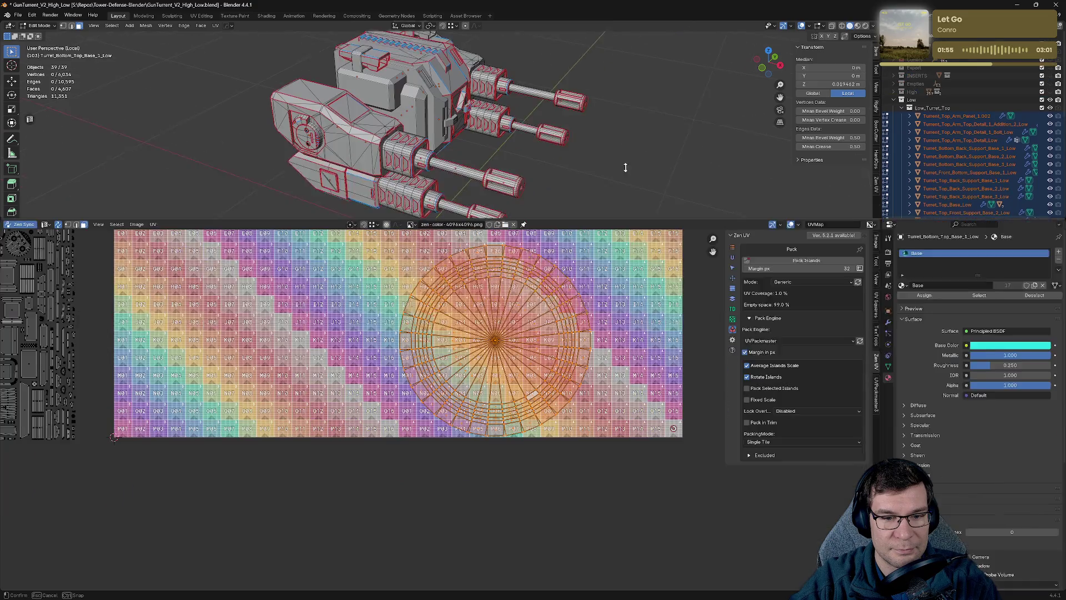
Frame the checker tile in the UV editor and turn off UV sync selection.
scroll(573, 352, down, 5)
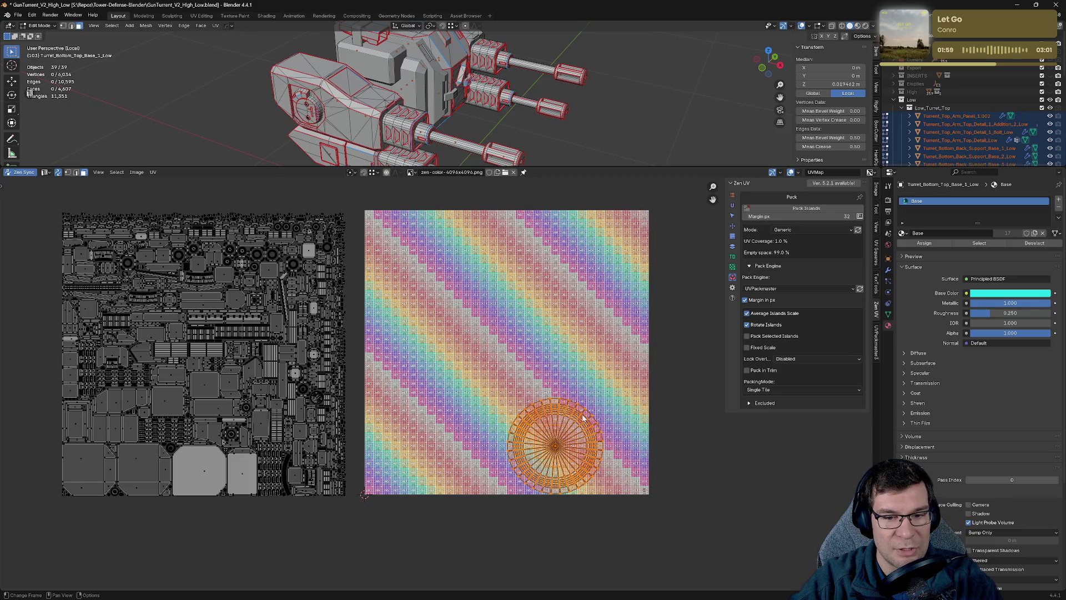
scroll(583, 418, up, 10)
scroll(489, 424, up, 1)
scroll(491, 351, down, 8)
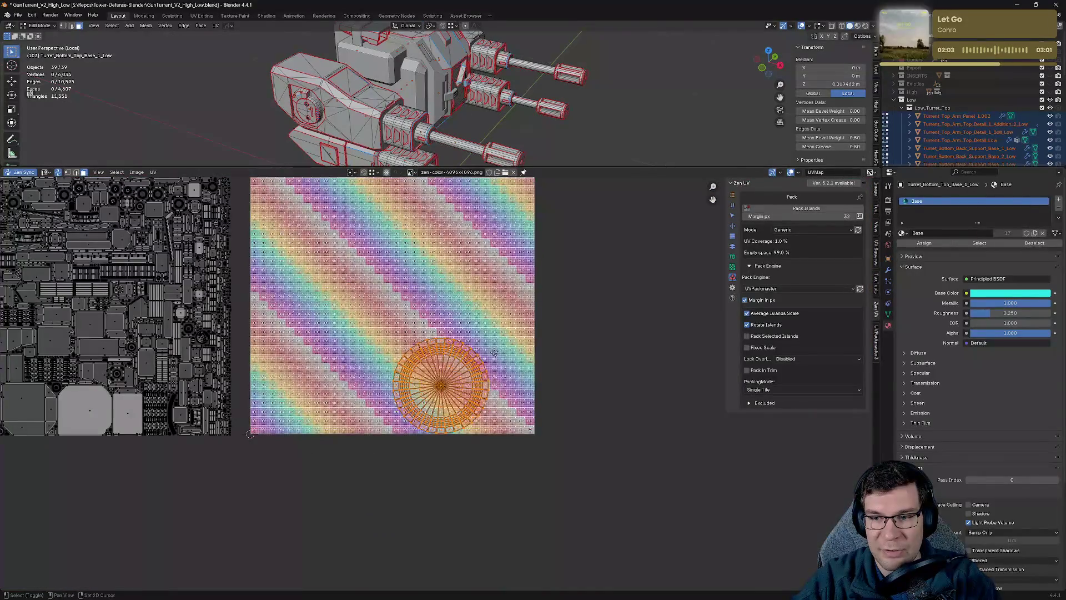
middle_drag(491, 351, 556, 436)
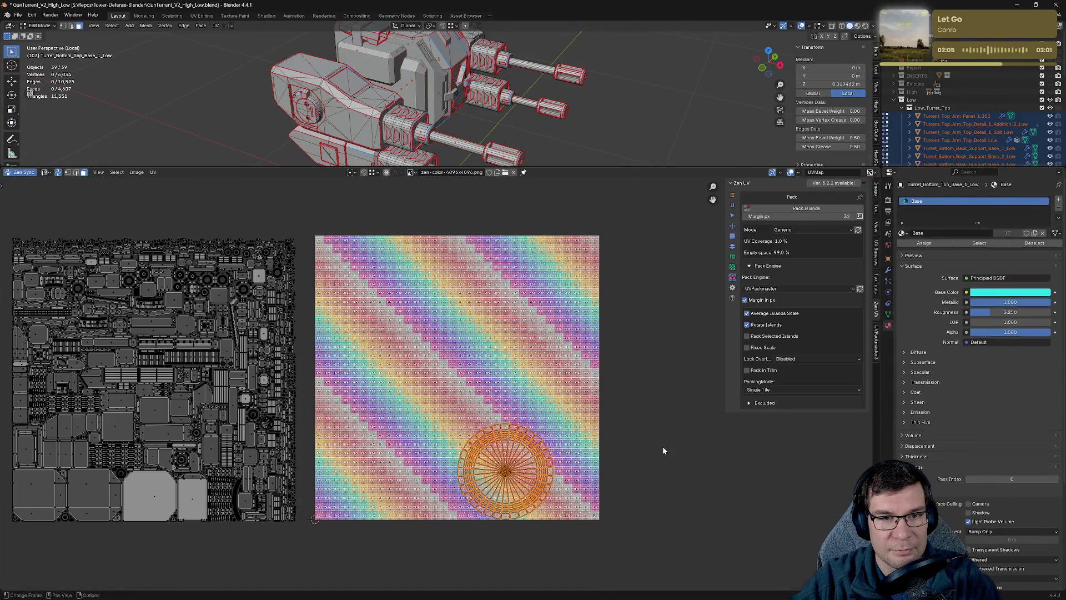
click(58, 172)
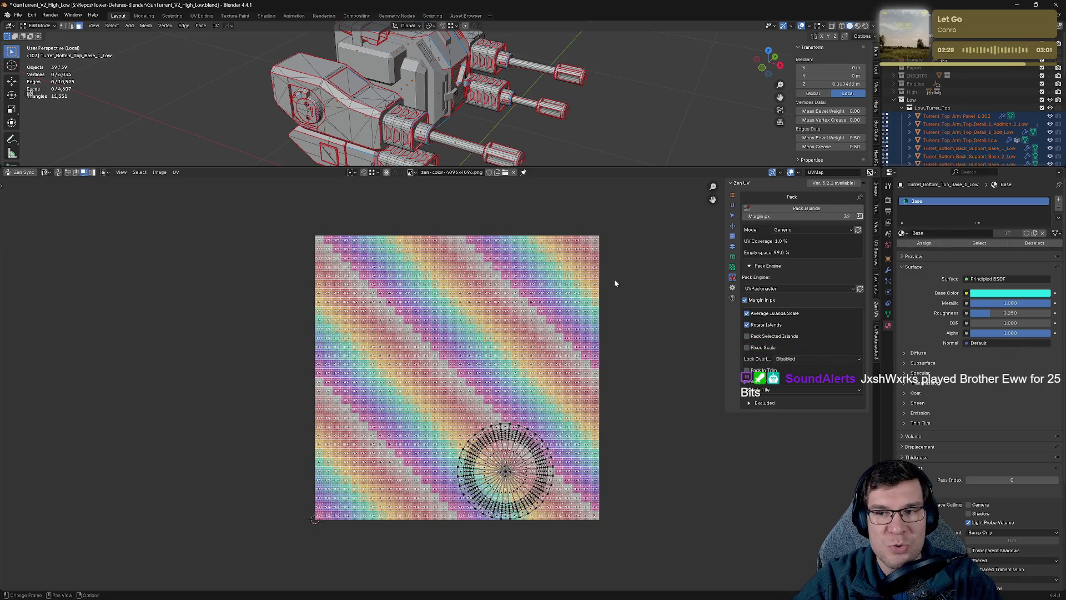
Save GunTurrent_V2_High_Low.blend with Ctrl+S.
key(ctrl+s)
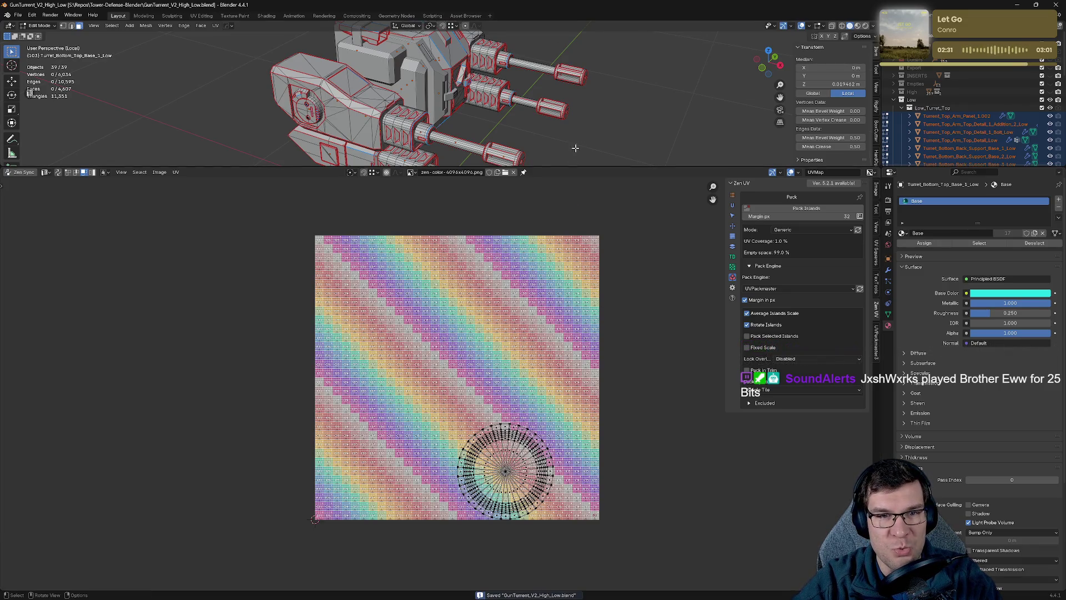
Select Turret_Top_Arm_Panel_1.002, hide the Low_Turret_Top collection, and collapse it in the outliner.
middle_drag(578, 148, 598, 166)
drag(600, 167, 602, 331)
scroll(650, 400, down, 3)
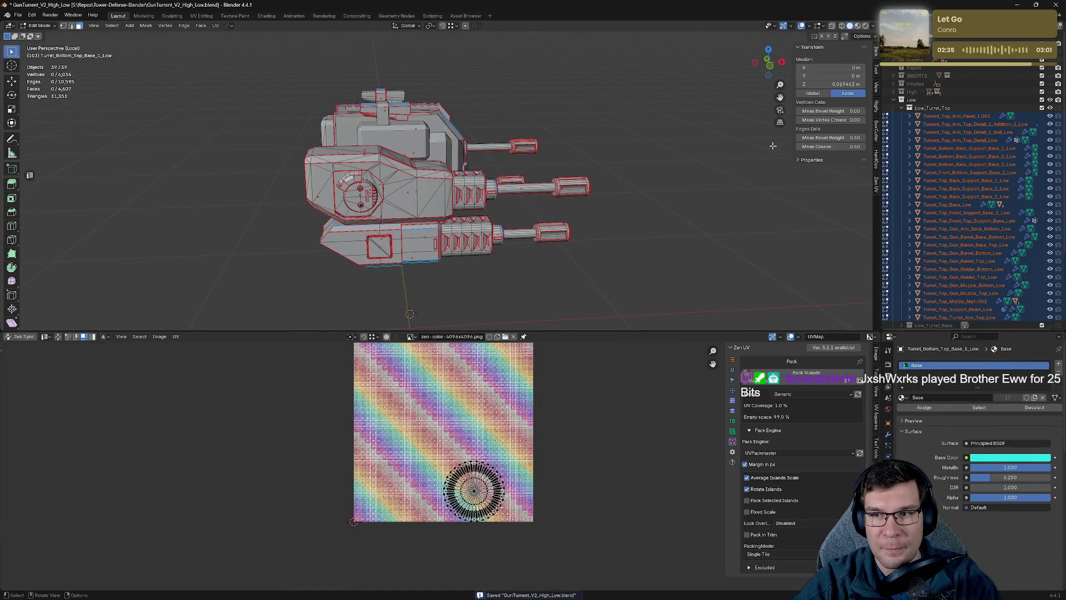
click(1032, 116)
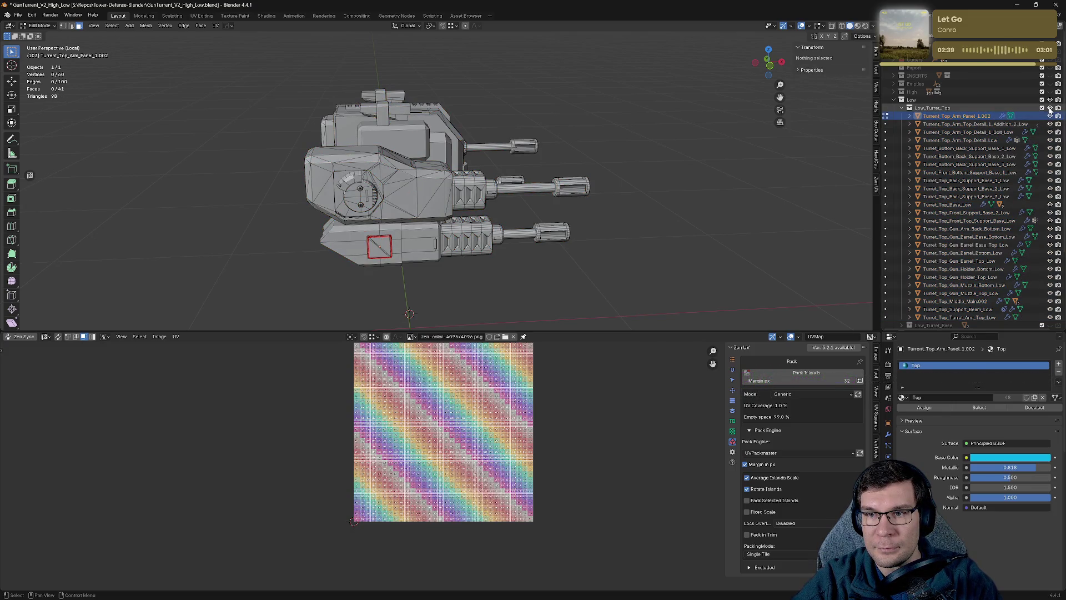
click(1050, 109)
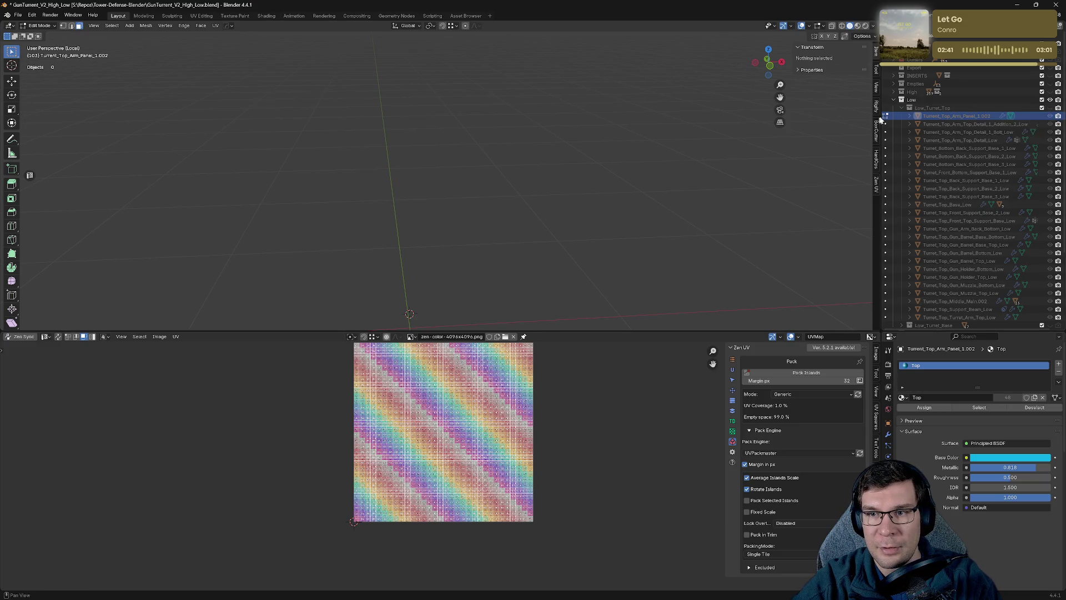
click(902, 108)
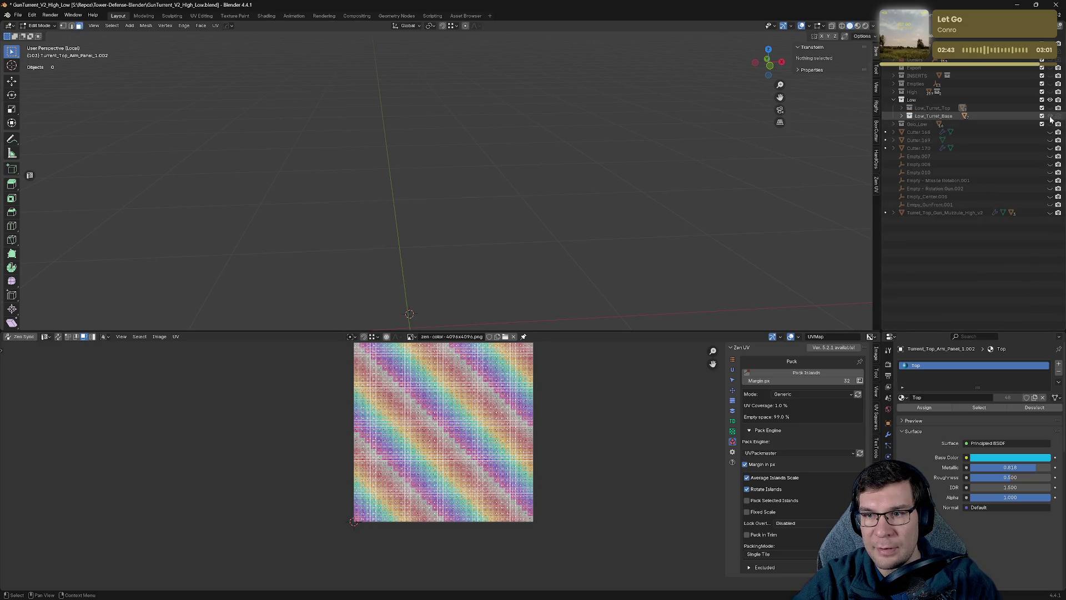
Expand Low_Turret_Base, exit local view, and edit all base objects with every element selected.
click(901, 115)
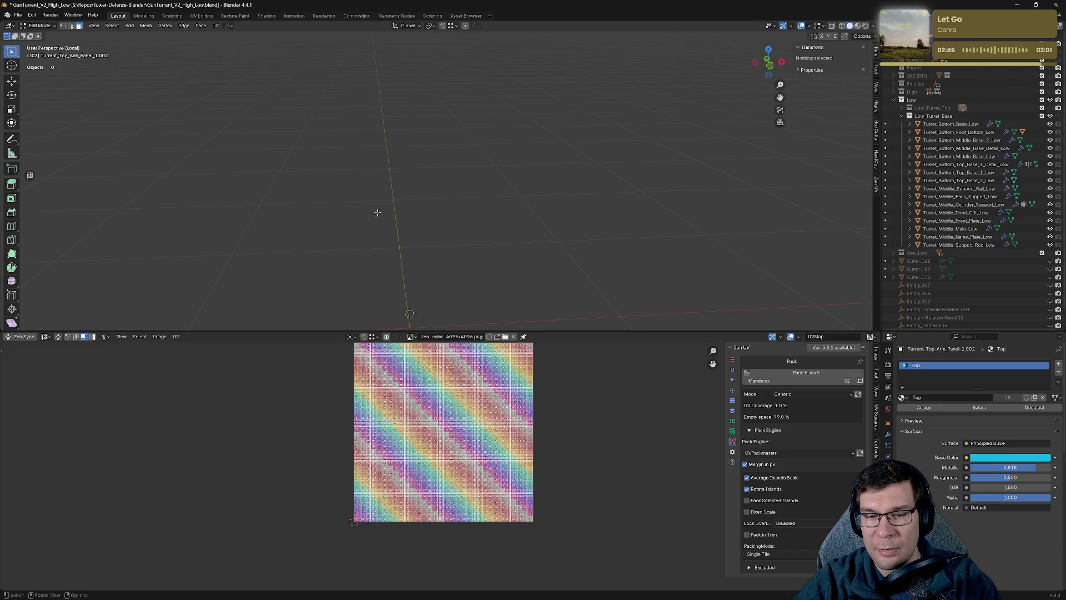
key(Tab)
key(KP_Divide)
key(a)
key(Tab)
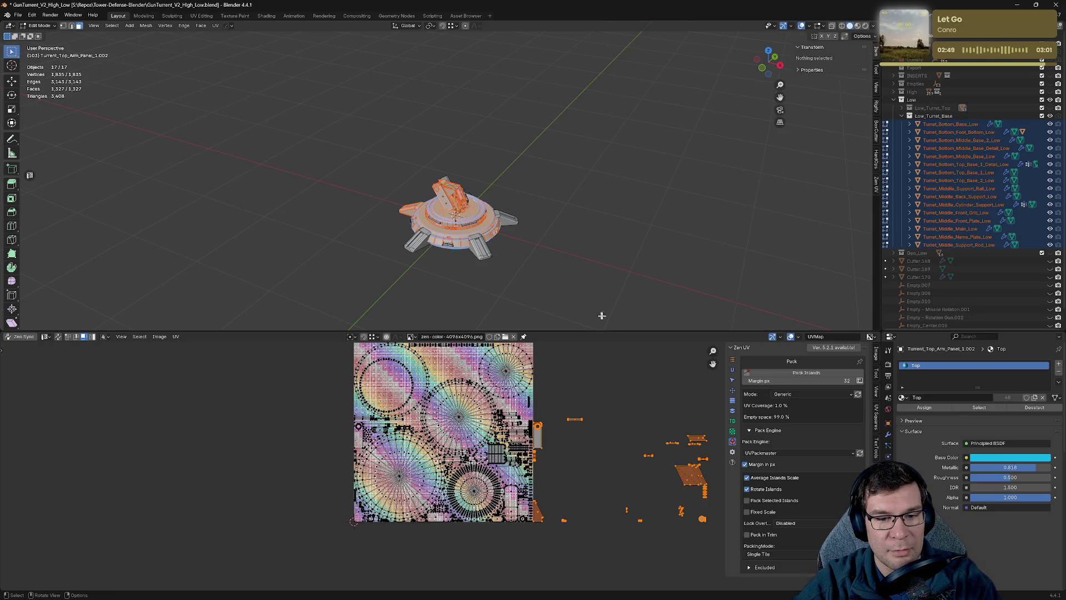
key(alt+a)
key(a)
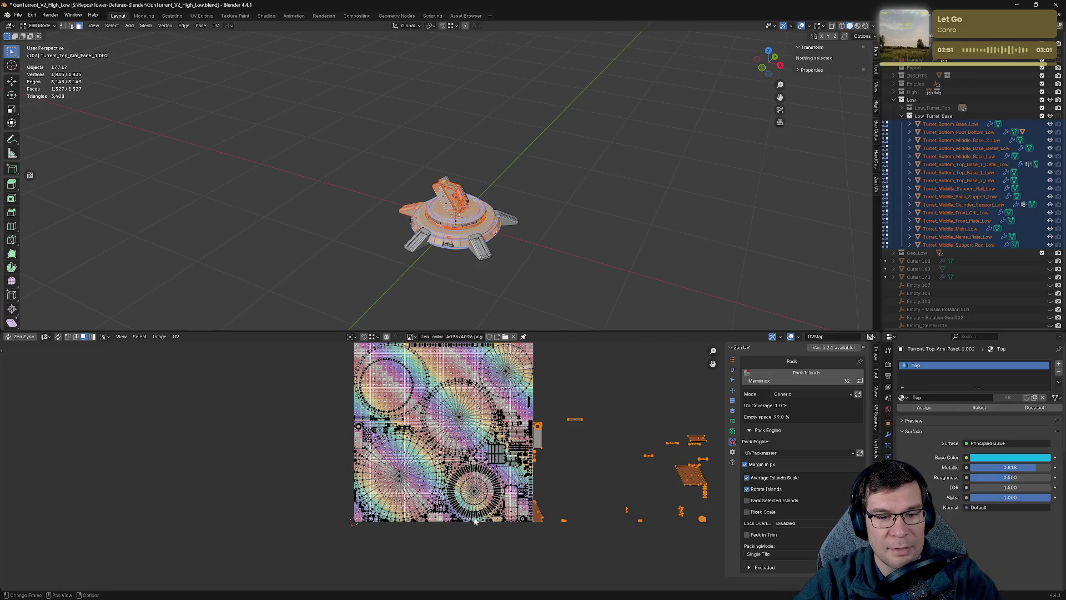
Sync UV selection with the mesh and check the base's full UV layout.
scroll(482, 510, up, 8)
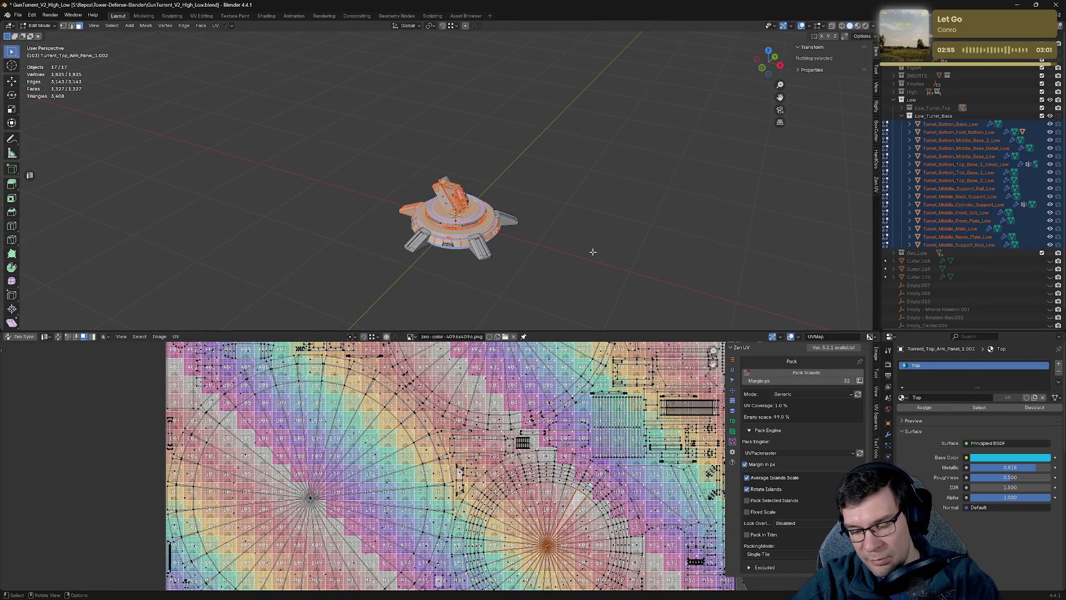
scroll(593, 251, up, 4)
click(57, 336)
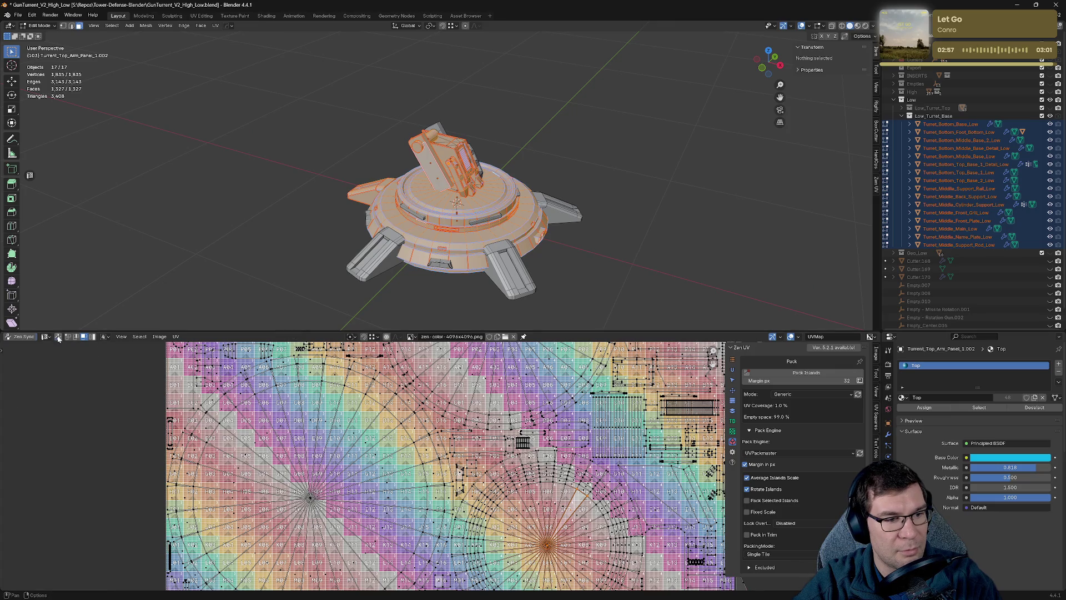
click(683, 237)
scroll(684, 237, down, 2)
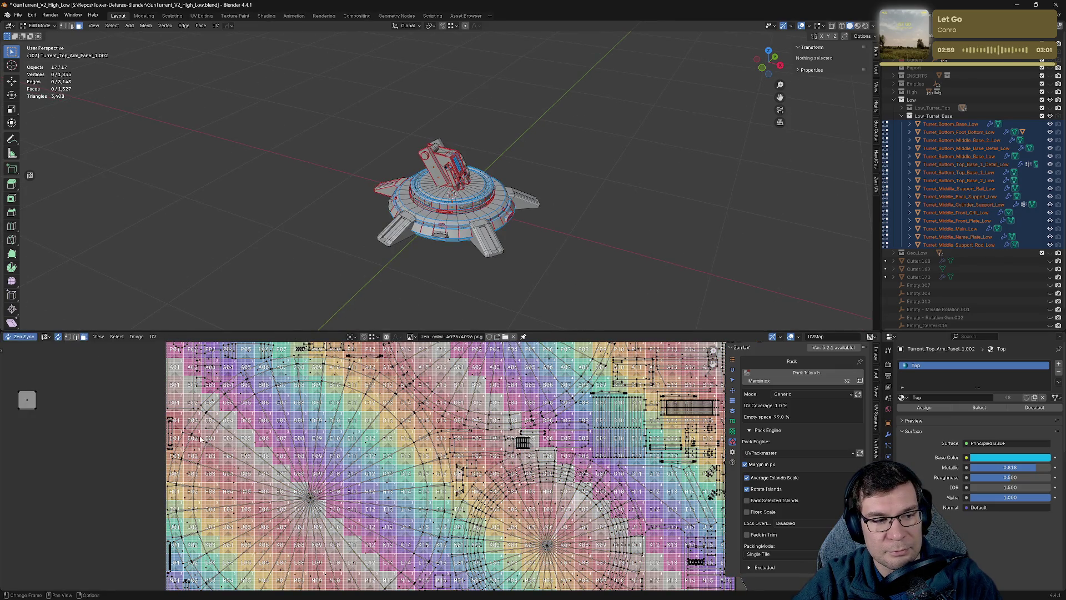
scroll(256, 485, down, 10)
key(a)
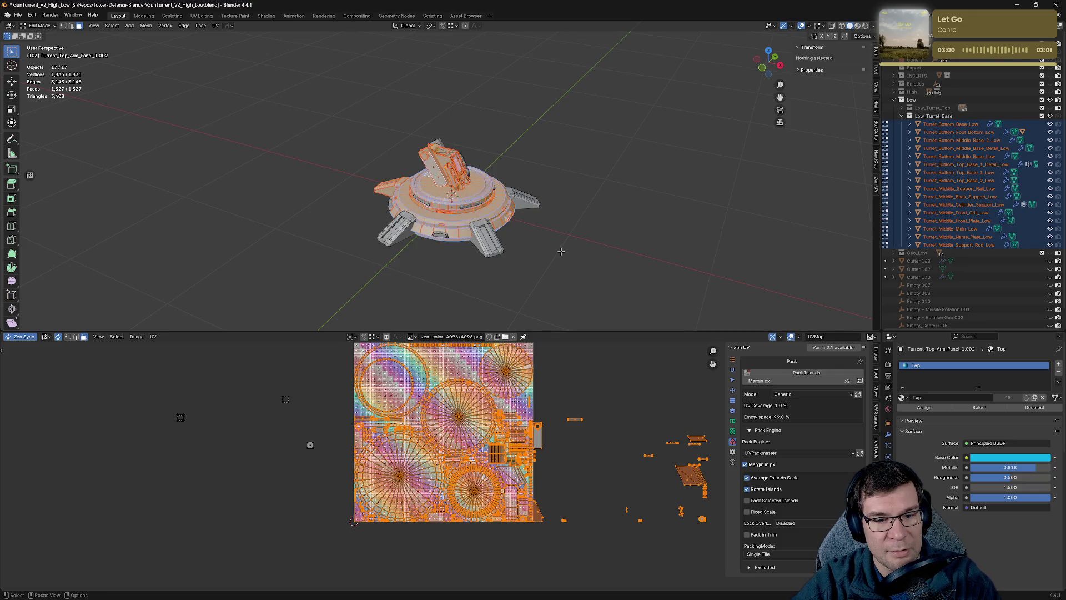
key(alt+a)
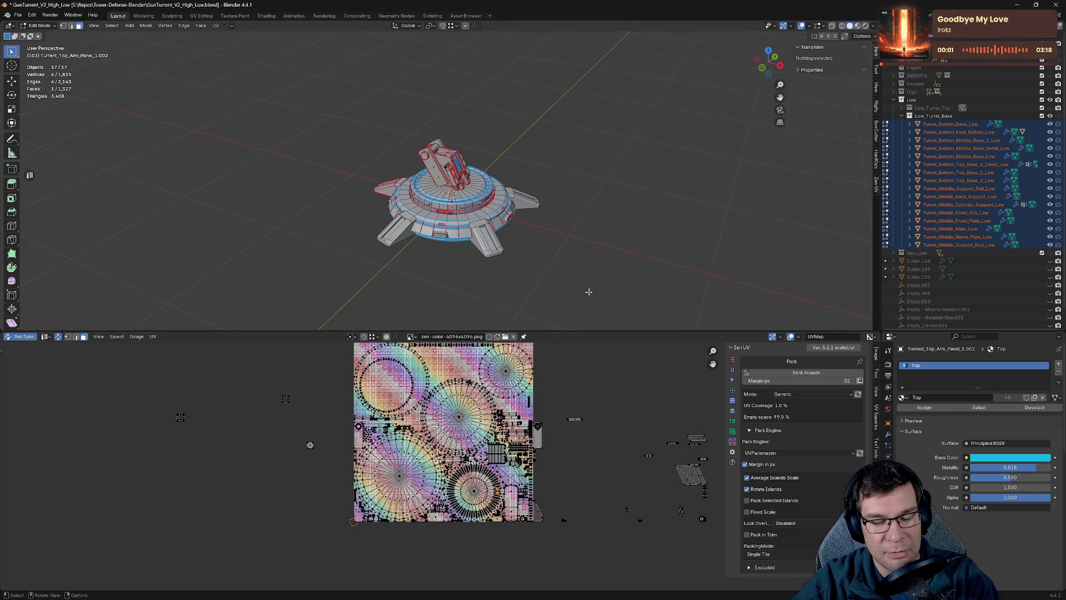
Zoom to a single base face, orbit back out, and return to object mode.
click(450, 224)
key(KP_Decimal)
scroll(632, 226, down, 10)
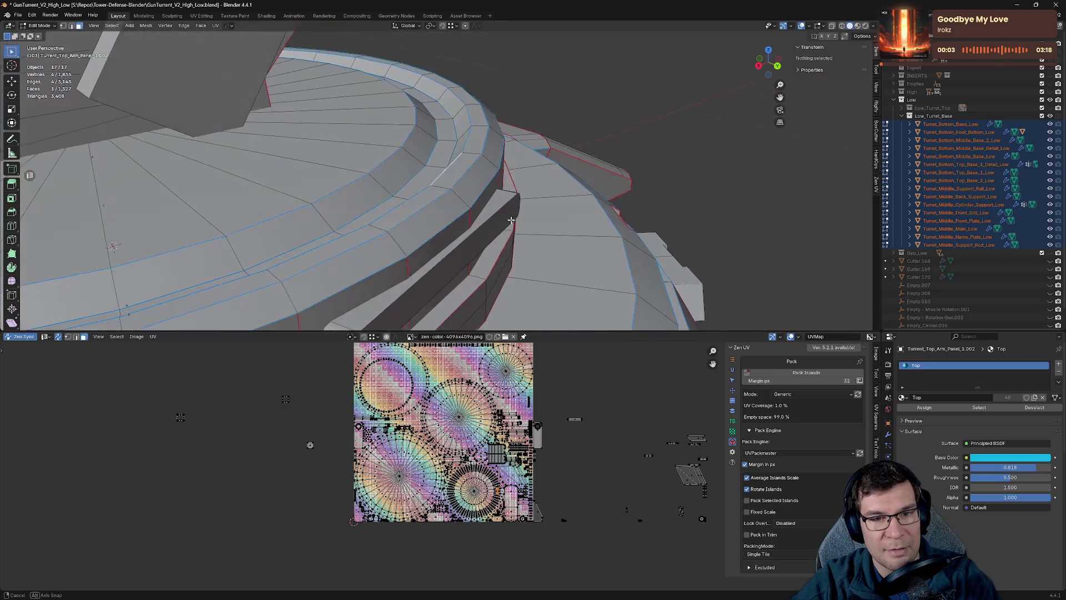
middle_drag(444, 233, 421, 236)
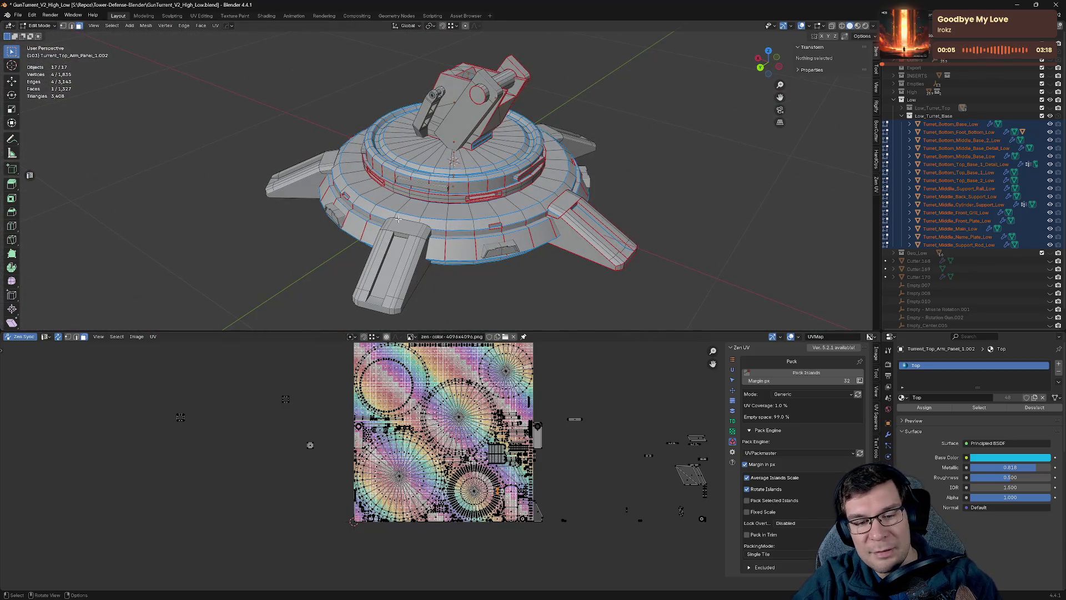
key(Tab)
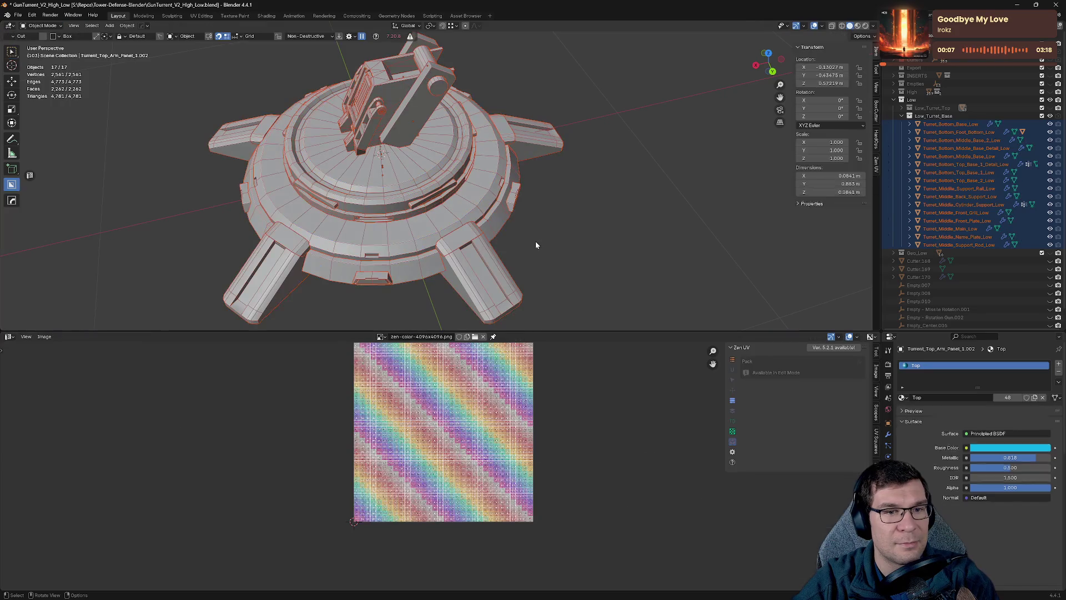
Frame the turret base, enter edit mode, and enlarge the UV editor area.
key(KP_Decimal)
scroll(543, 237, down, 5)
key(Tab)
key(a)
mouse_move(549, 216)
middle_down()
mouse_move(593, 216)
mouse_move(590, 267)
middle_up()
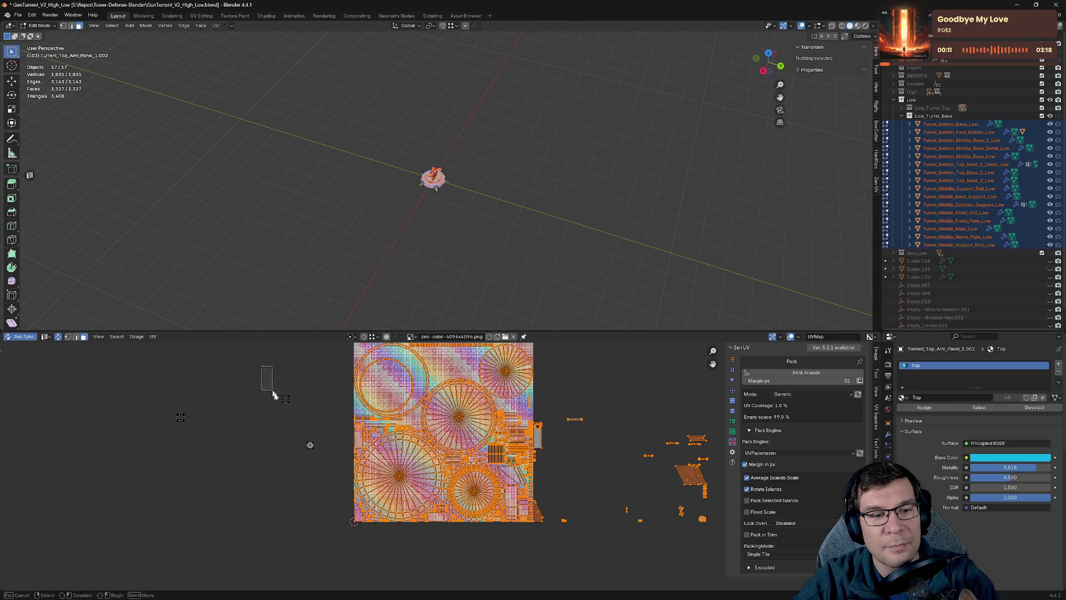
key(alt+a)
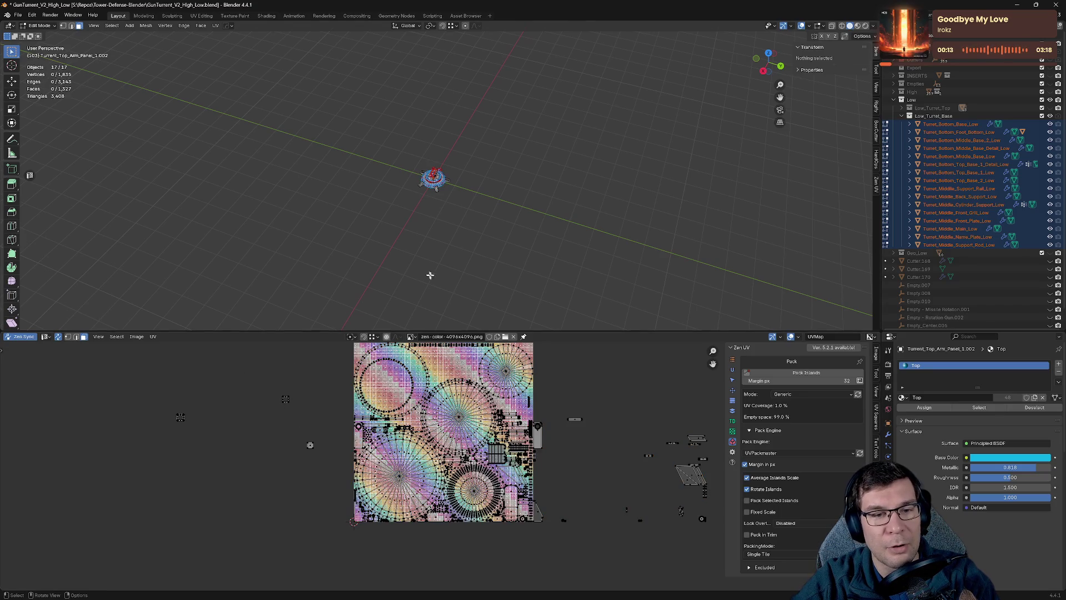
mouse_move(510, 331)
mouse_down()
mouse_move(622, 166)
mouse_move(594, 145)
mouse_up()
Reveal all base UV islands, move them below the checker tile, and return to object mode.
key(a)
key(h)
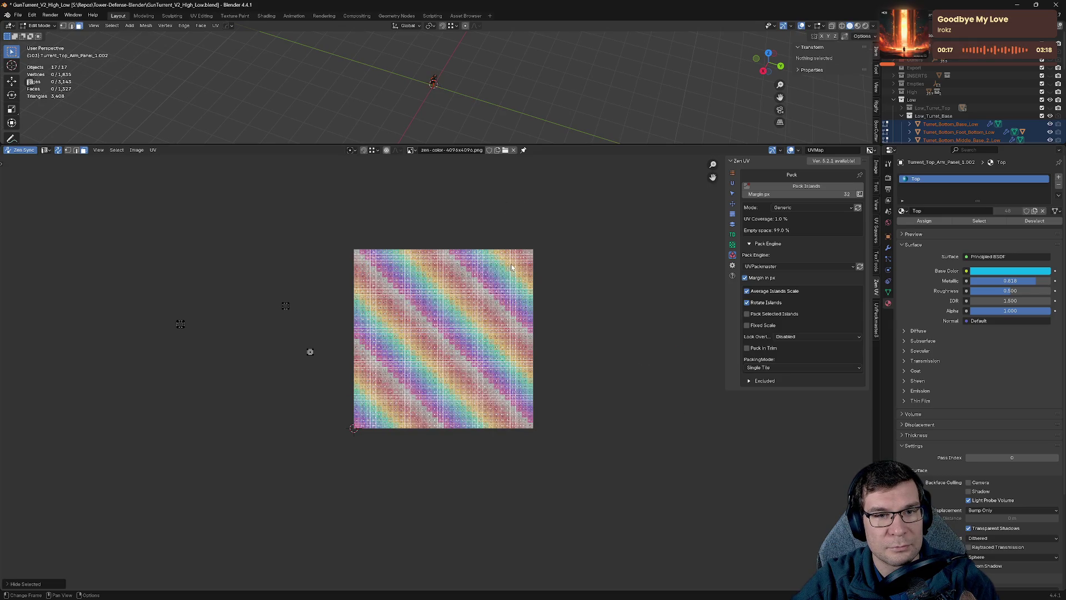
key(alt+h)
key(g)
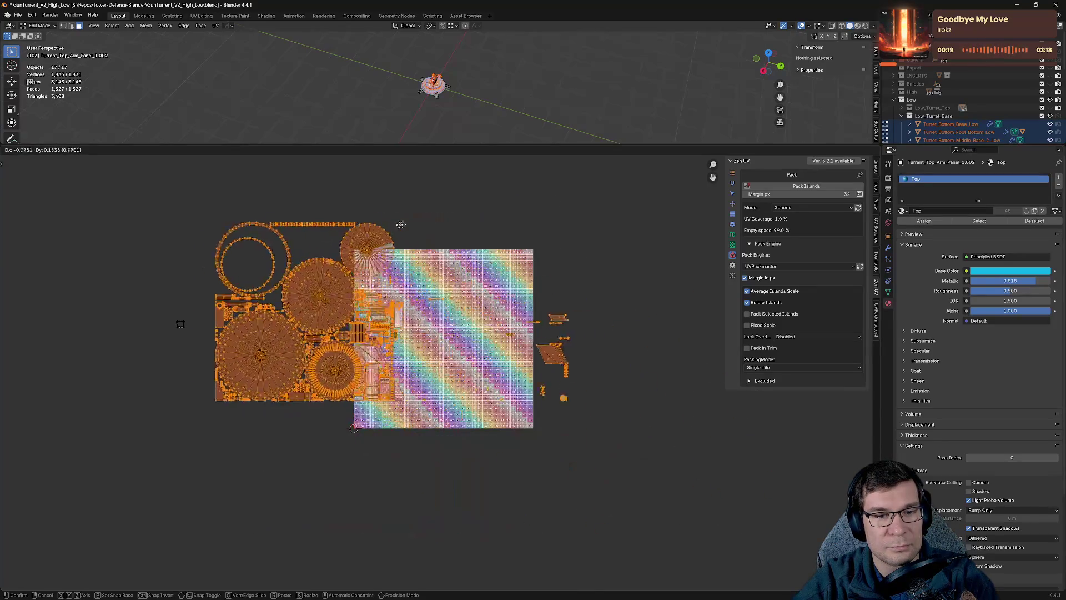
click(543, 415)
scroll(544, 316, down, 3)
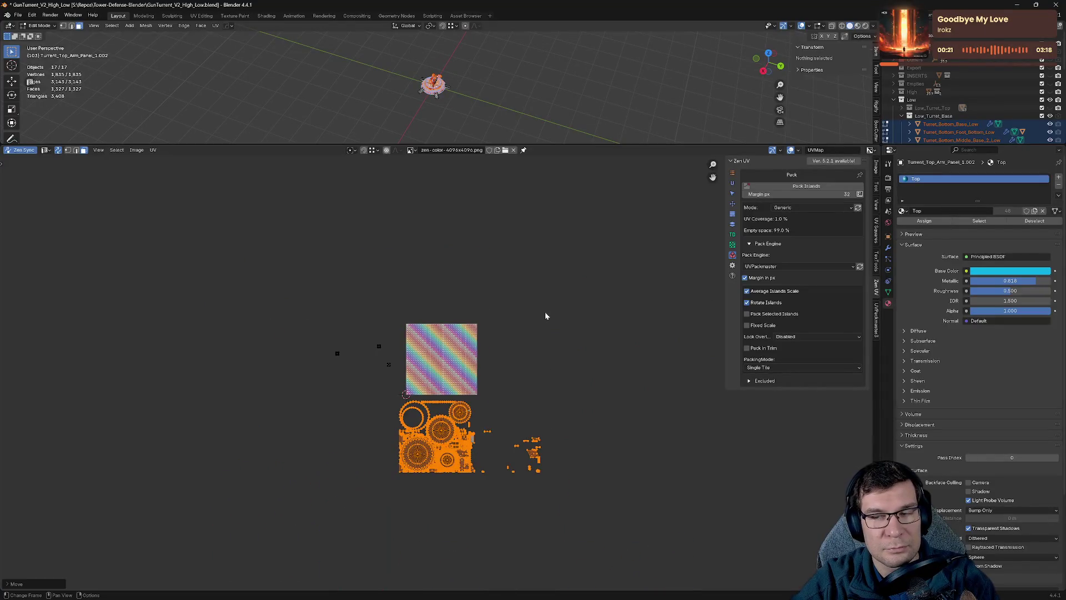
click(545, 316)
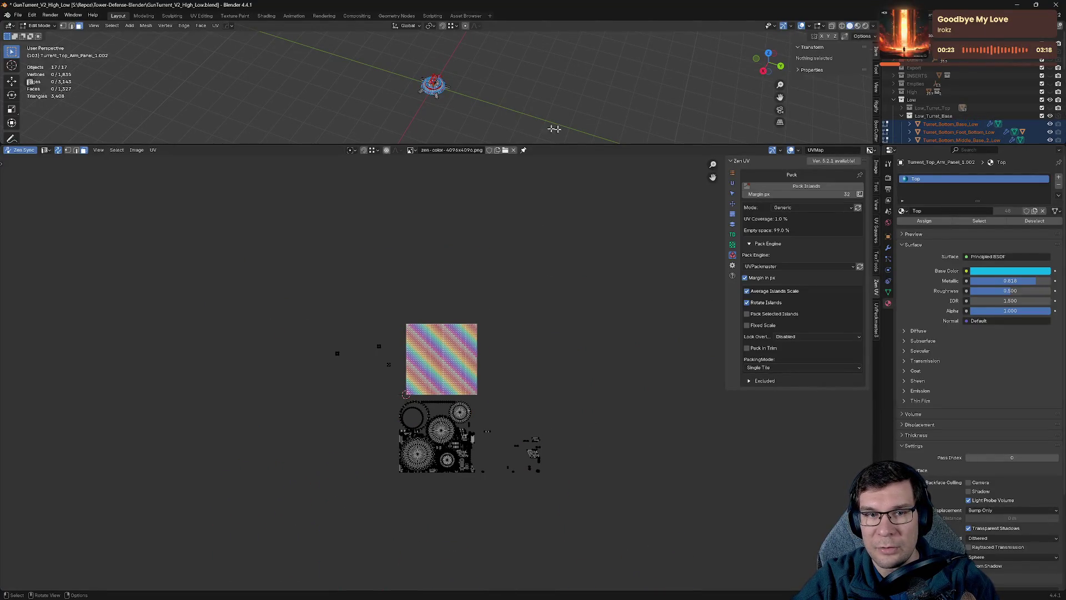
key(Tab)
click(515, 106)
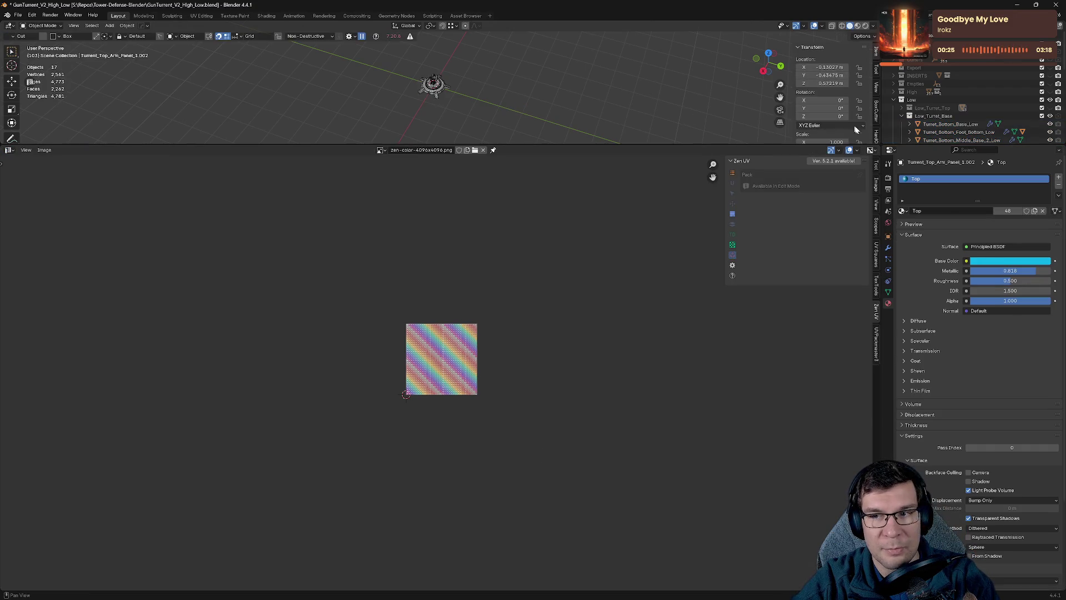
Hide the Low_Turret_Base collection and show the Low_Turret_Top parts.
click(902, 116)
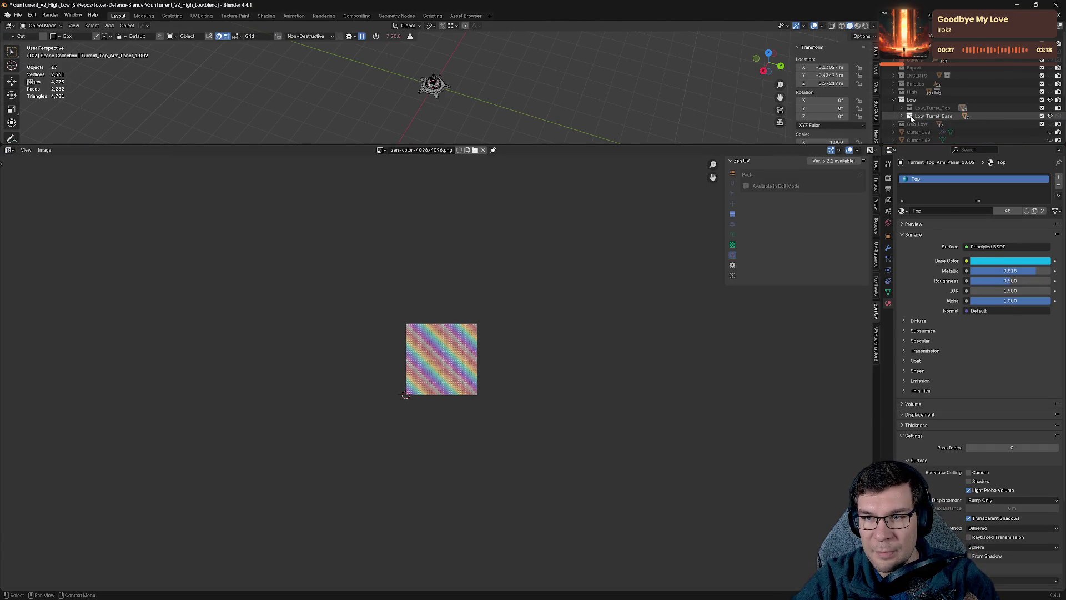
click(1050, 115)
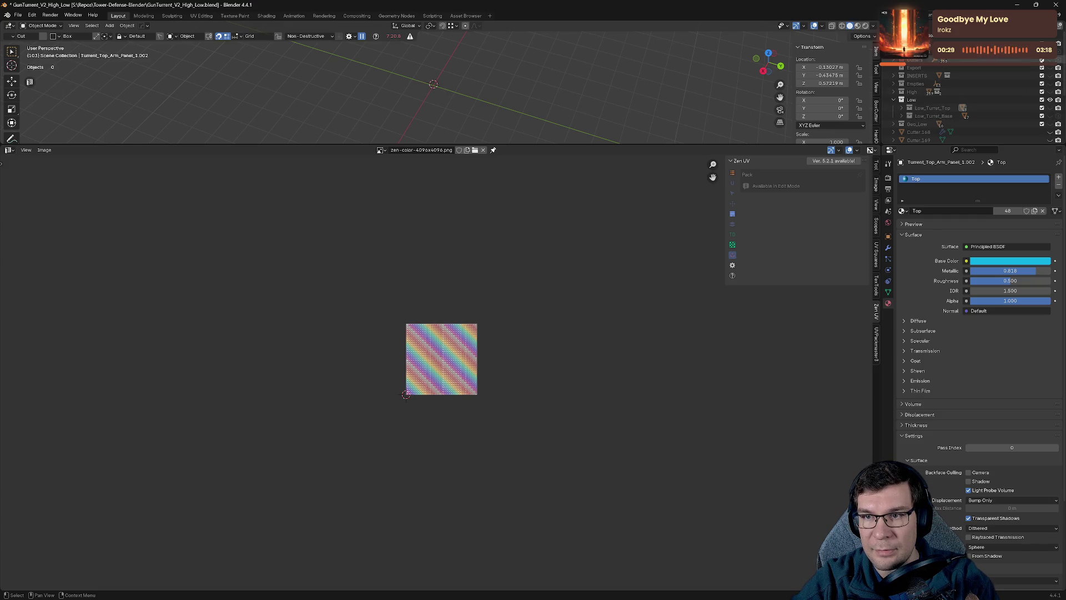
click(902, 108)
drag(972, 144, 972, 362)
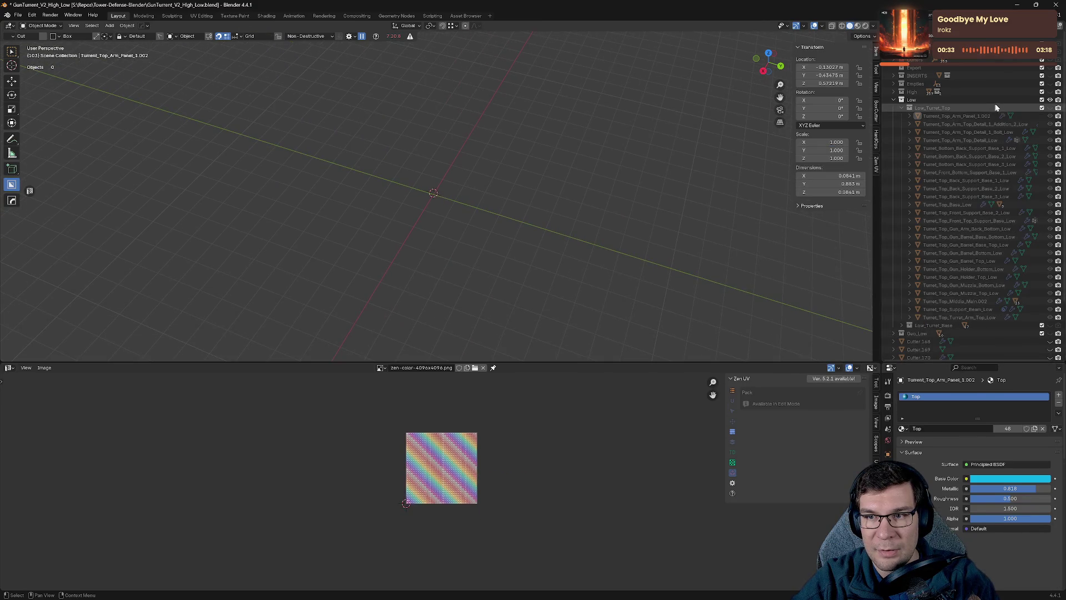
click(1050, 109)
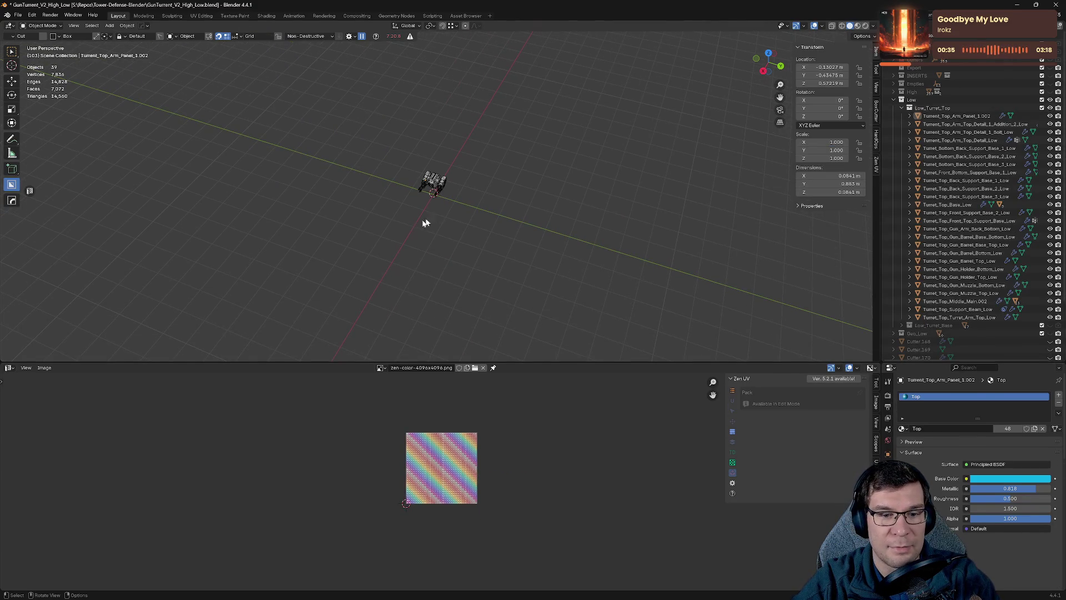
Edit all 39 turret-top objects and move their UV islands above the checker tile.
key(a)
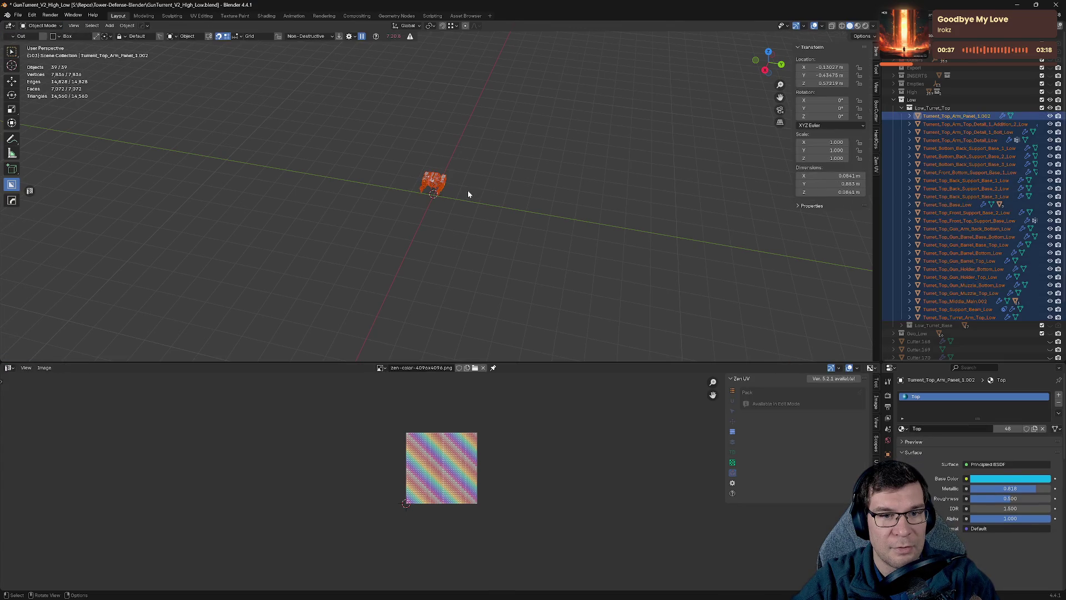
key(Tab)
scroll(695, 454, up, 3)
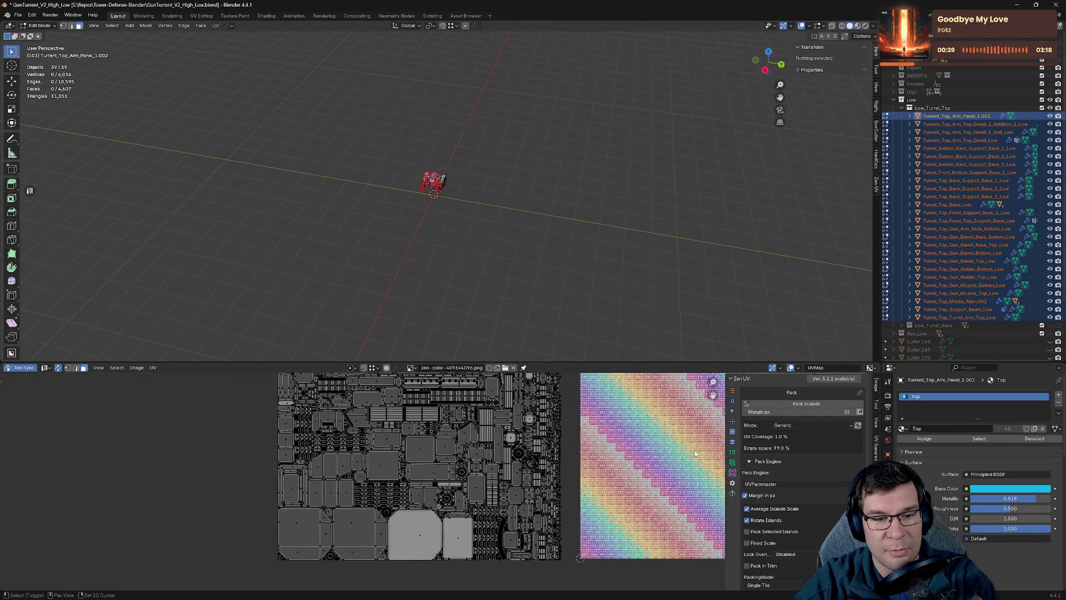
scroll(695, 454, down, 4)
key(a)
key(g)
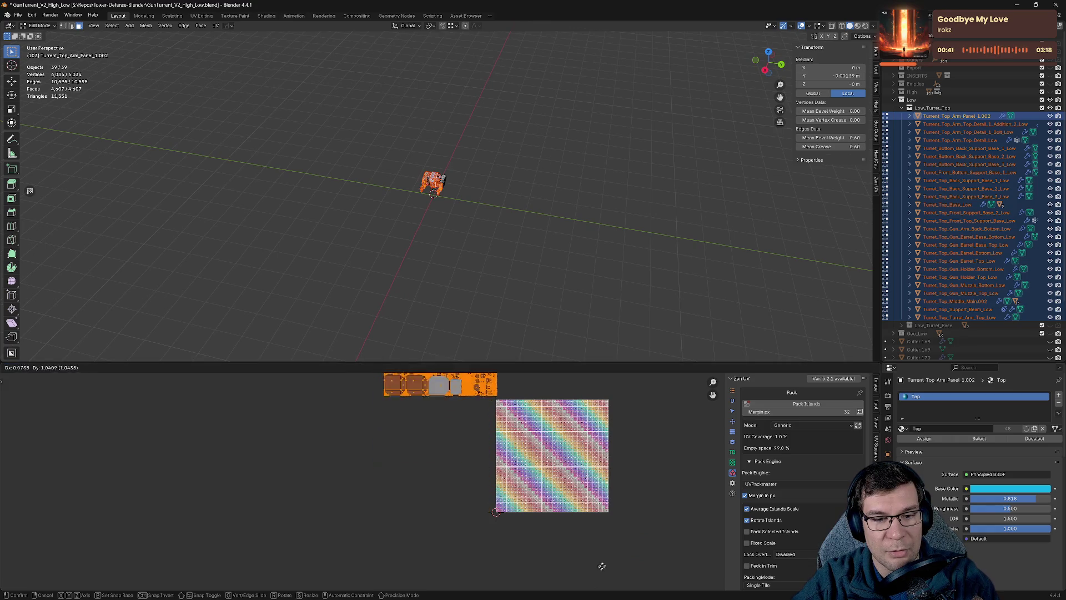
click(707, 571)
Deselect everything, save the blend file, and return to object mode.
click(573, 308)
key(ctrl+s)
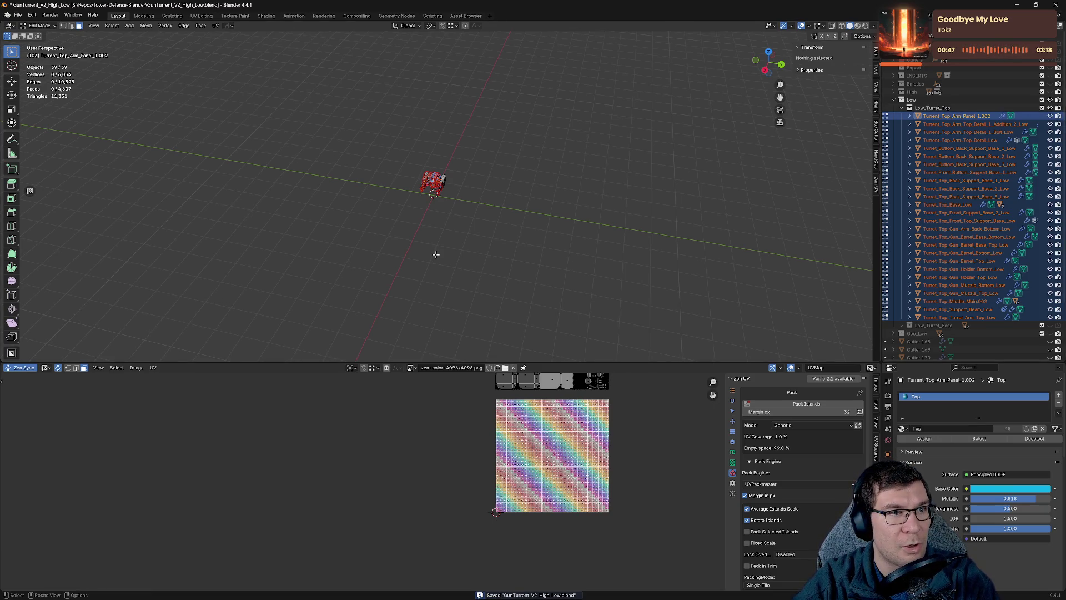
key(Tab)
Hide Low_Turret_Top, show Low_Turret_Base, and enter Edit Mode with the UV editor enlarged.
click(1041, 108)
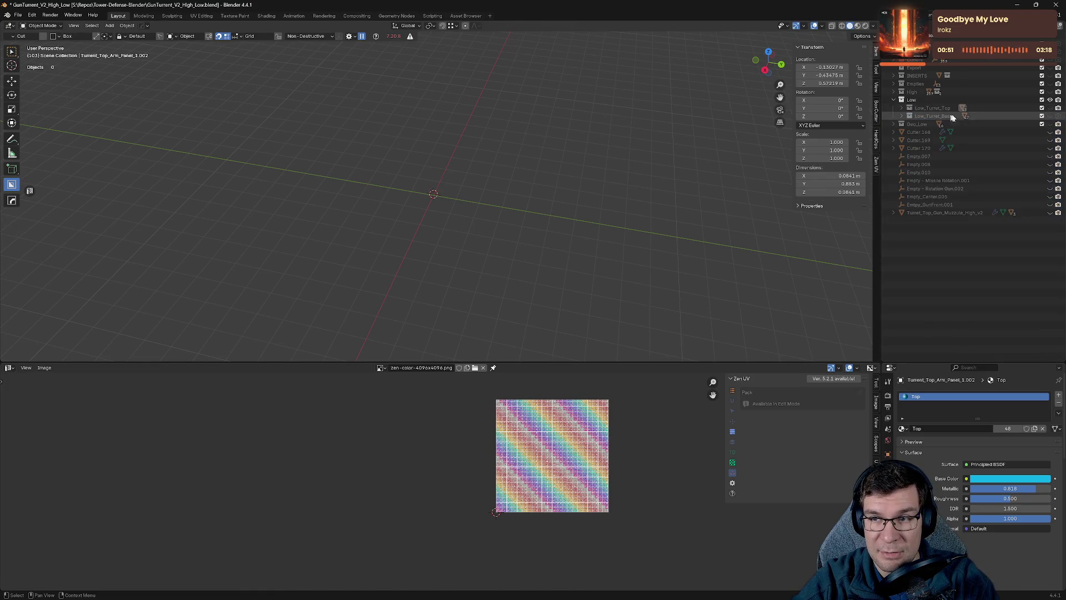
click(1041, 115)
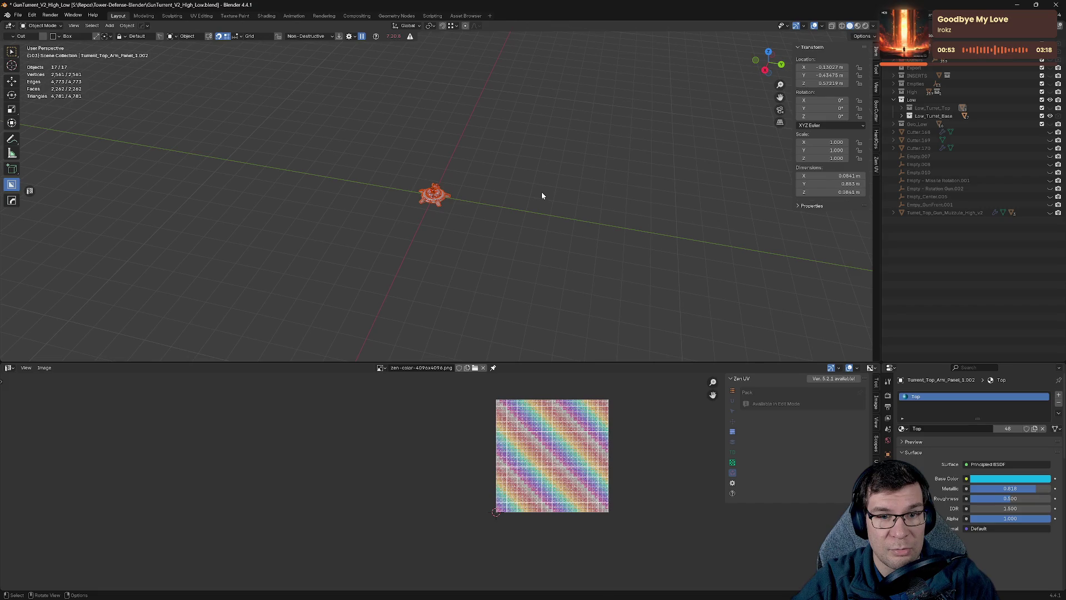
key(Tab)
scroll(638, 466, down, 3)
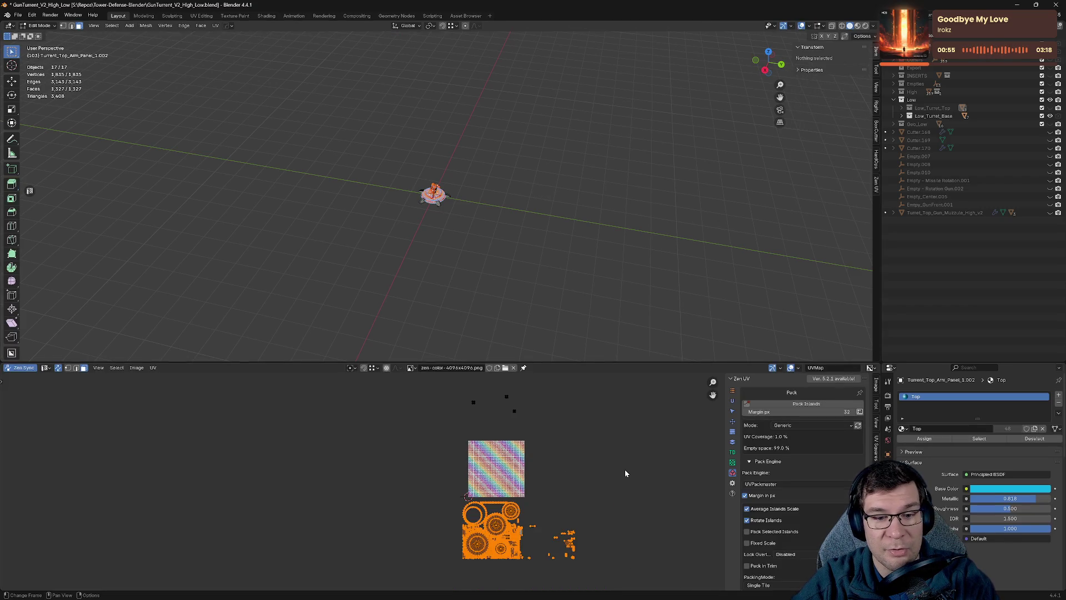
key(alt+a)
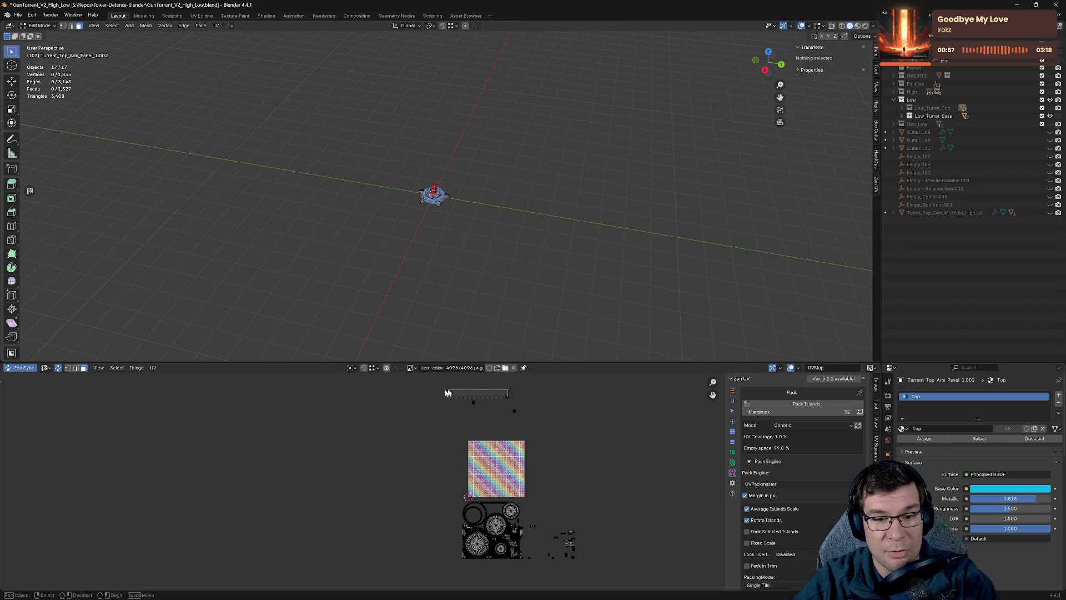
drag(559, 362, 549, 214)
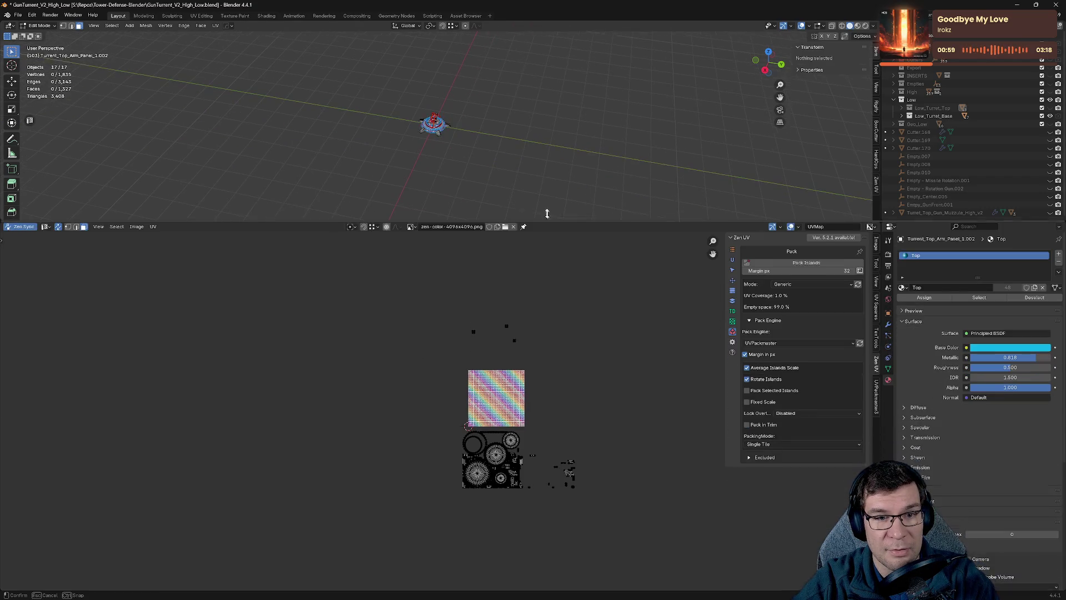
Switch to face selection, turn off UV selection sync, and return to Object Mode.
scroll(528, 328, up, 4)
scroll(628, 419, up, 5)
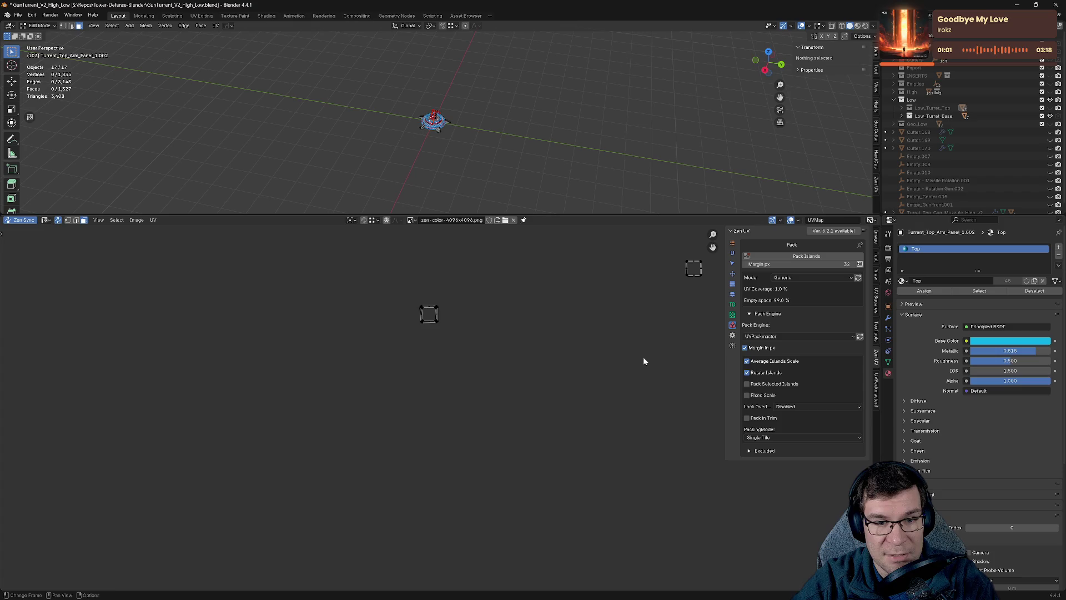
scroll(558, 375, down, 8)
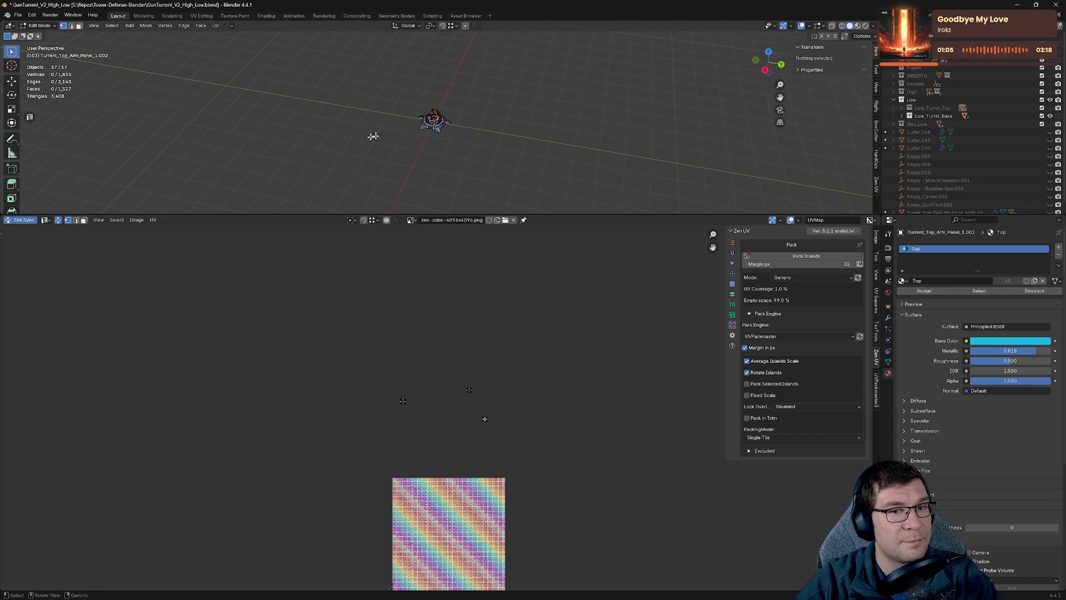
click(83, 220)
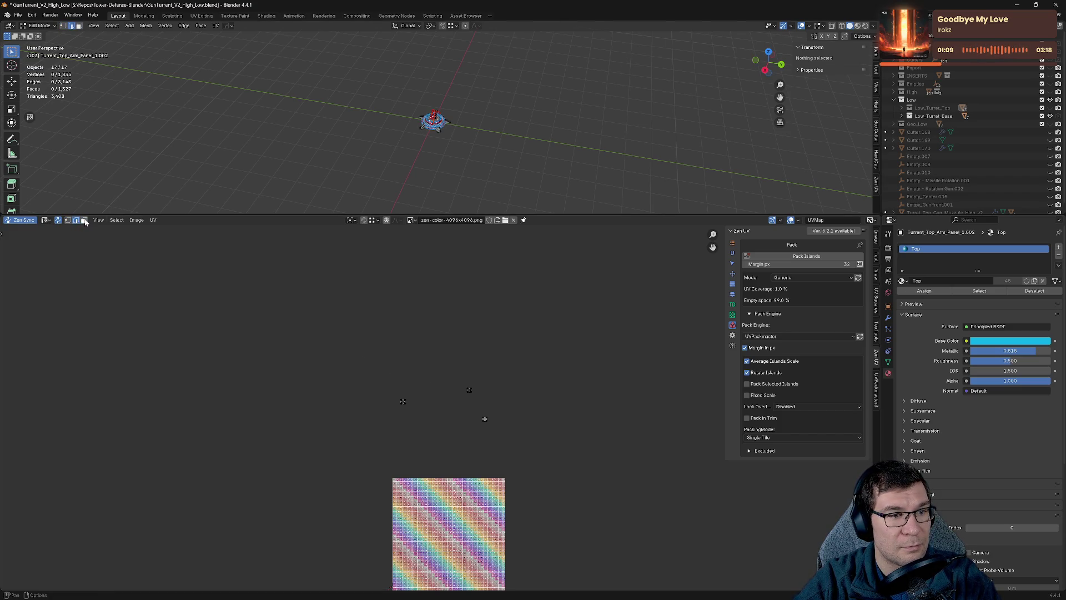
click(58, 222)
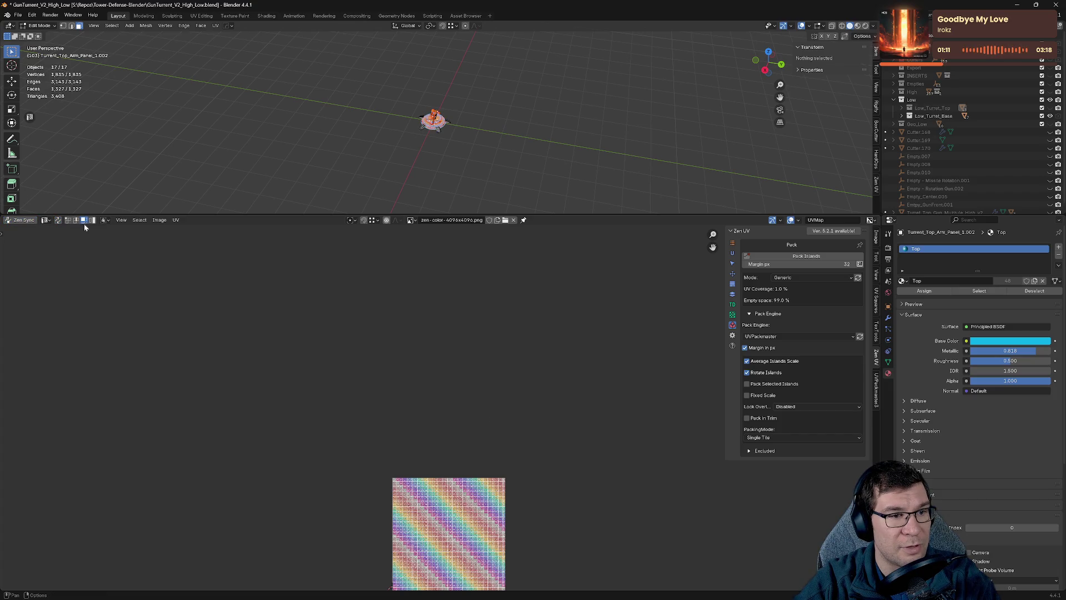
key(Tab)
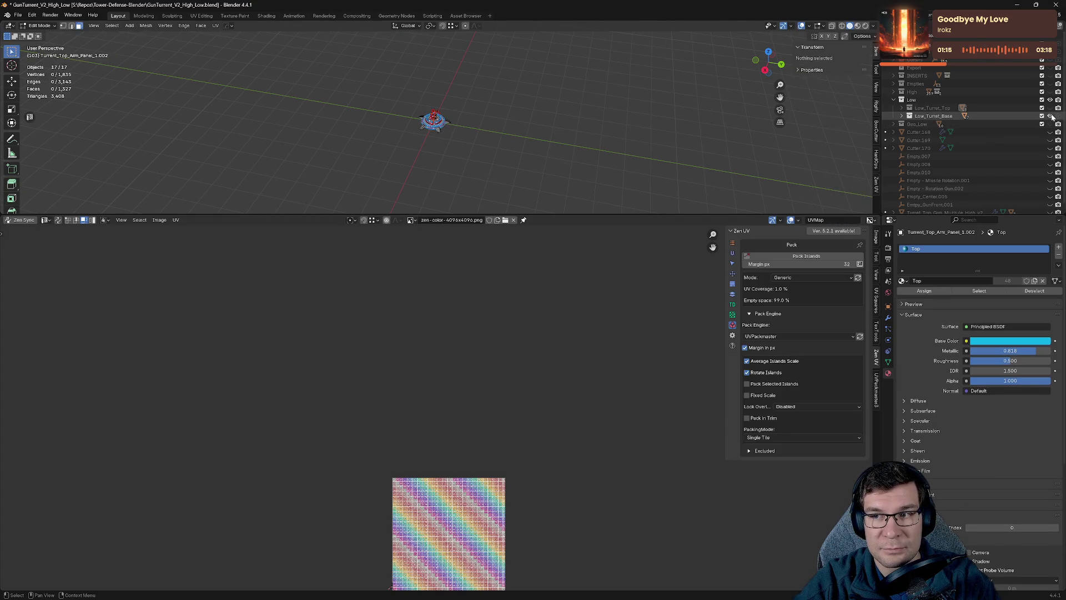
Hide the base, then edit all 39 turret-top objects with Zen UV sync on and islands selected.
click(550, 158)
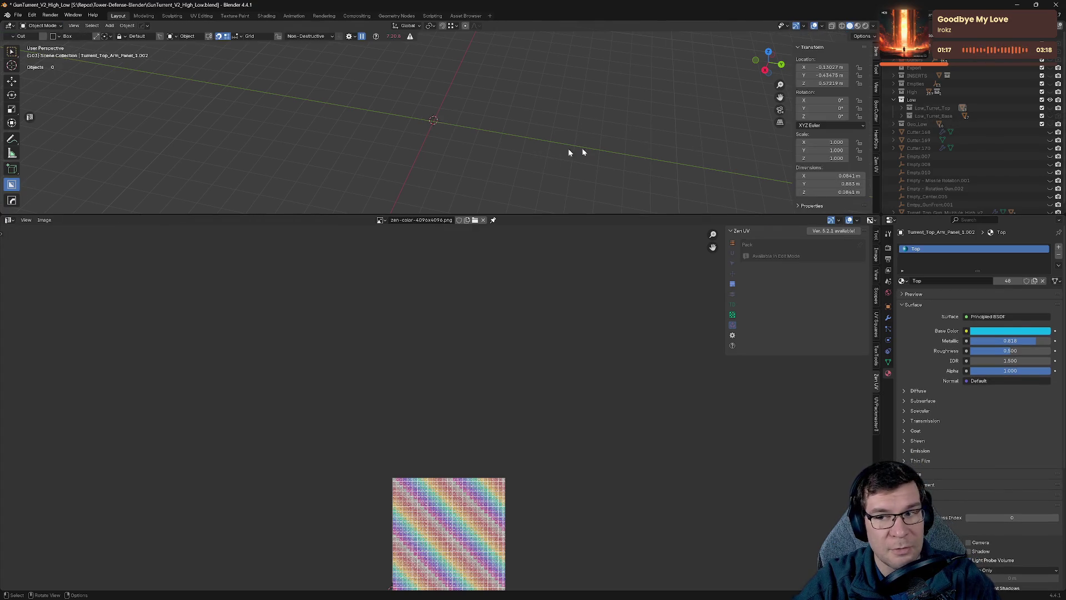
click(1050, 108)
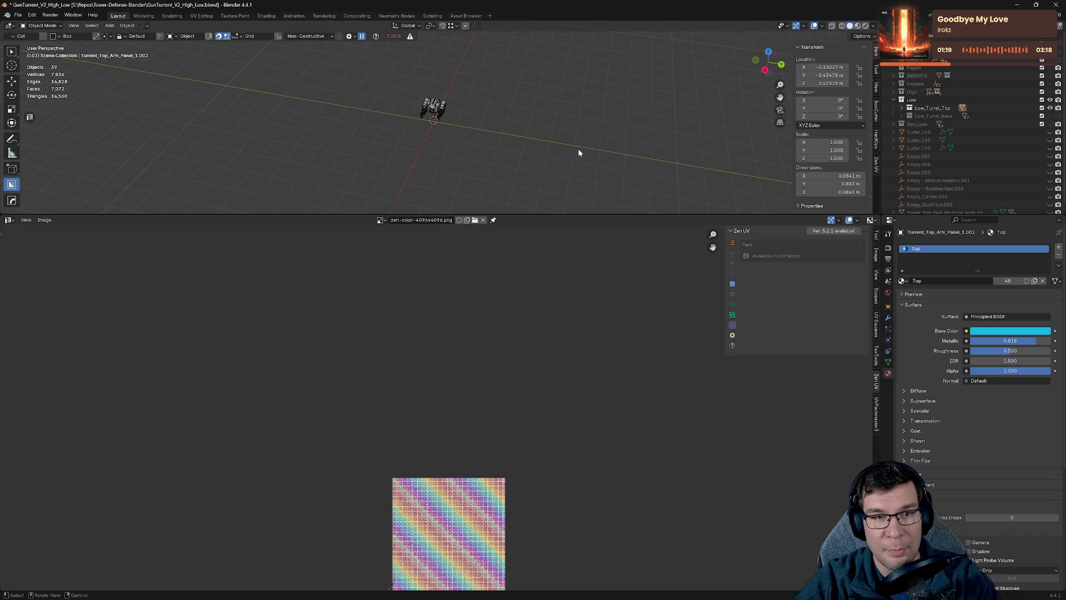
key(a)
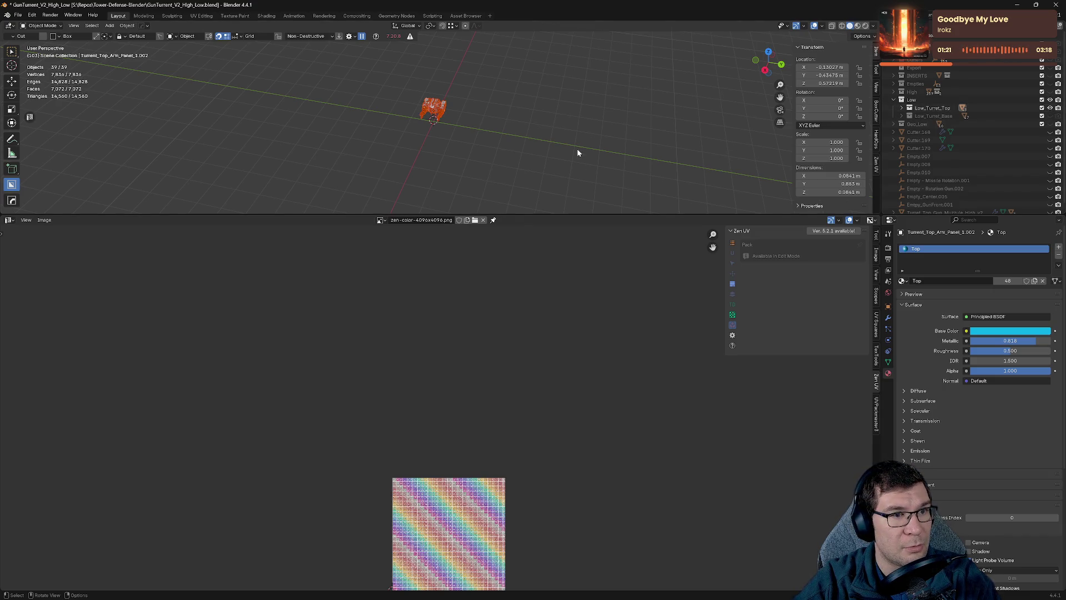
key(Tab)
scroll(575, 397, down, 4)
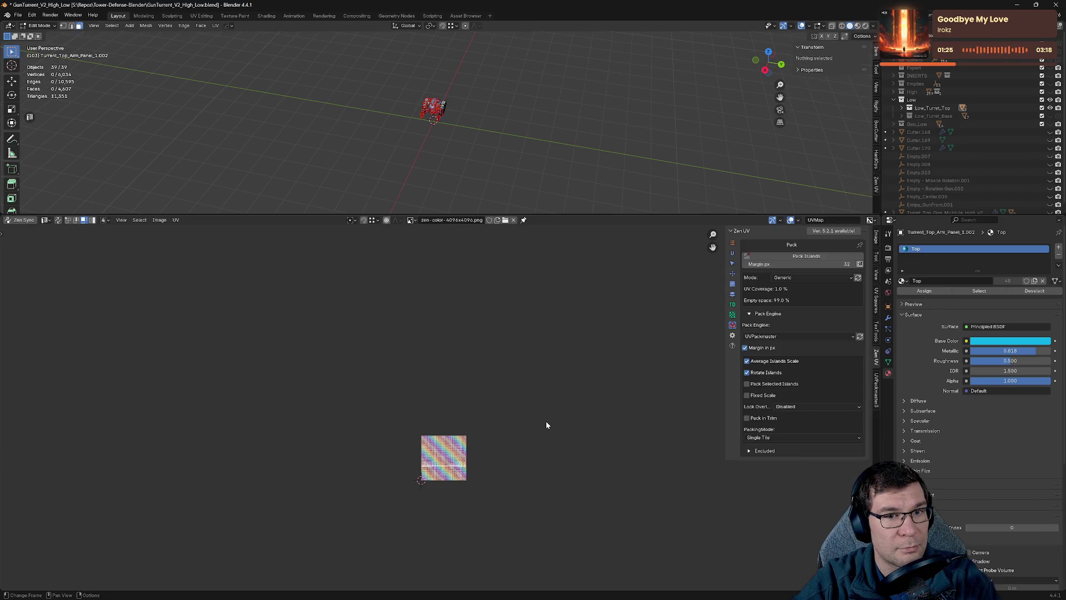
click(22, 220)
scroll(578, 409, up, 6)
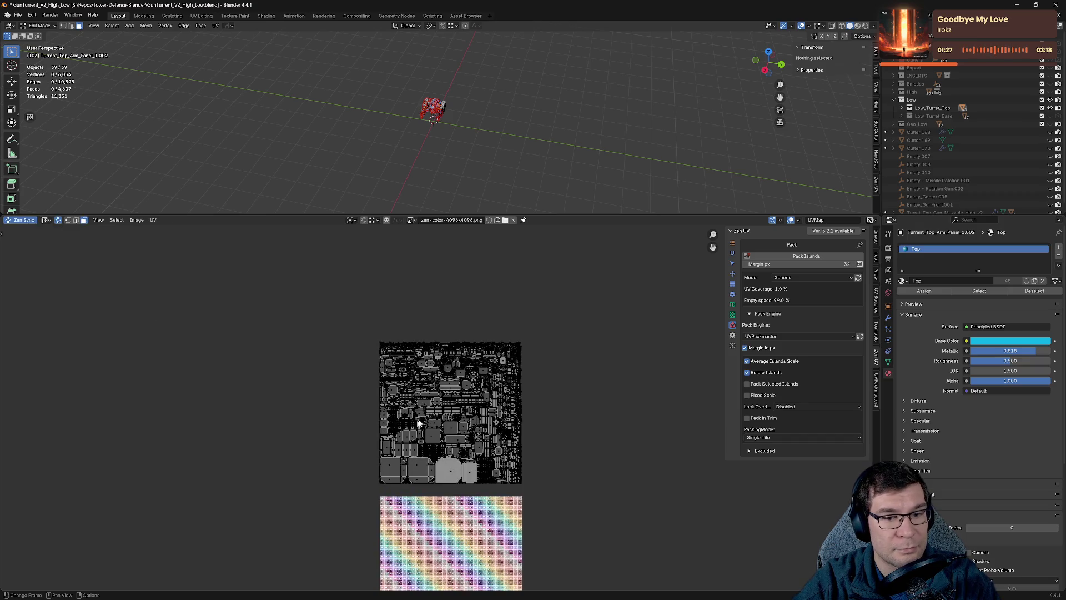
key(a)
Cancel the horizontal UV move, clear the UV selection, and save the blend file.
scroll(578, 409, down, 6)
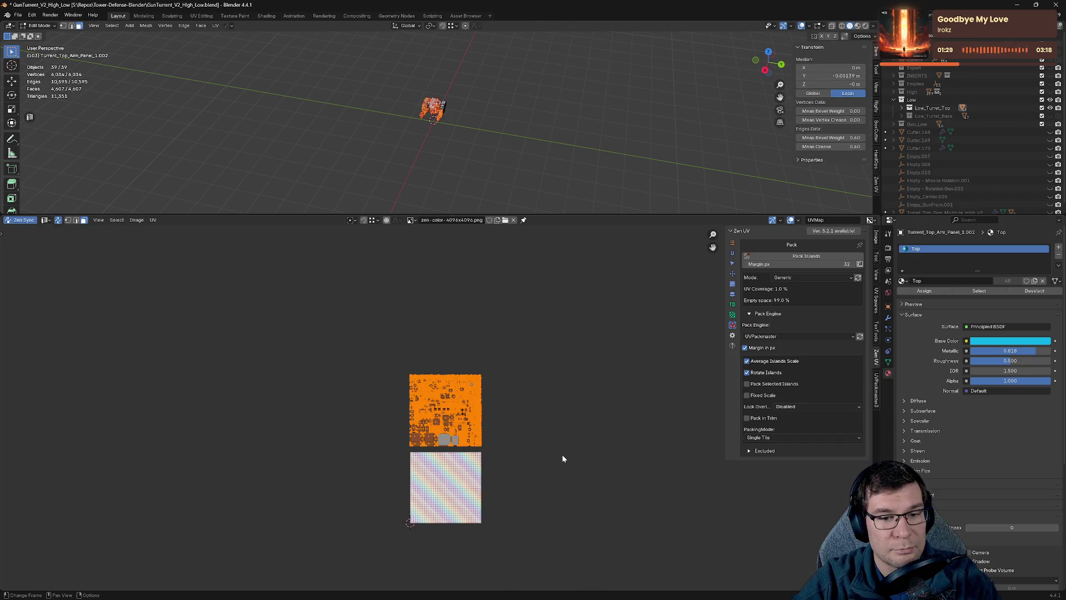
key(g)
key(x)
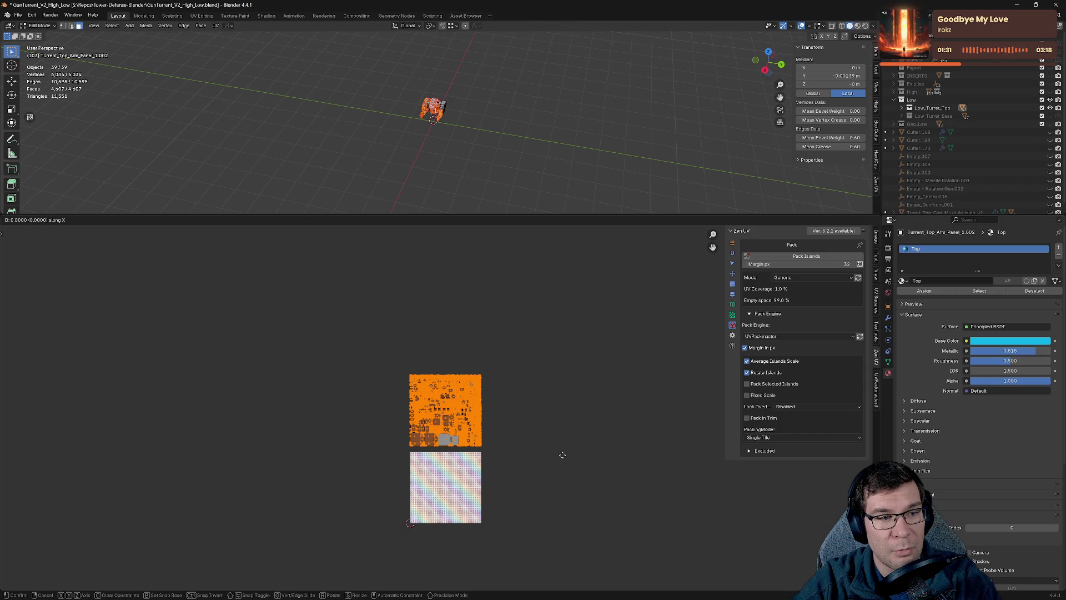
right_click(561, 454)
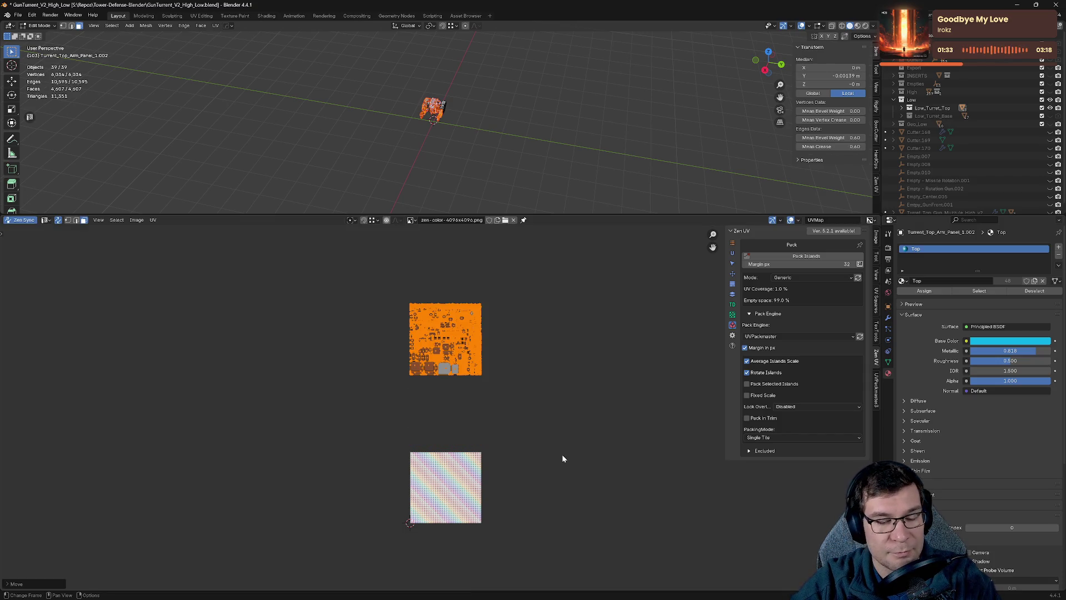
click(531, 402)
key(ctrl+s)
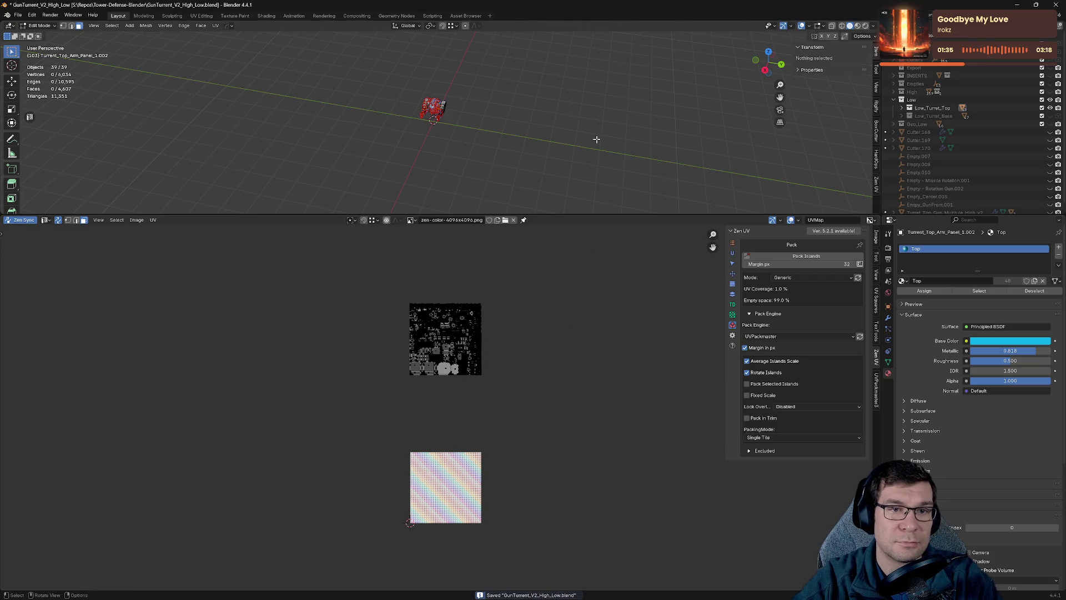
Hide the turret top, show the turret base, and edit all its objects.
key(Tab)
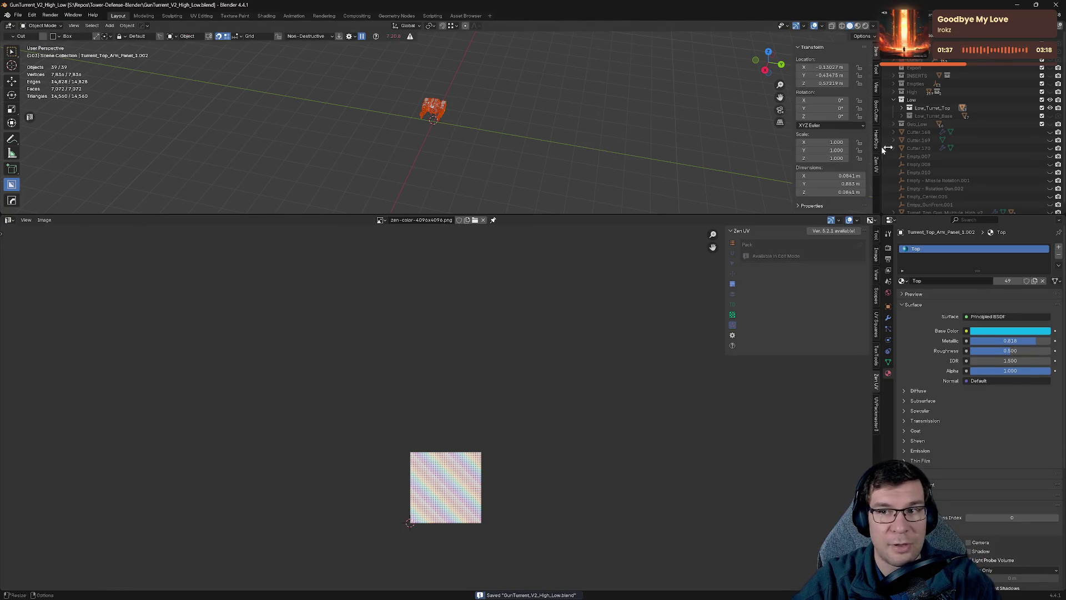
click(1049, 108)
click(1050, 115)
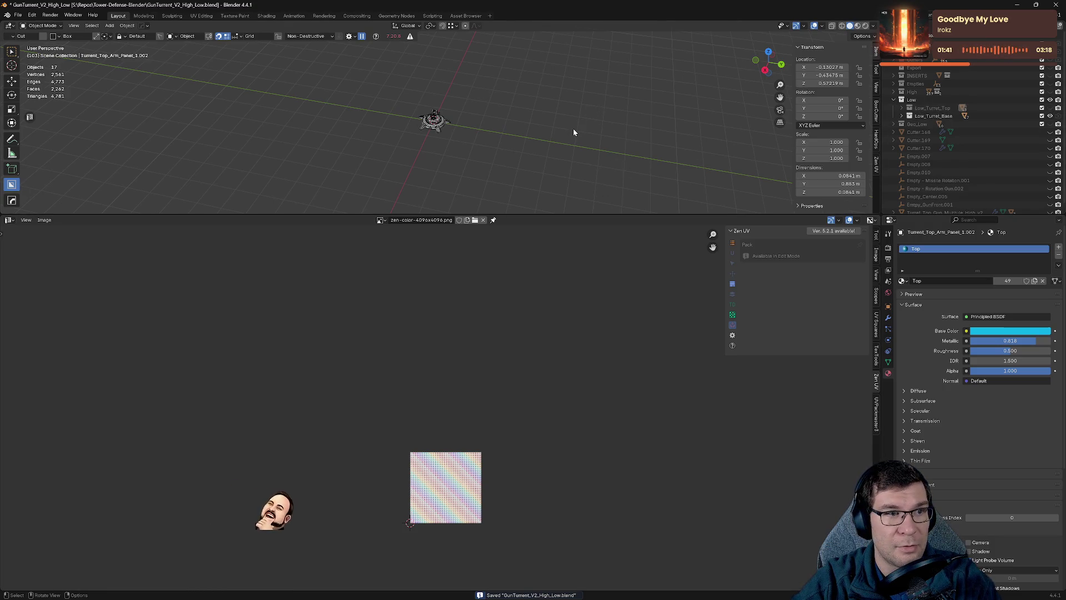
key(a)
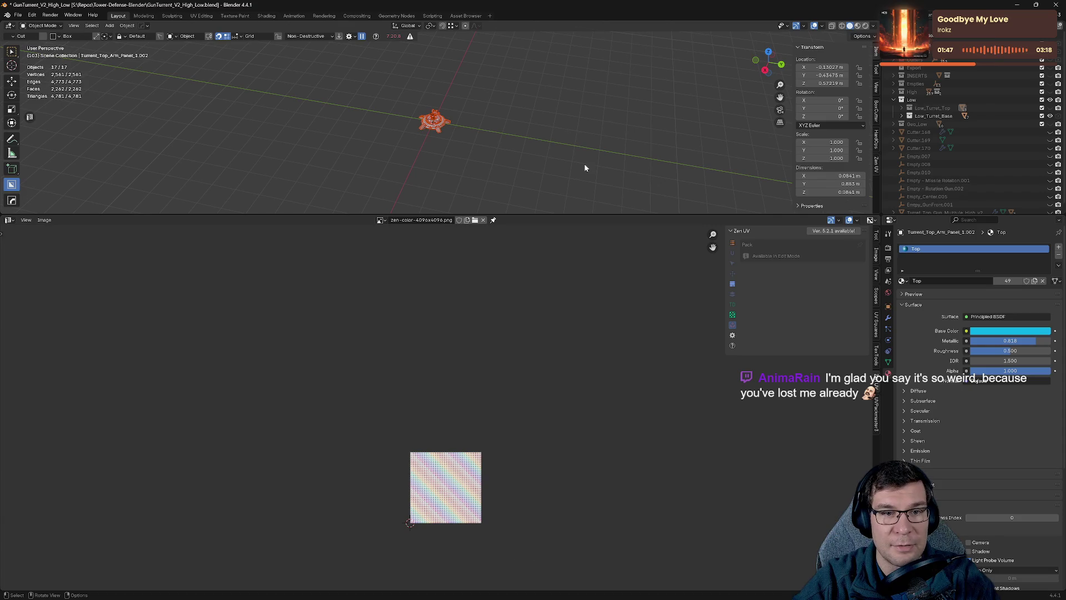
key(Tab)
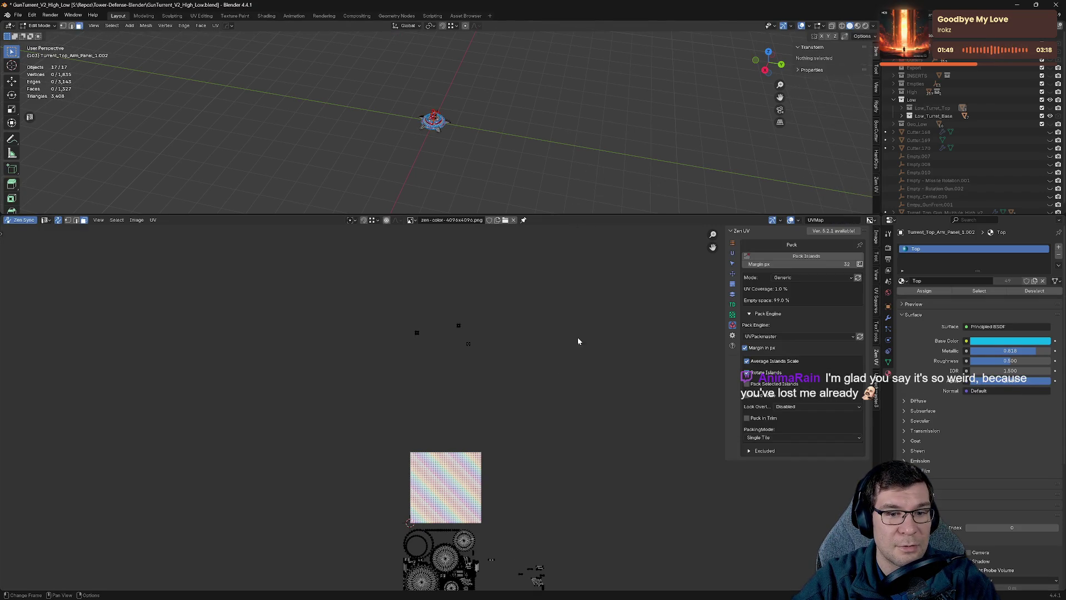
Box-select the small base UV islands, toggling Zen UV selection sync off and back on.
drag(409, 294, 555, 405)
scroll(455, 332, up, 6)
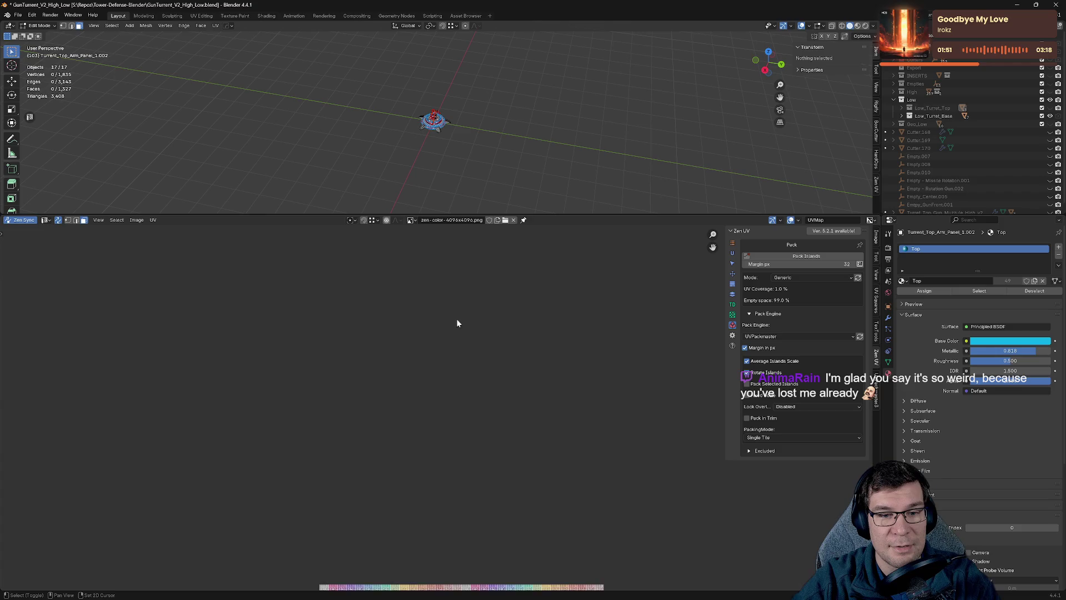
scroll(523, 362, up, 5)
scroll(424, 417, down, 4)
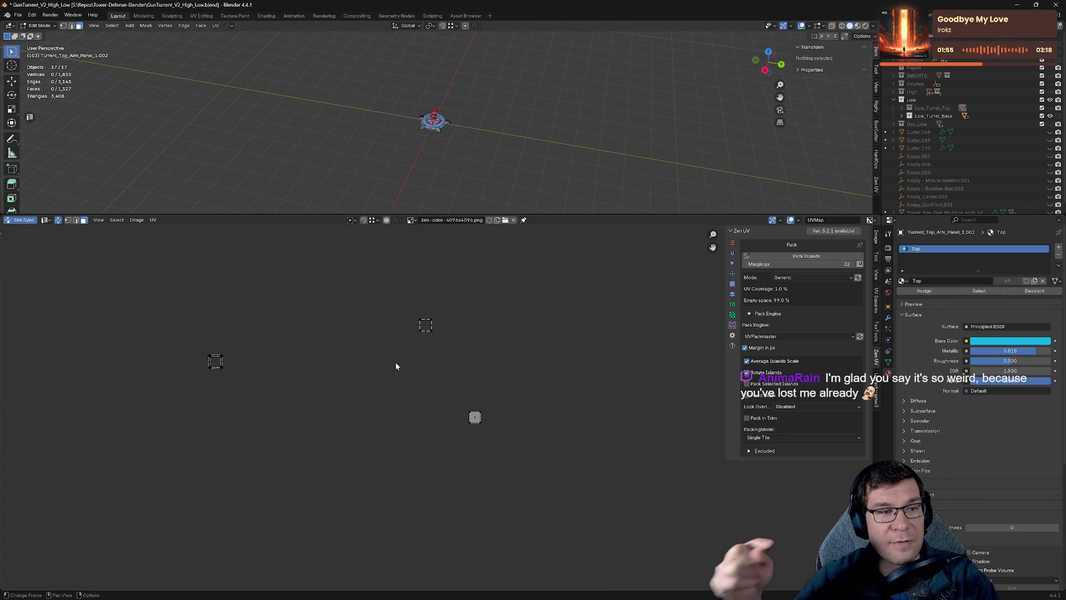
click(22, 220)
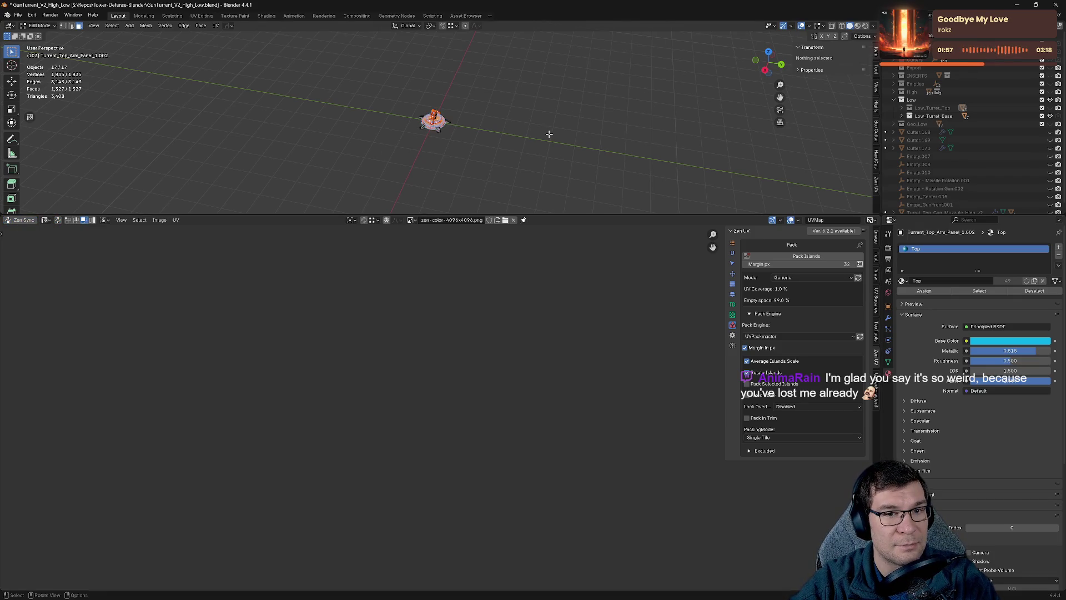
click(59, 221)
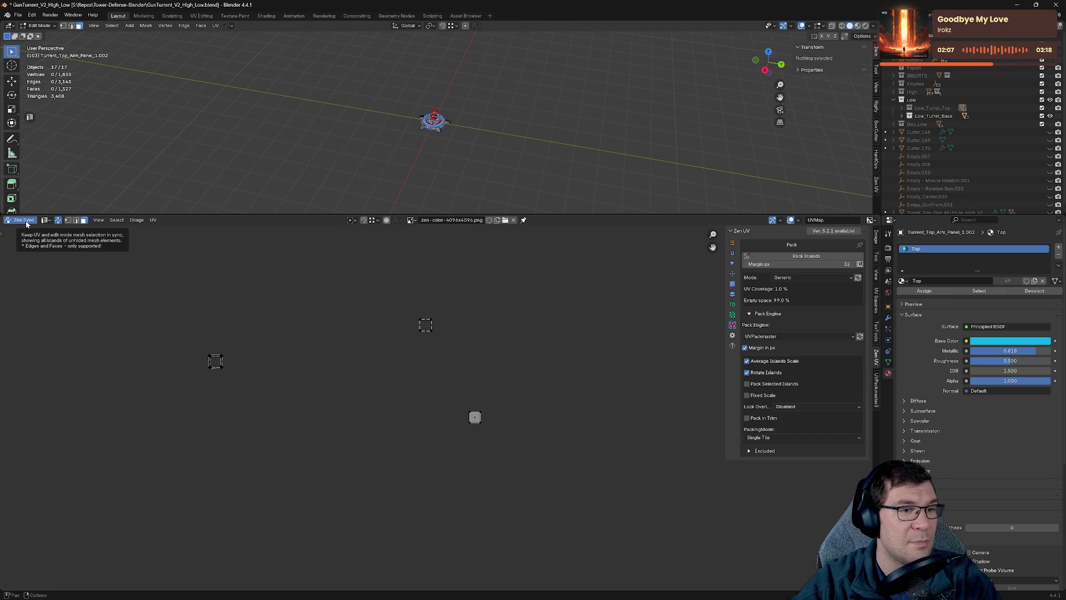
scroll(511, 122, up, 6)
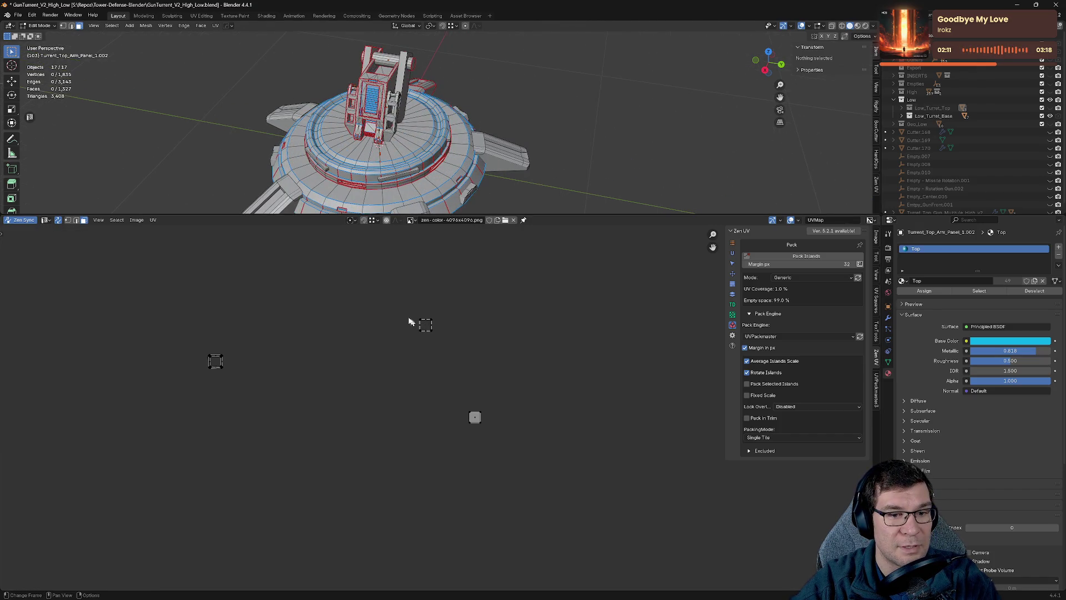
drag(181, 322, 271, 442)
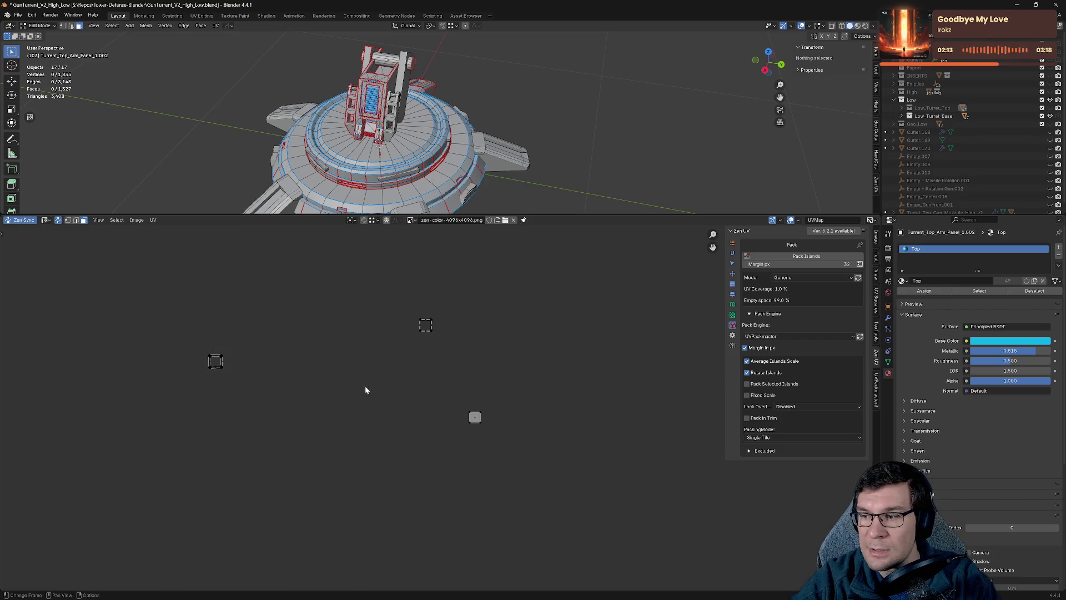
scroll(501, 389, up, 10)
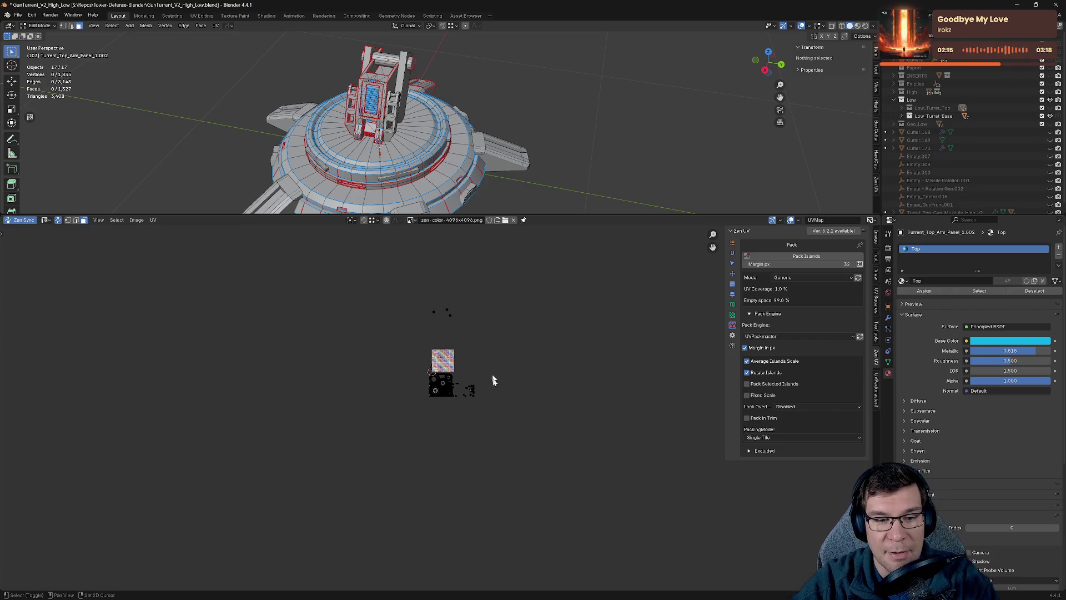
Select every face of the turret base and bring up Zen UV's island stacking panel.
key(a)
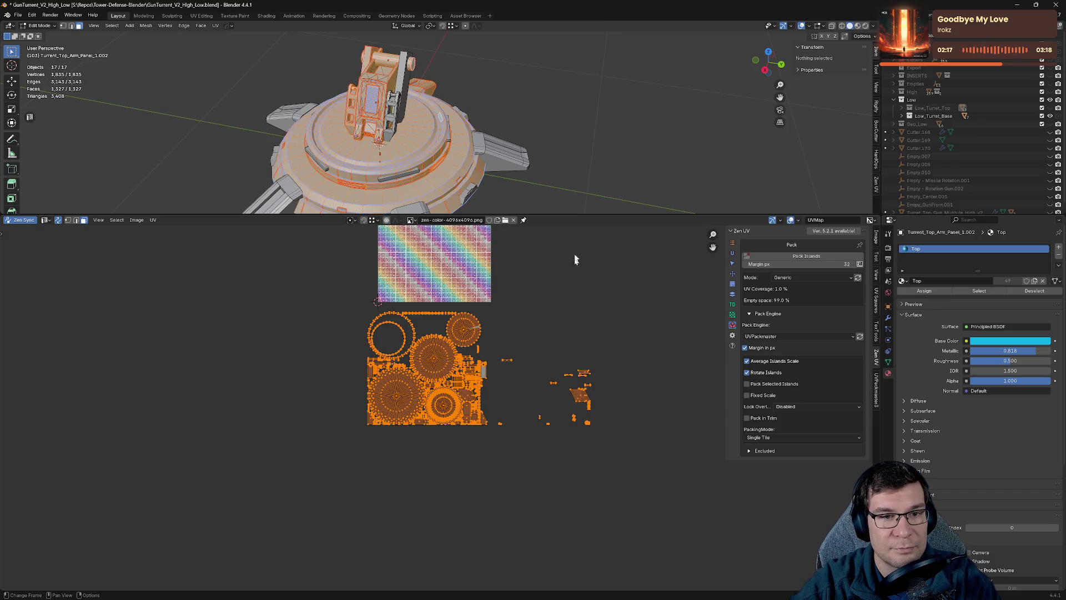
scroll(580, 169, down, 3)
mouse_move(454, 130)
middle_down()
mouse_move(455, 167)
mouse_move(461, 122)
middle_up()
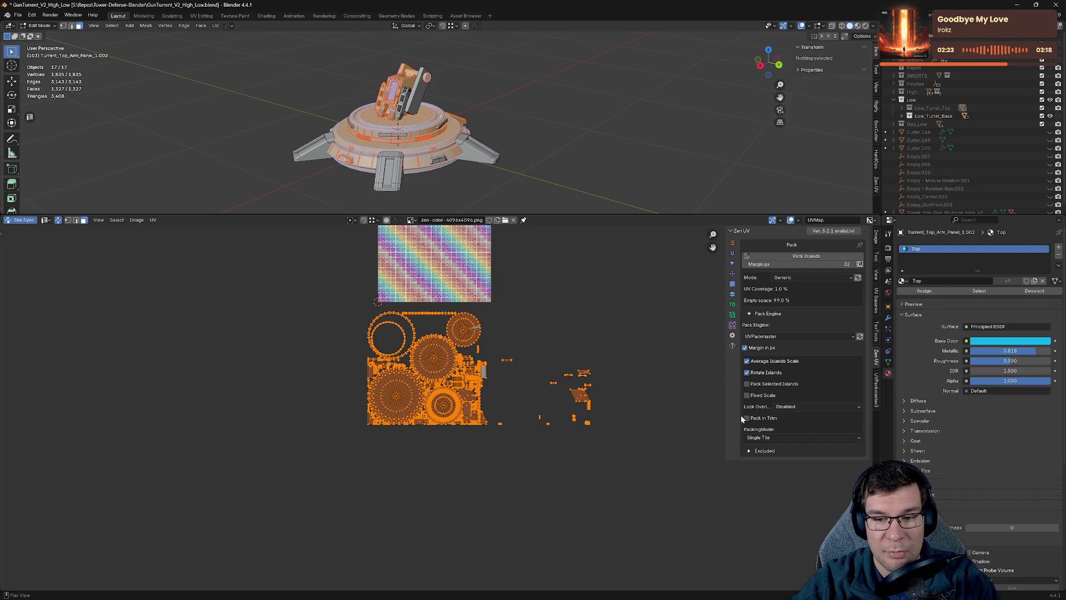
click(733, 314)
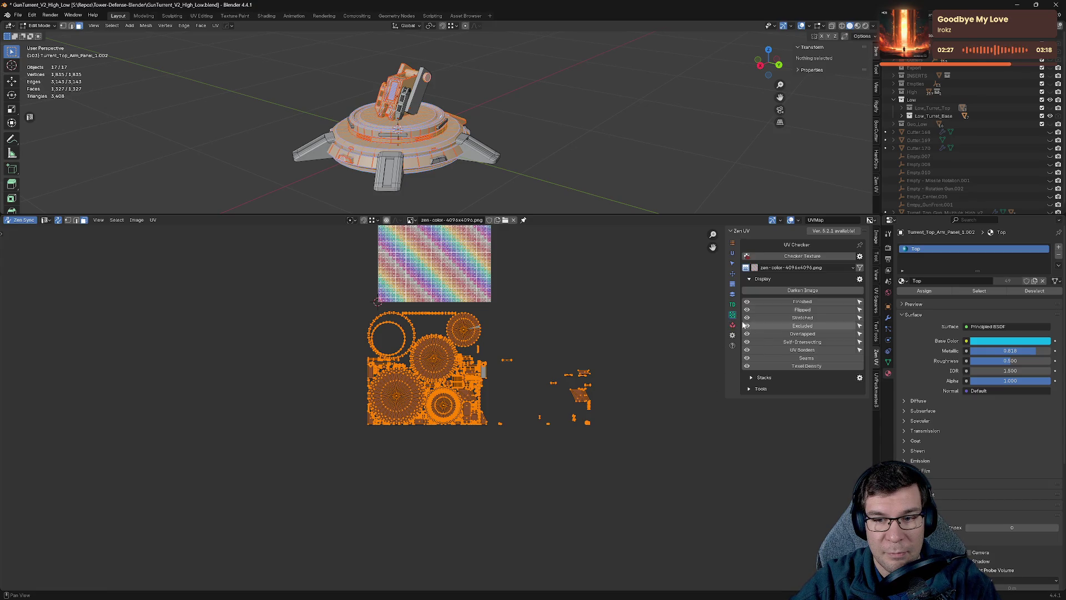
click(733, 307)
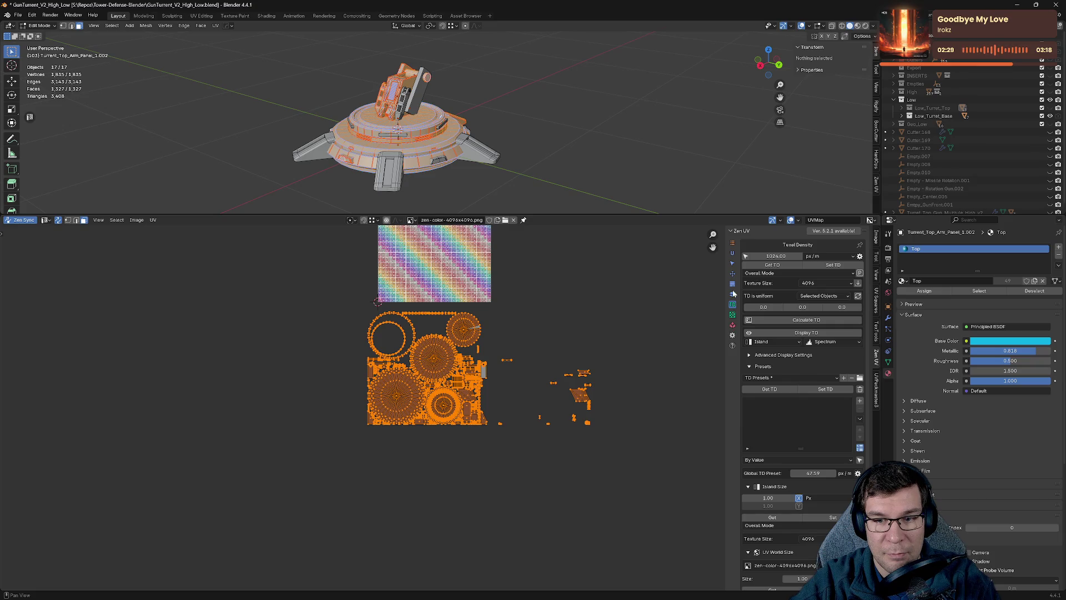
click(733, 294)
Select the replica islands, move them left of the checker tile, and hide them.
click(821, 385)
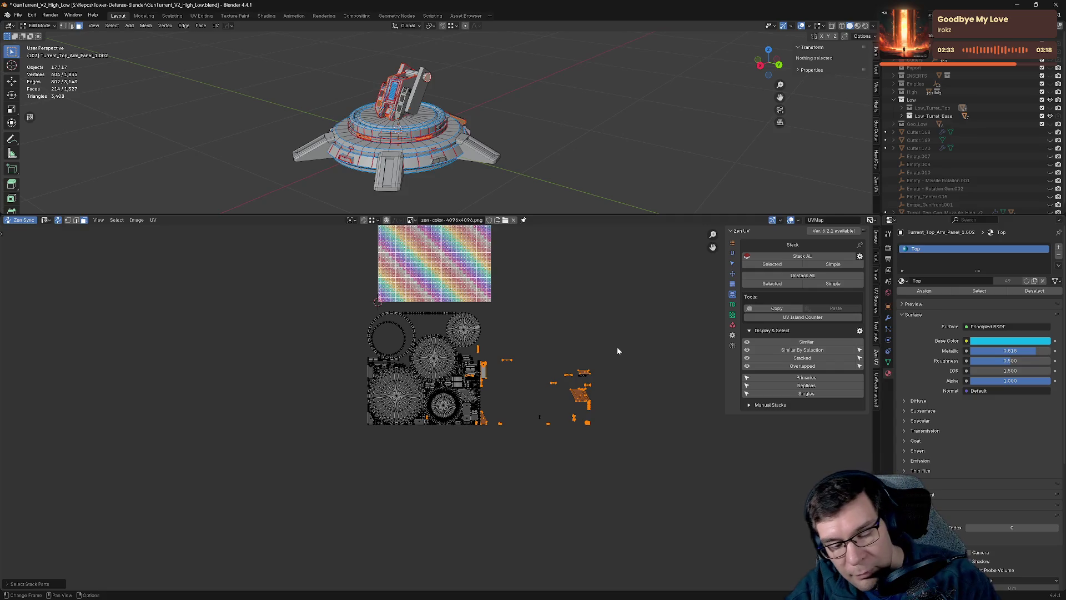
key(g)
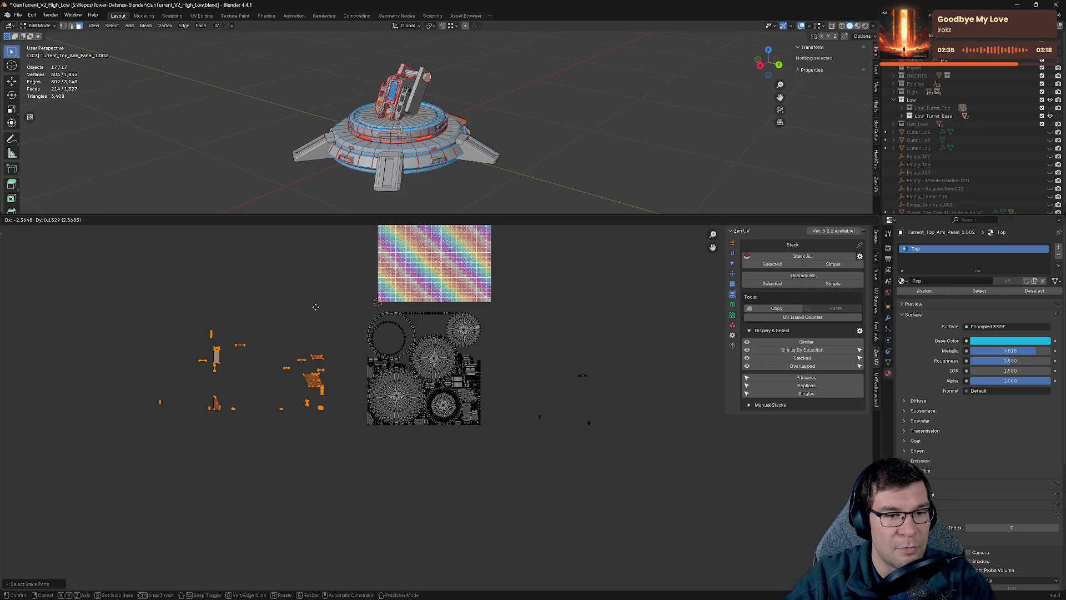
click(296, 314)
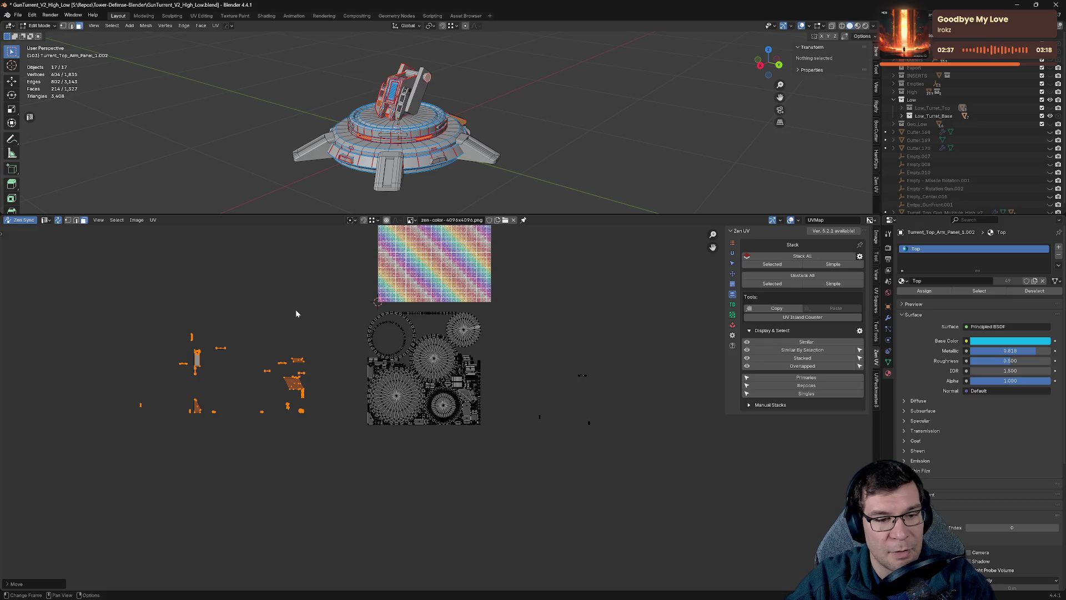
key(h)
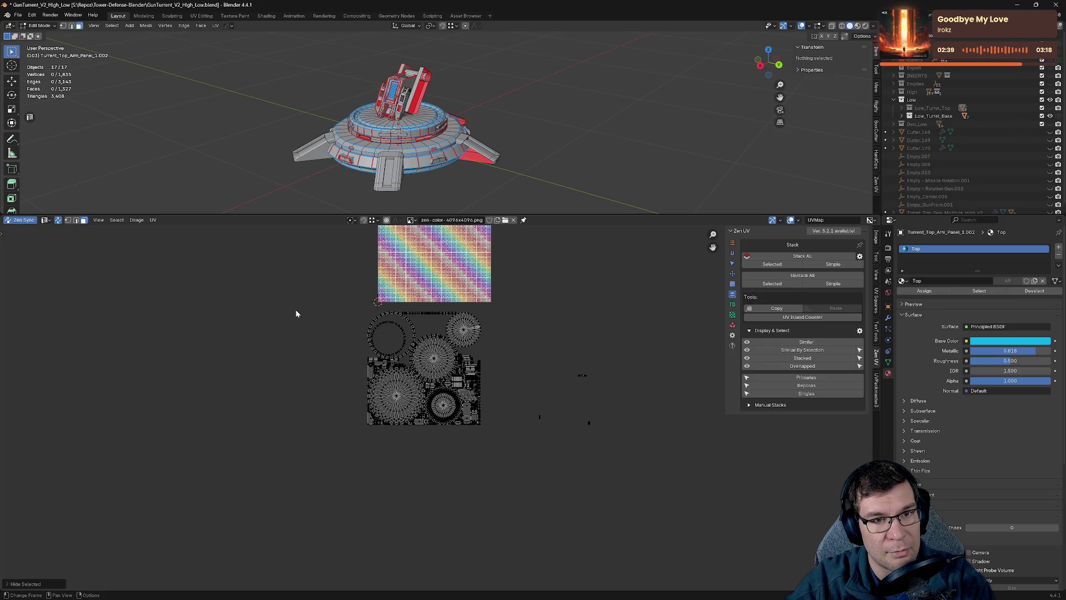
key(alt+h)
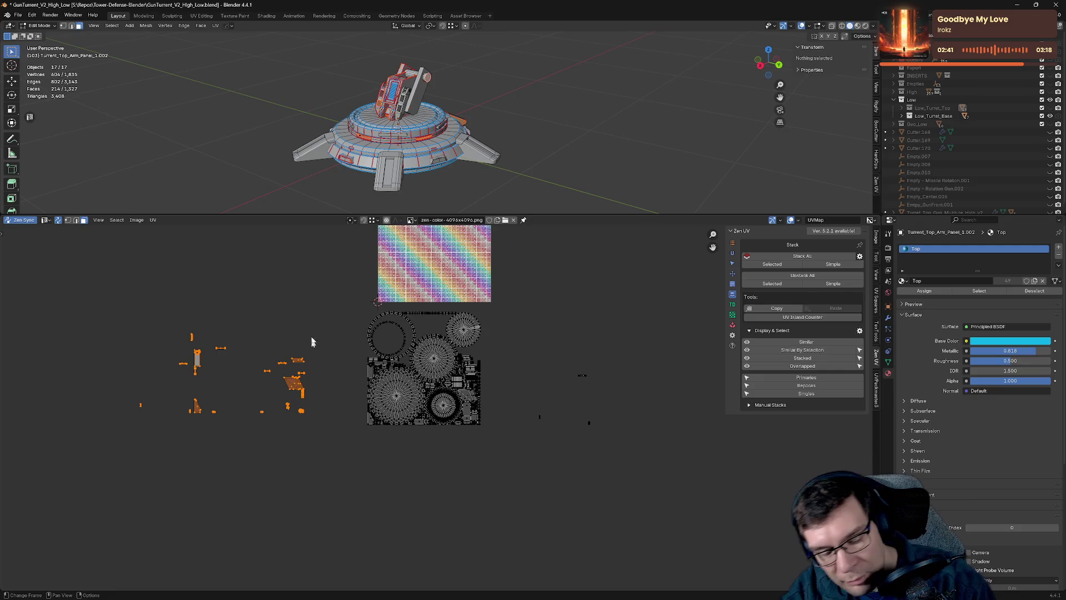
scroll(226, 340, up, 3)
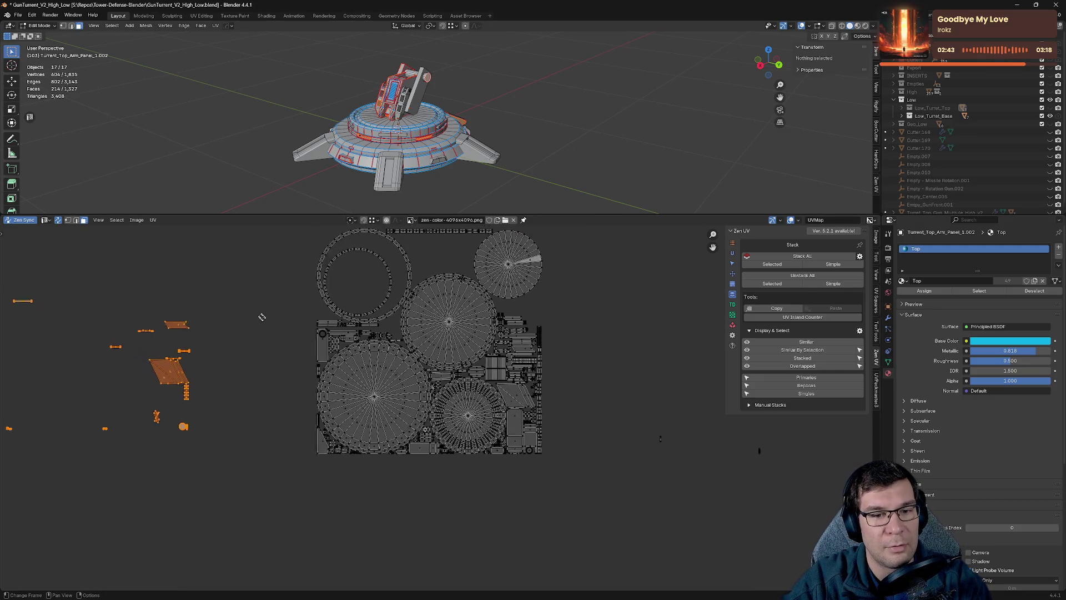
scroll(285, 362, down, 2)
key(h)
scroll(297, 361, down, 2)
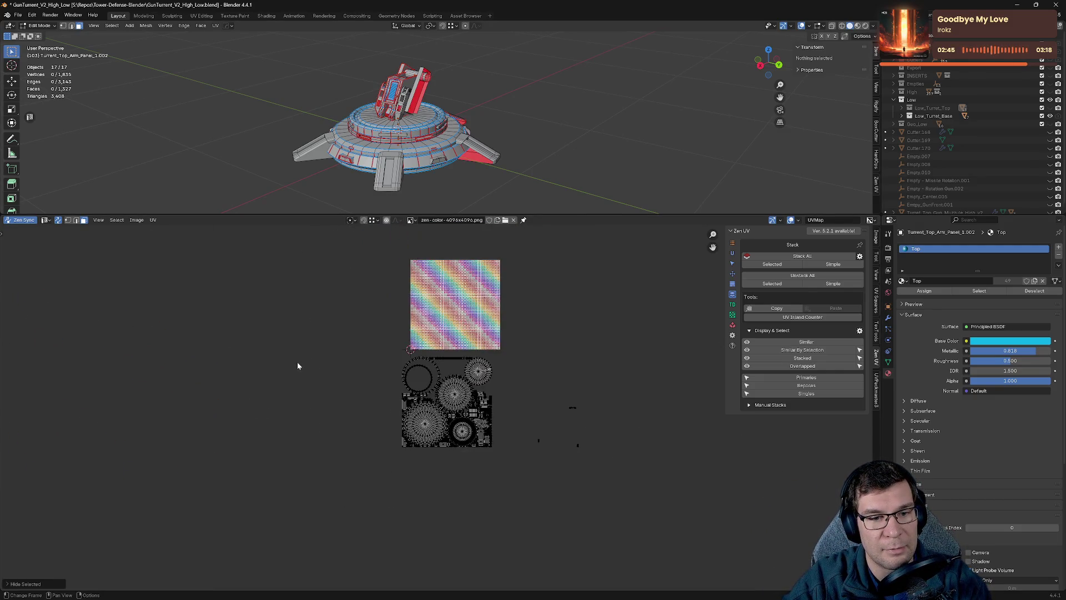
Pack the visible base islands into the 0–1 tile, then reveal the hidden replicas.
click(732, 325)
click(789, 256)
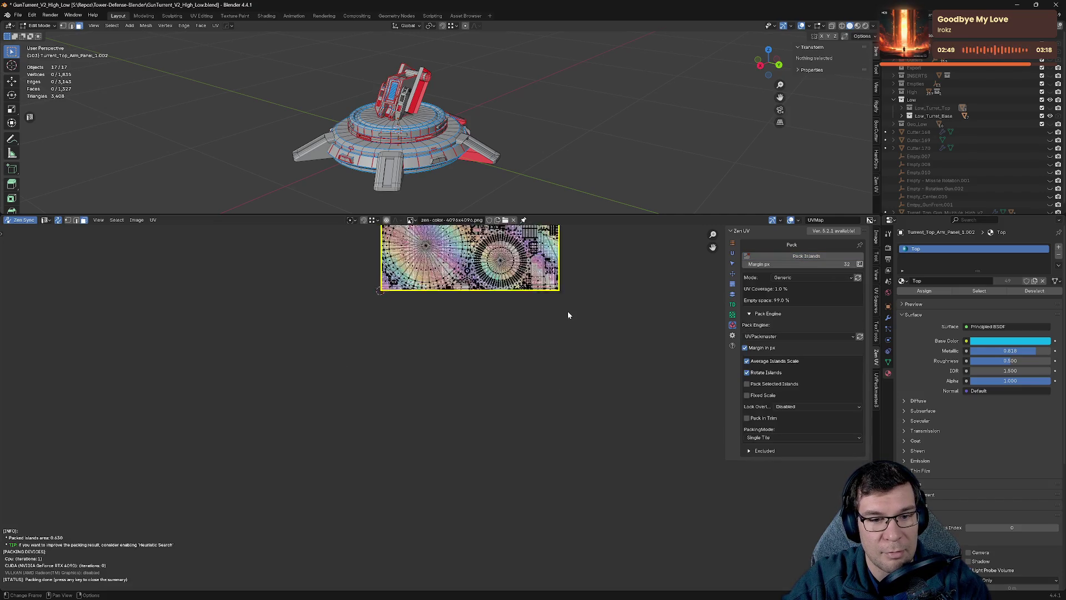
key(alt+h)
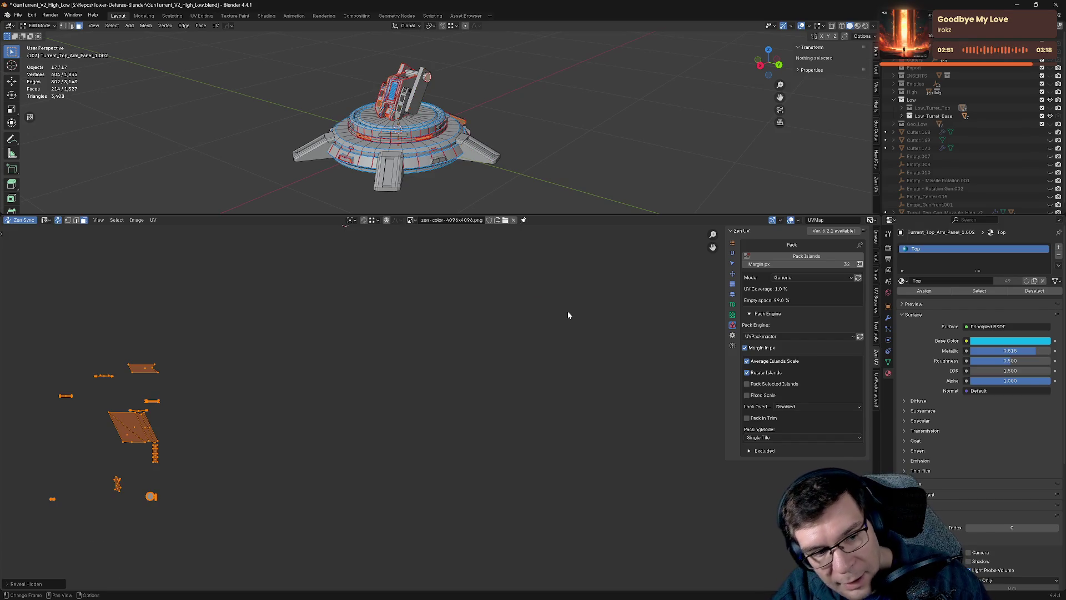
key(Home)
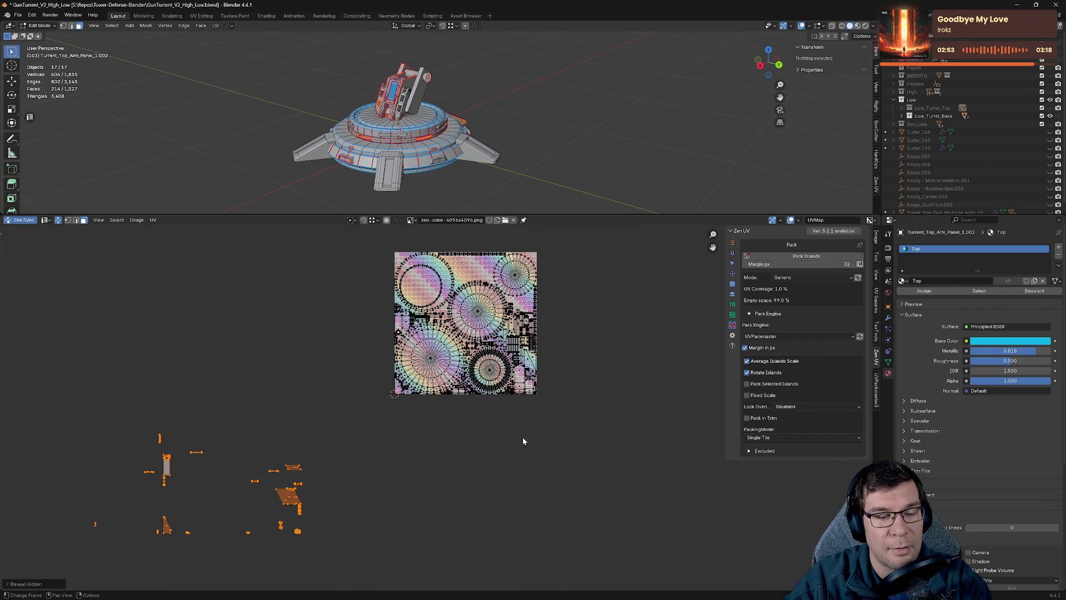
middle_drag(523, 440, 654, 385)
key(alt+a)
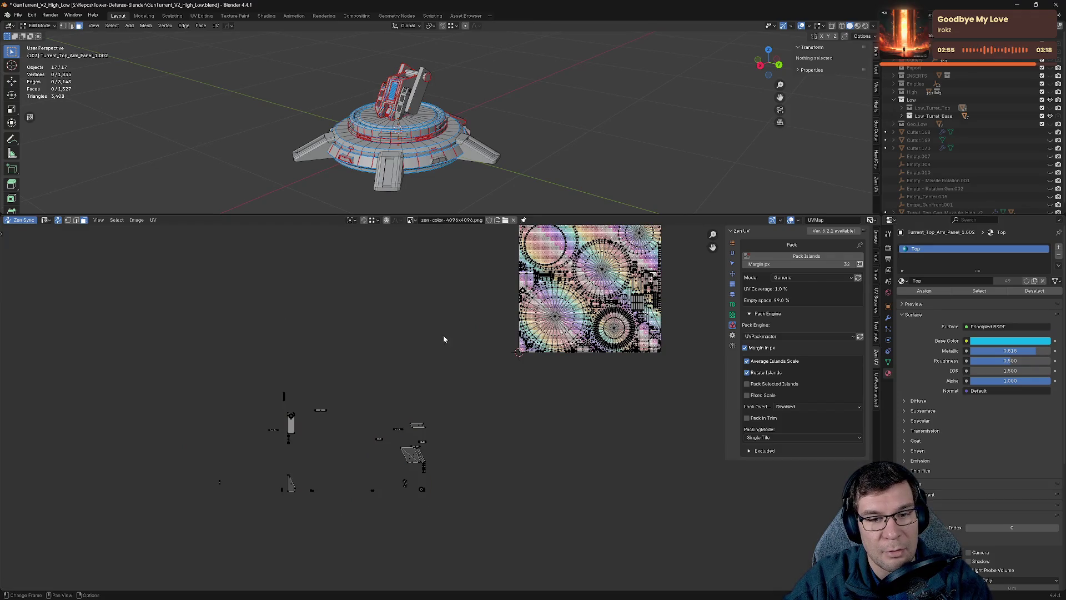
Select all base UV islands and stack identical islands onto each other with Zen UV.
middle_drag(443, 336, 393, 397)
drag(435, 265, 639, 449)
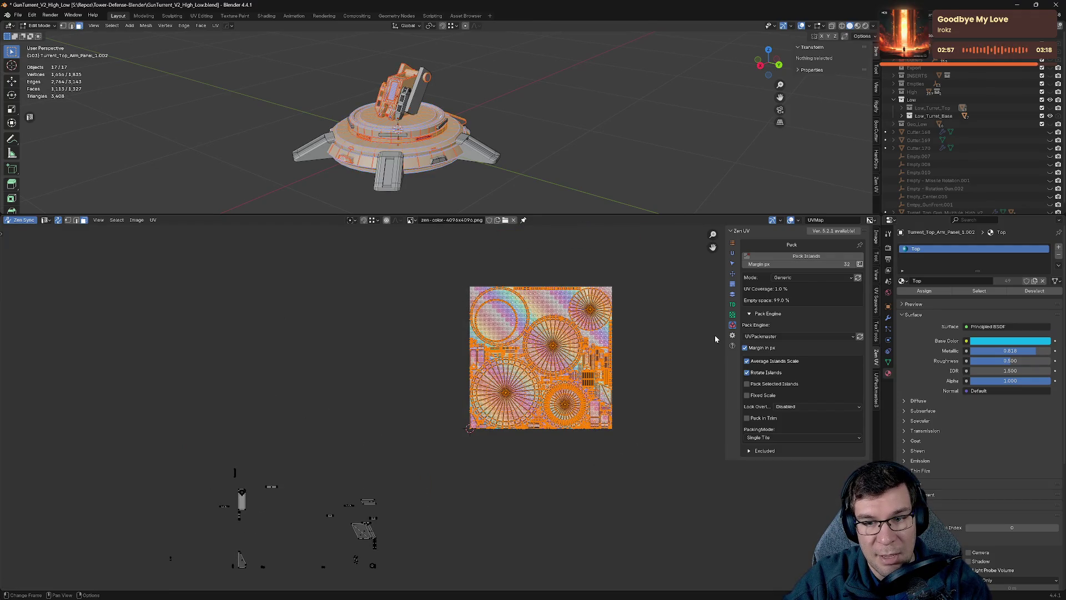
click(732, 294)
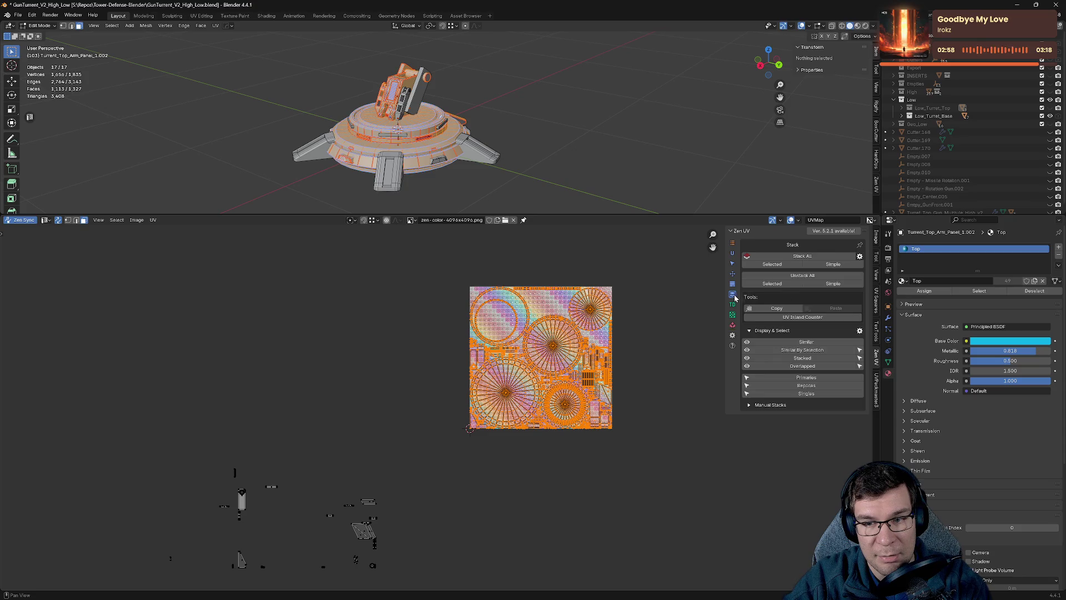
click(793, 260)
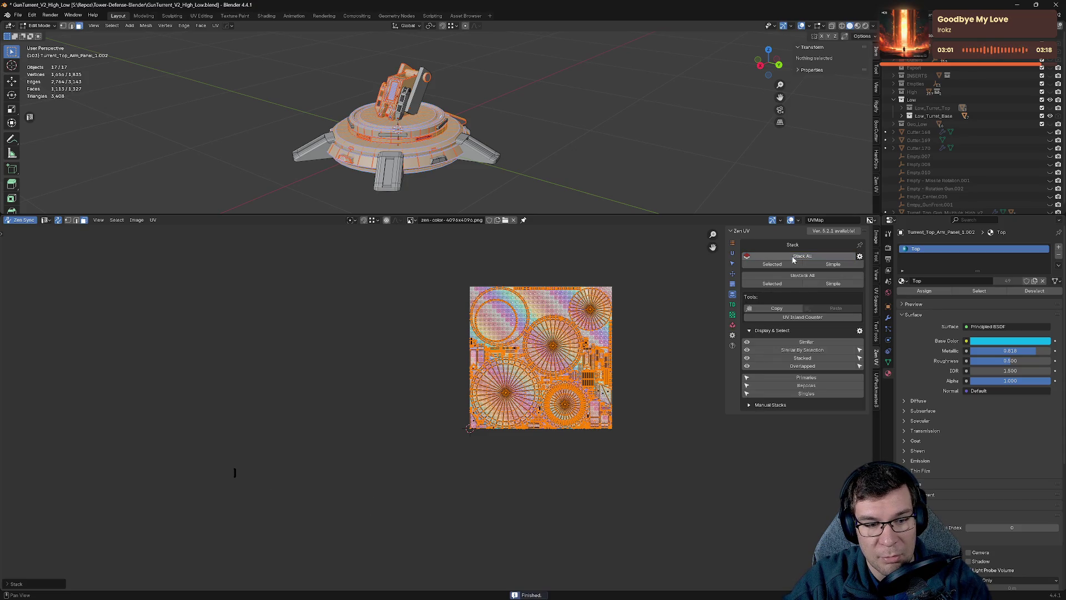
key(g)
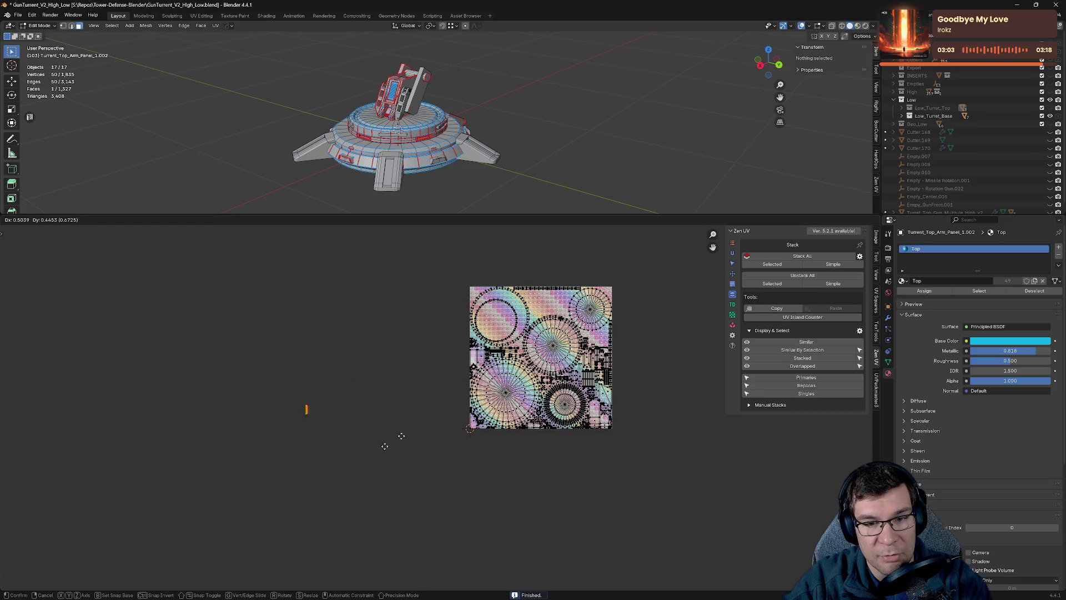
click(611, 353)
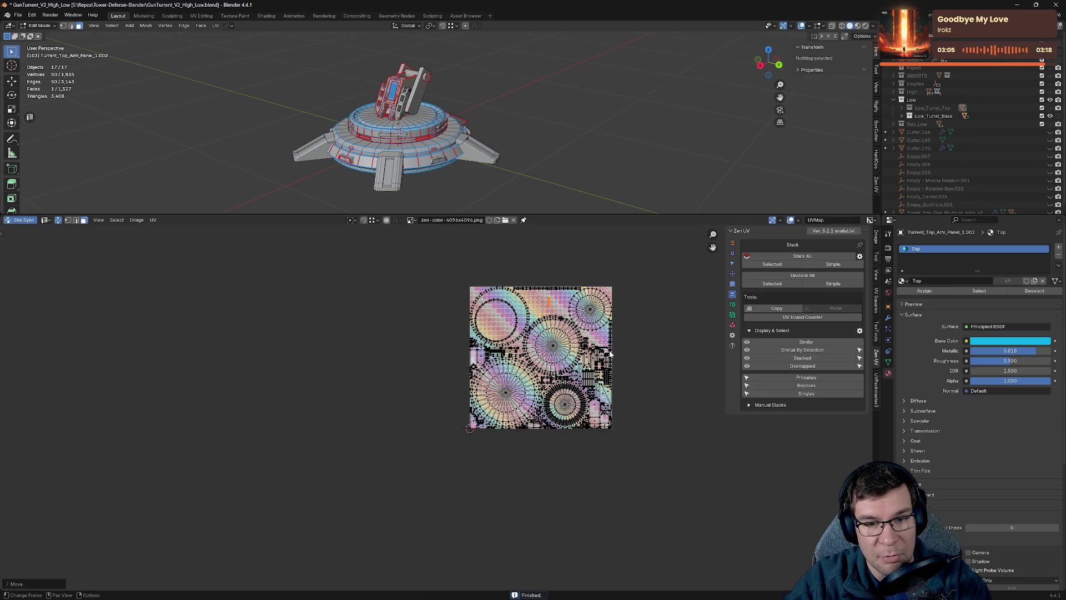
click(644, 378)
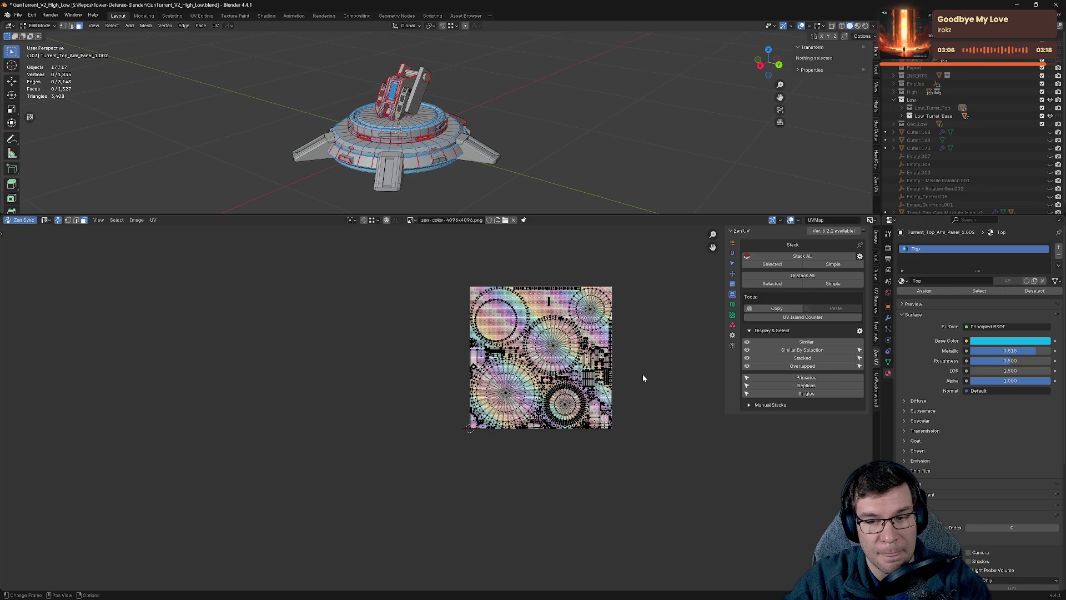
Move the stacked duplicates 1 unit right along X, then bring one island back with -1.
click(828, 383)
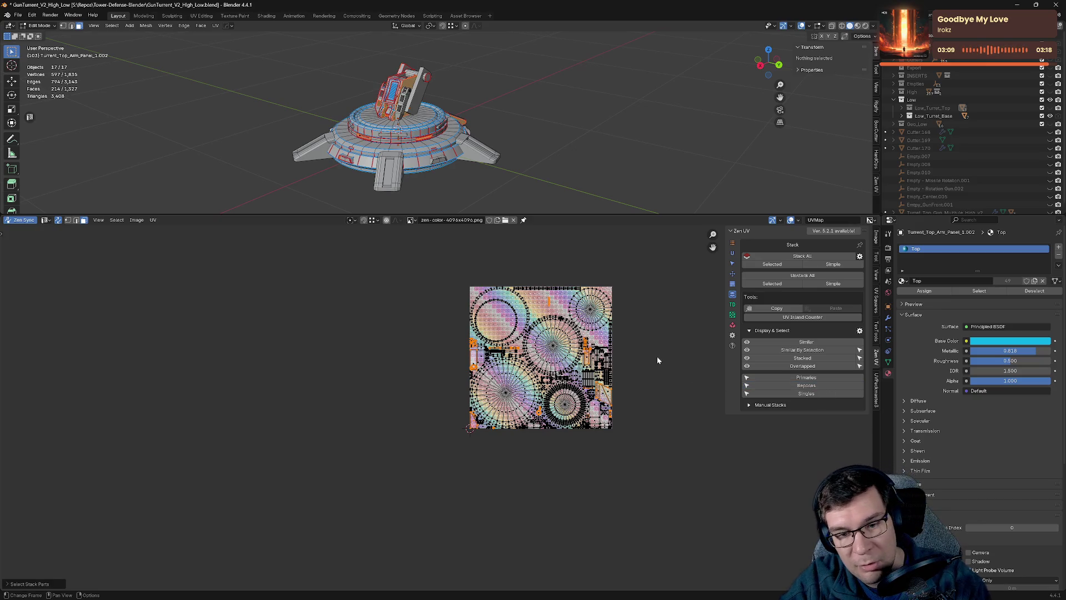
key(g)
key(x)
key(1)
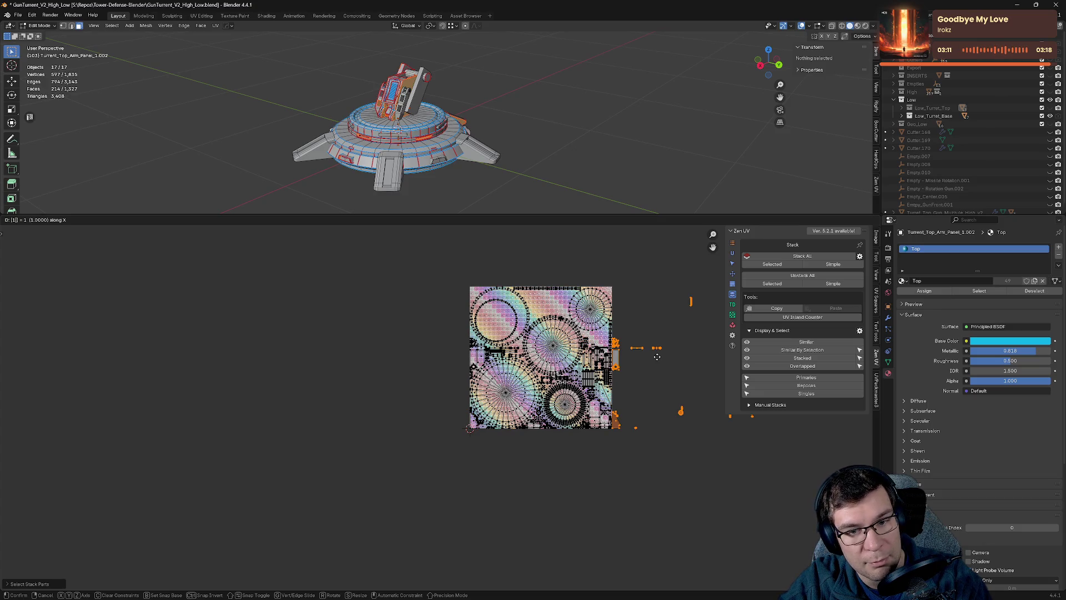
key(Return)
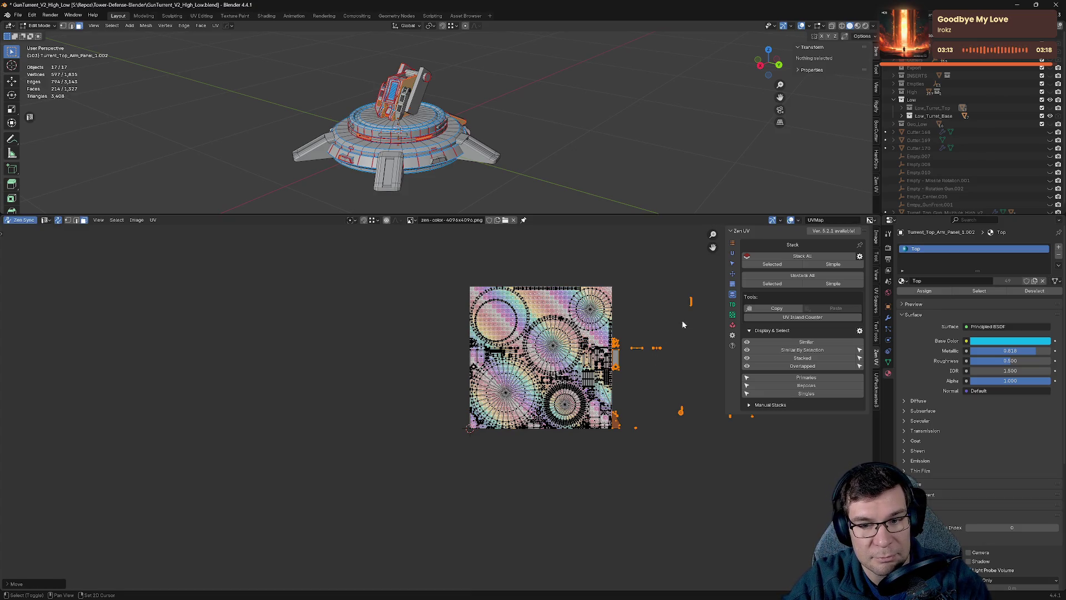
drag(683, 261, 702, 325)
text(gx)
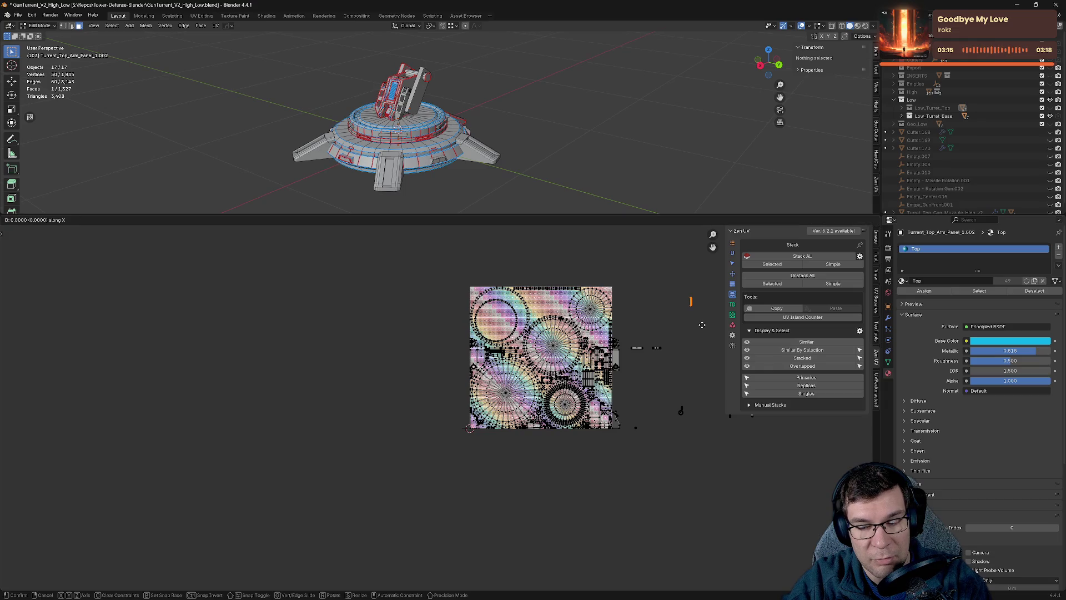
text(-1)
key(Return)
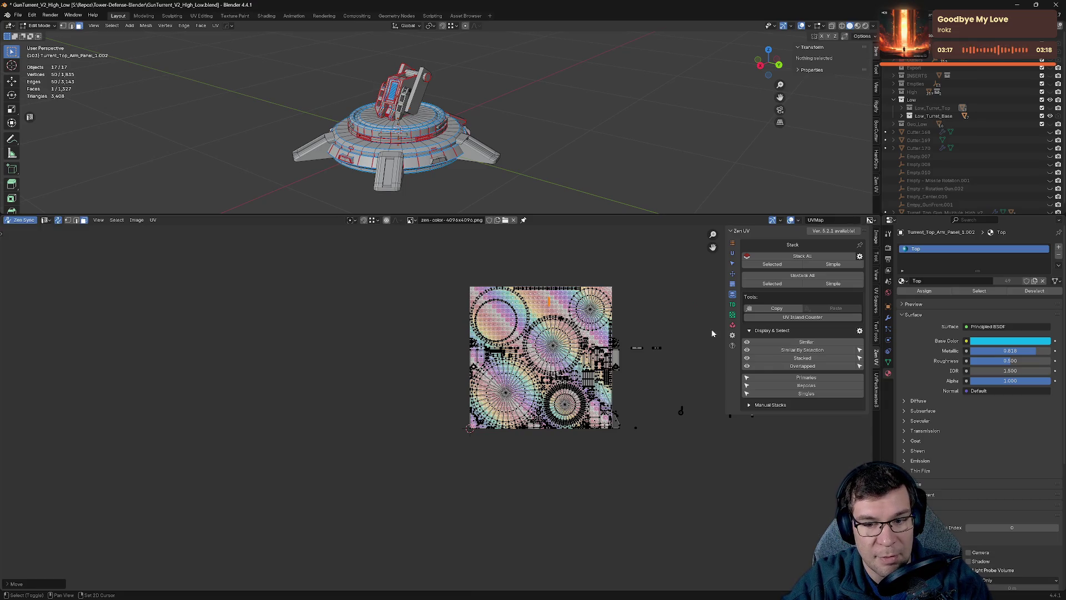
Frame the checker tile in the UV view and save the blend file.
shift+middle_drag(712, 329, 574, 309)
scroll(574, 313, up, 3)
shift+middle_drag(639, 338, 495, 387)
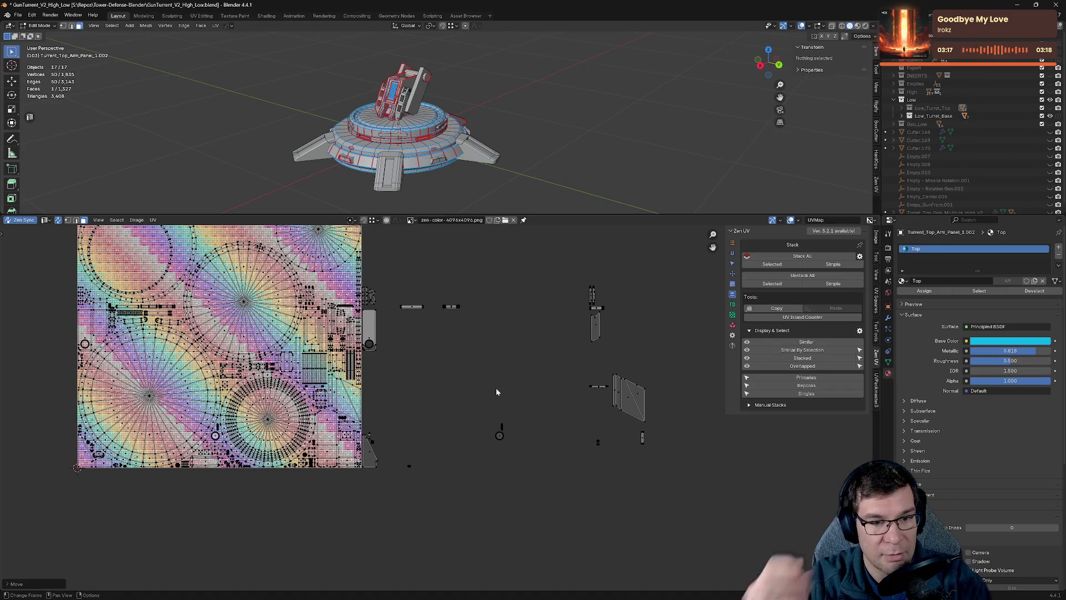
key(ctrl+s)
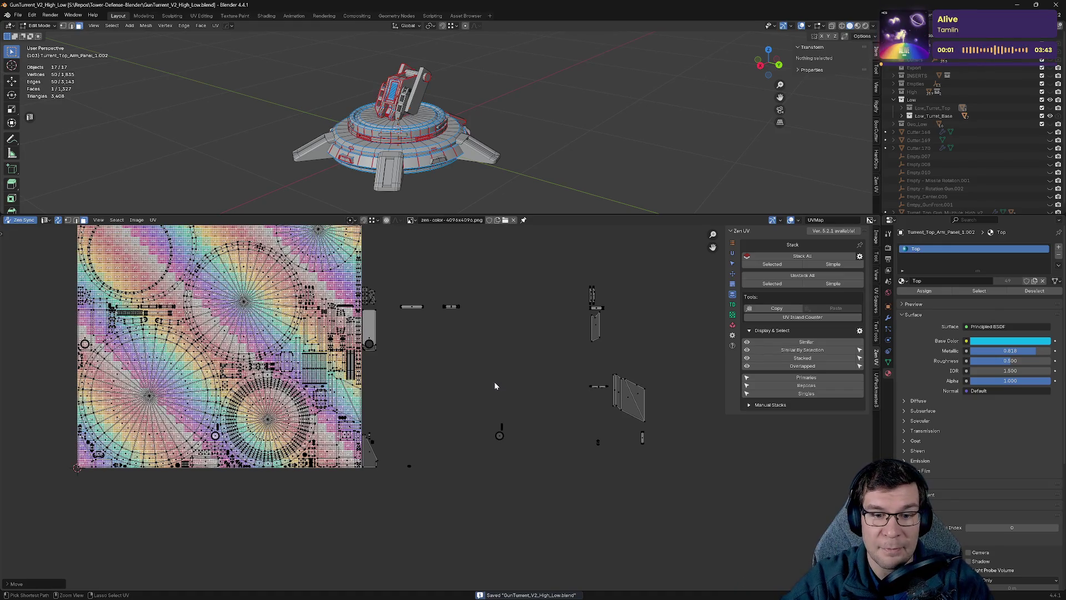
drag(654, 213, 644, 387)
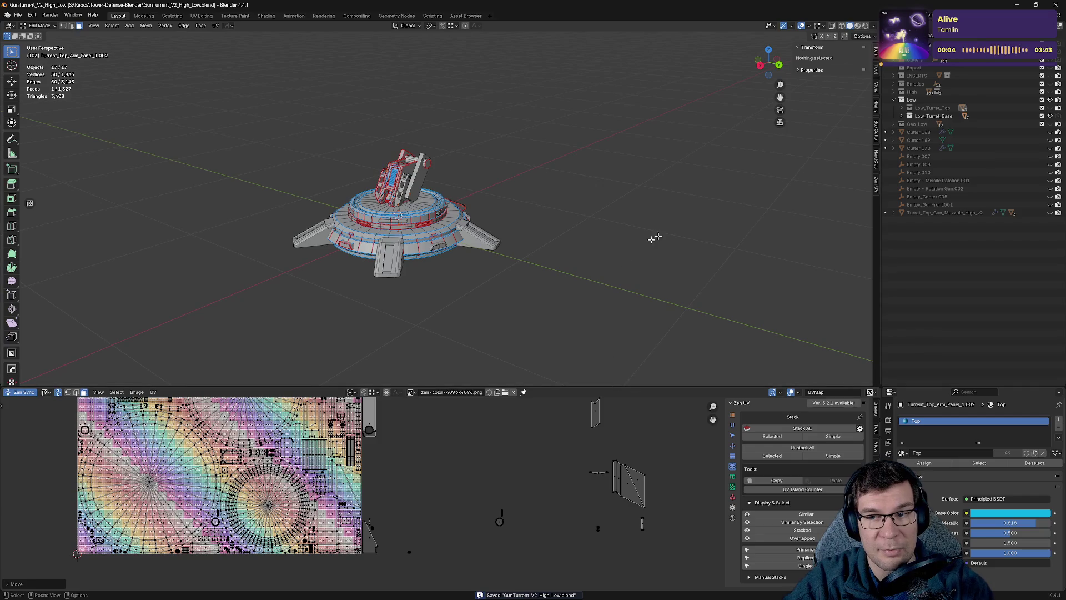
Hide Low_Turret_Base, show Low_Turret_Top, and edit all the turret-top parts.
click(1050, 116)
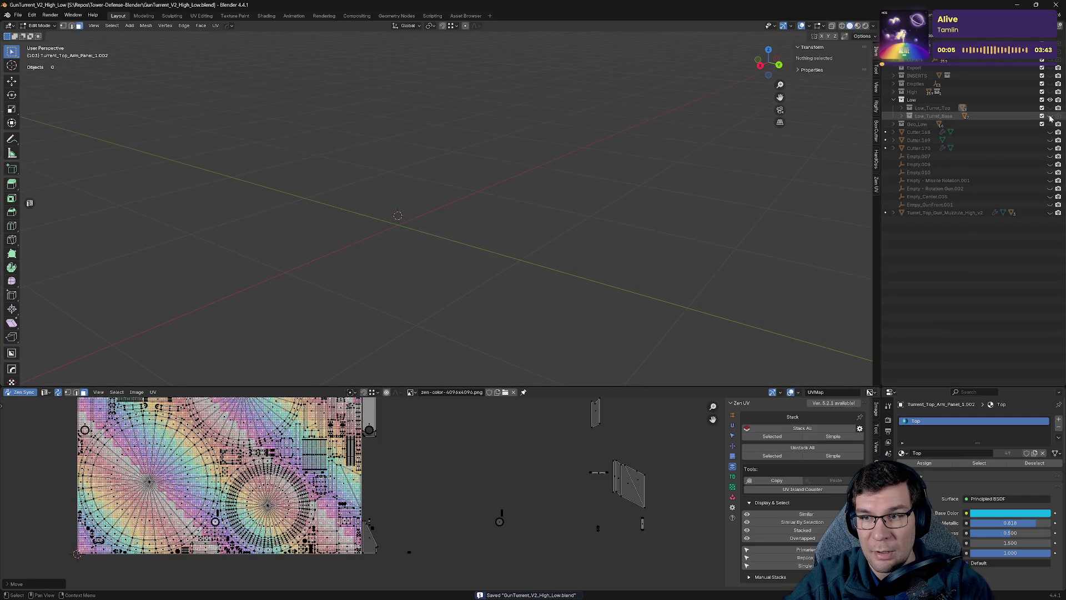
click(1050, 109)
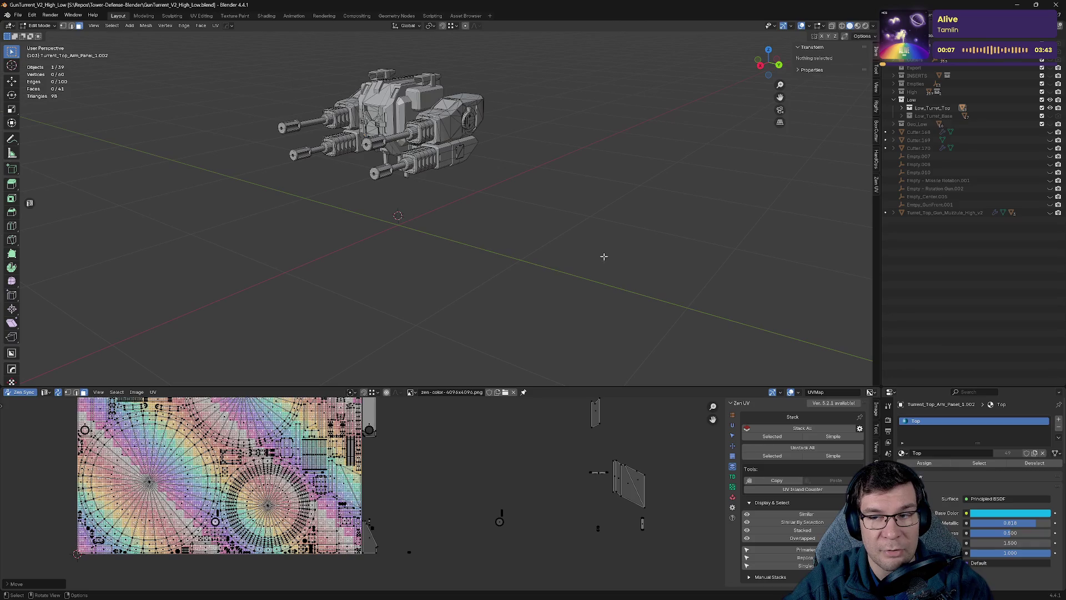
click(1050, 108)
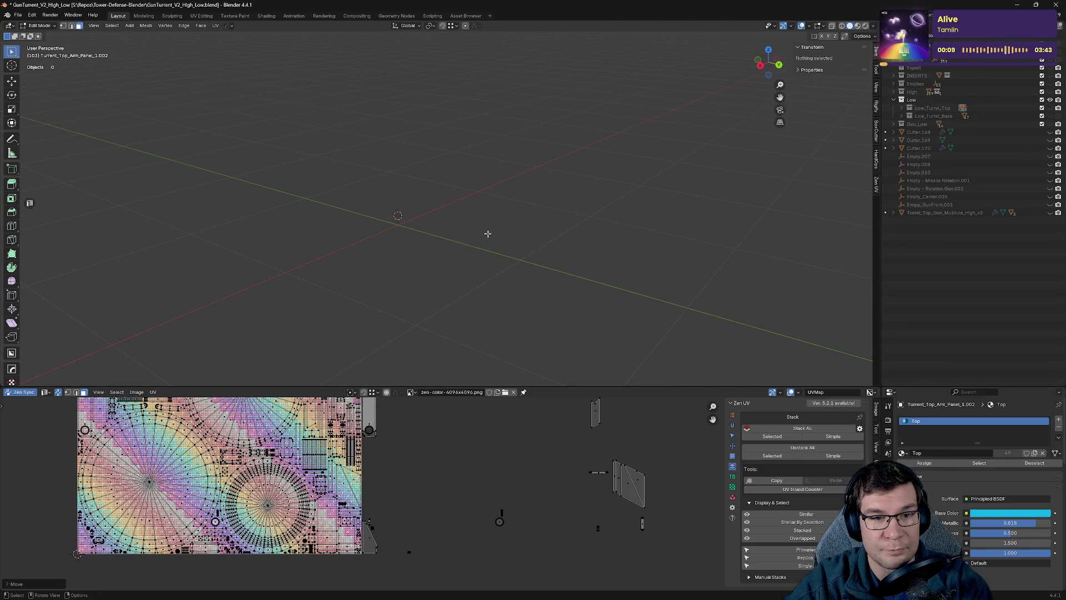
key(Tab)
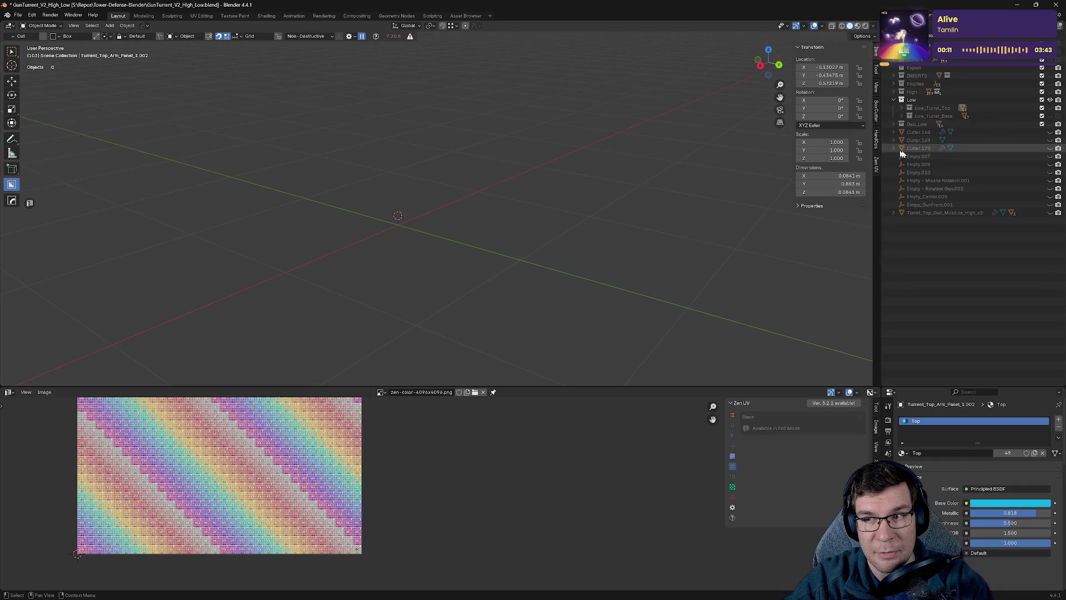
click(1050, 108)
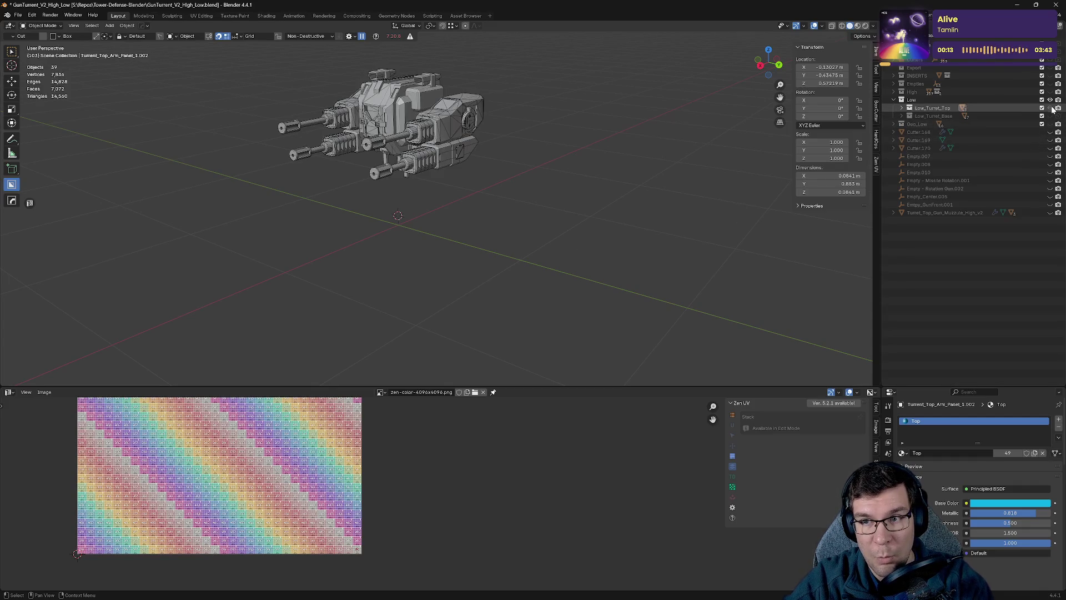
key(a)
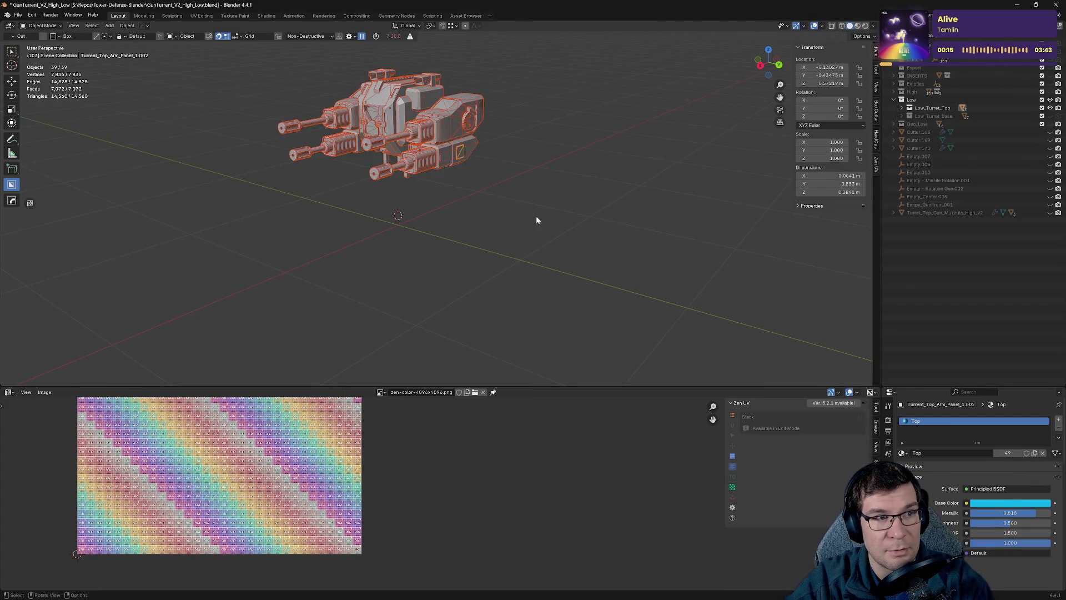
key(Tab)
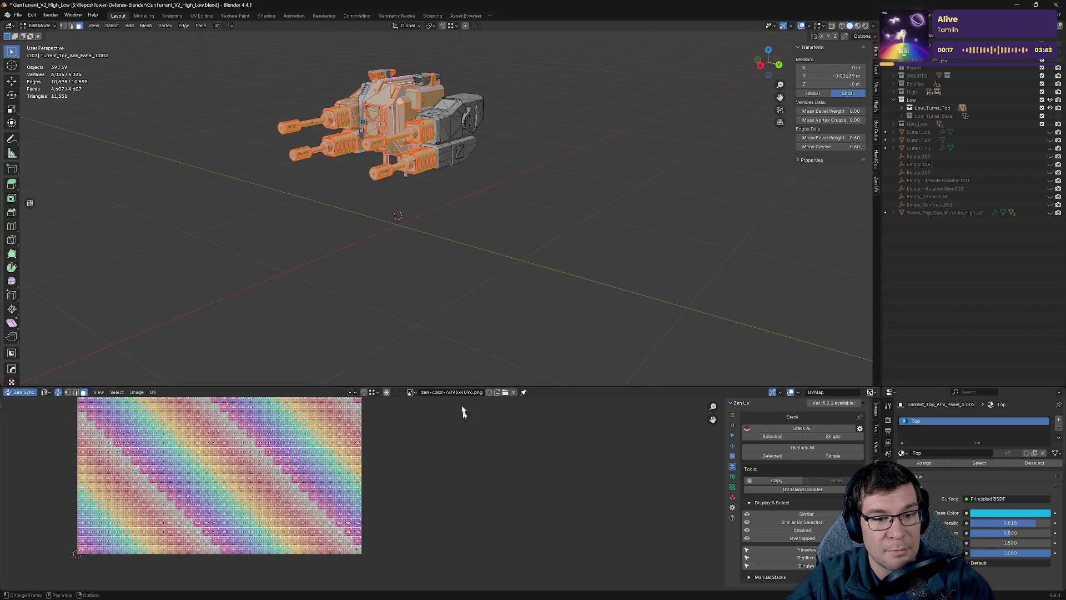
Enlarge the UV editor over the turret-top layout and deselect all mesh elements.
middle_drag(471, 480, 529, 517)
scroll(529, 516, down, 6)
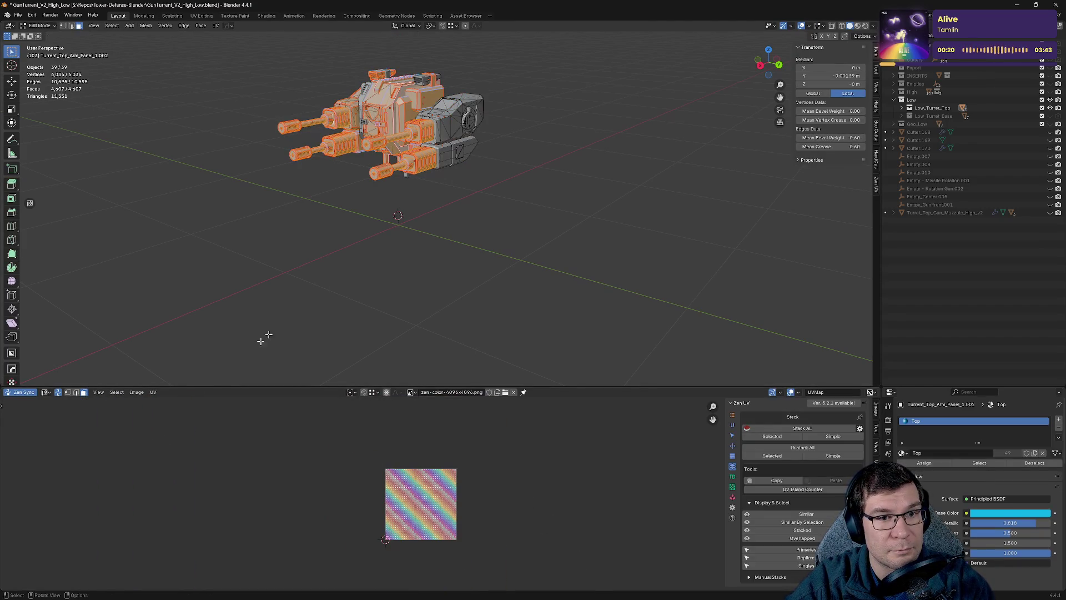
mouse_move(541, 192)
middle_down()
mouse_move(511, 289)
mouse_move(477, 539)
middle_up()
scroll(475, 492, down, 4)
scroll(476, 492, up, 2)
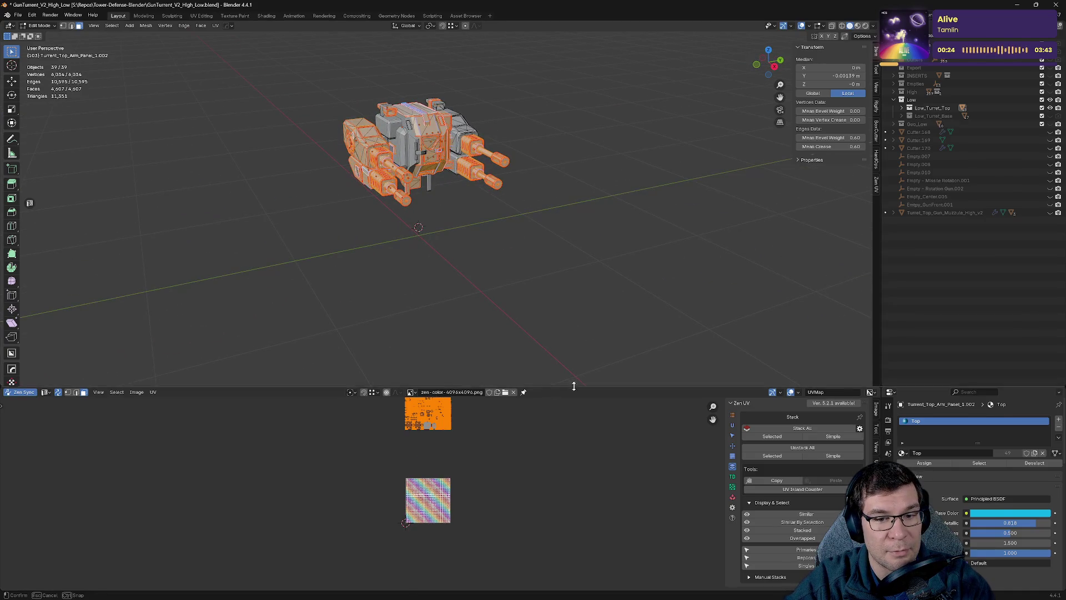
drag(568, 383, 621, 104)
key(alt+a)
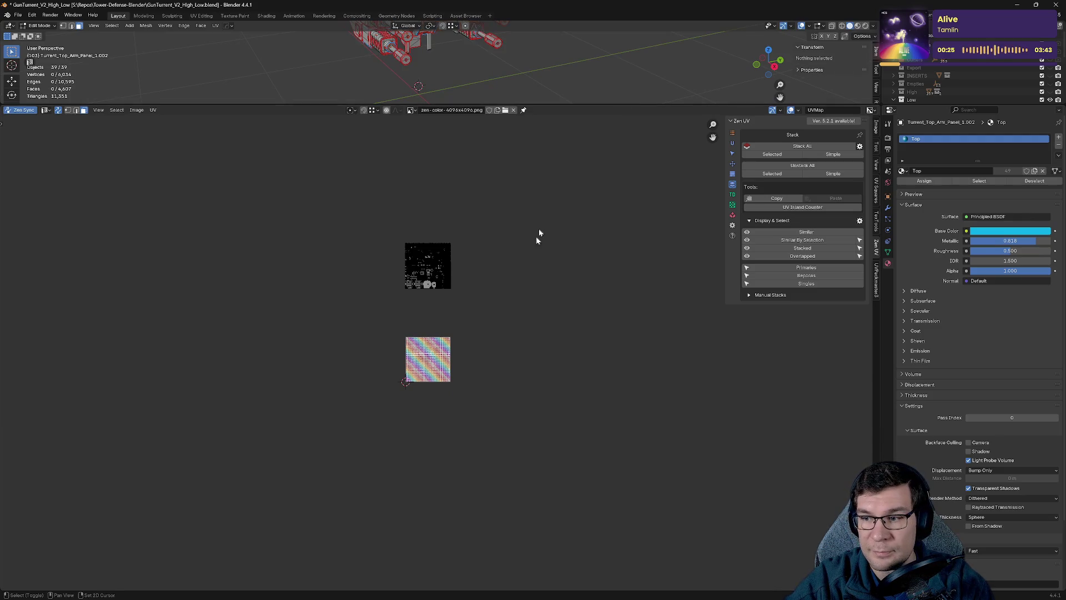
Select the stacked duplicate turret-top islands and move them beside the checker tile.
key(a)
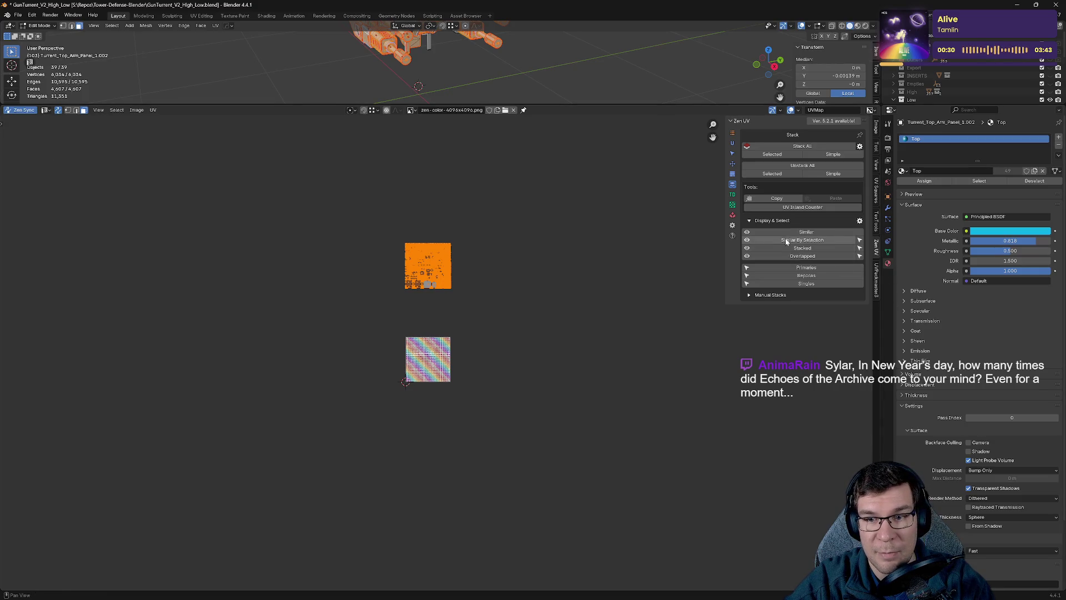
click(806, 276)
key(g)
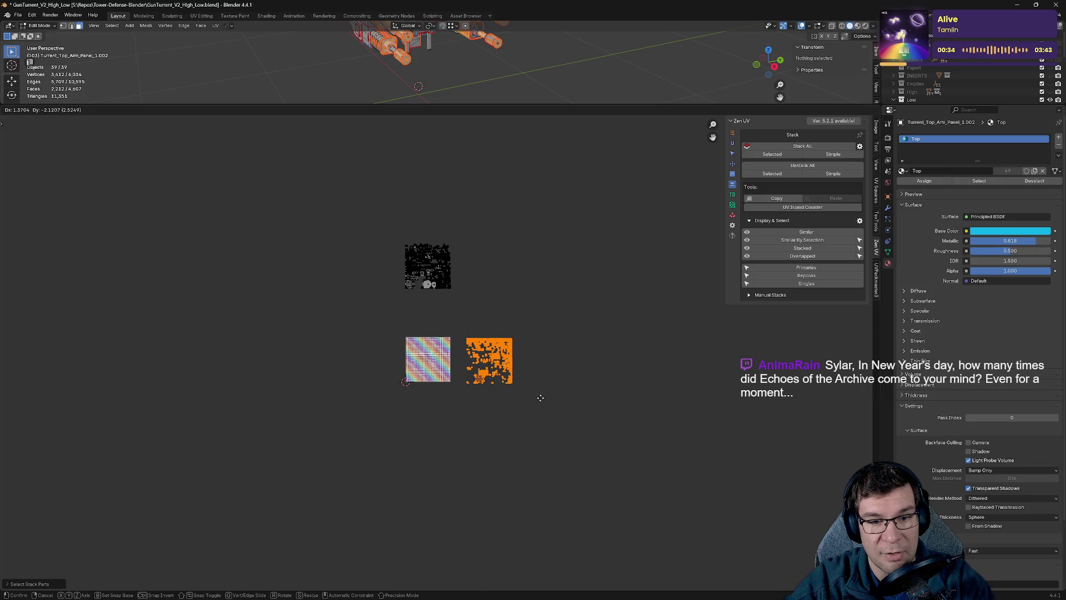
click(540, 396)
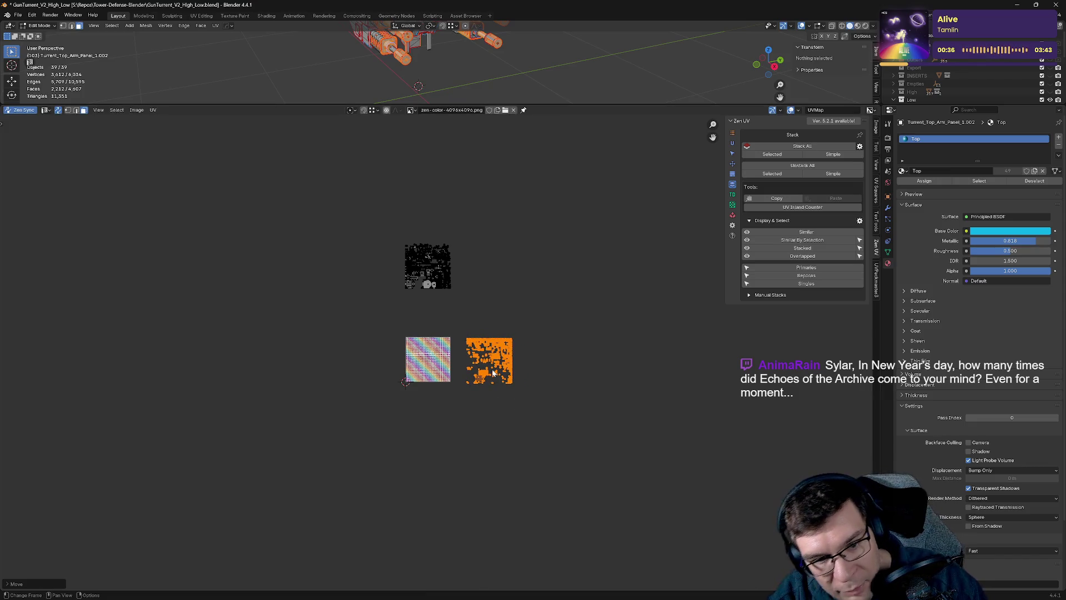
scroll(440, 353, up, 6)
Hide the selected parts and box-select all remaining visible UV islands for packing.
key(h)
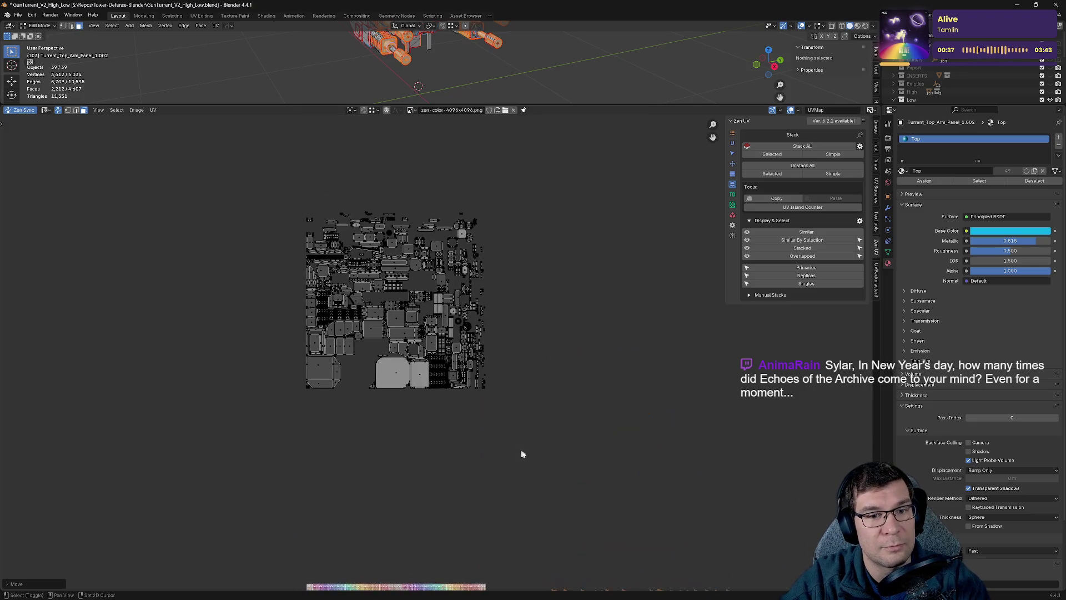
mouse_move(239, 167)
mouse_down()
mouse_move(384, 369)
mouse_move(525, 474)
mouse_up()
click(524, 449)
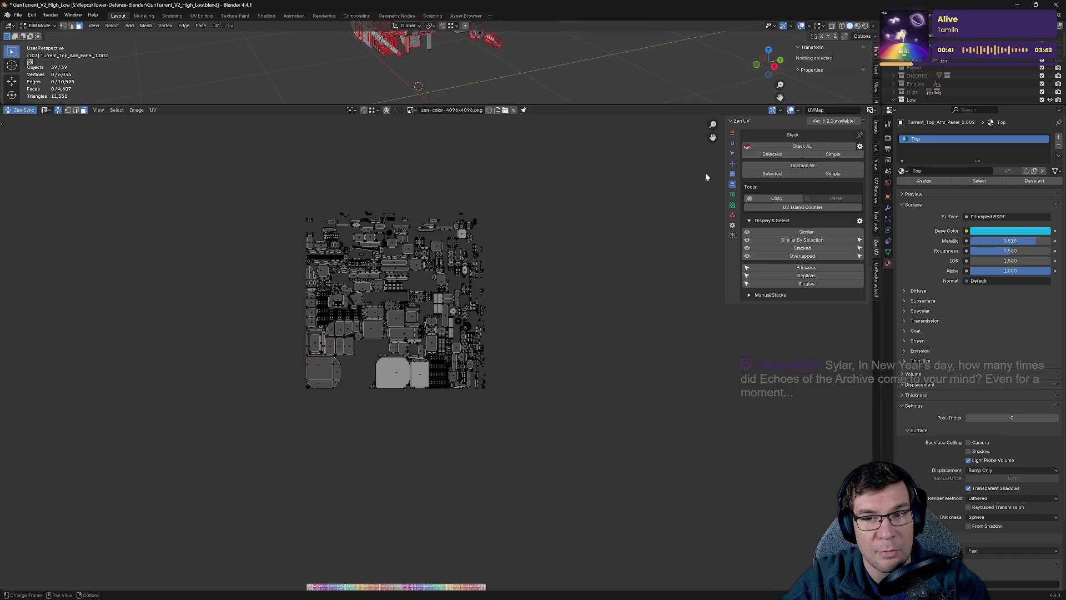
click(732, 215)
Pack the visible turret-top islands, reveal everything, and Stack All matching islands.
click(793, 146)
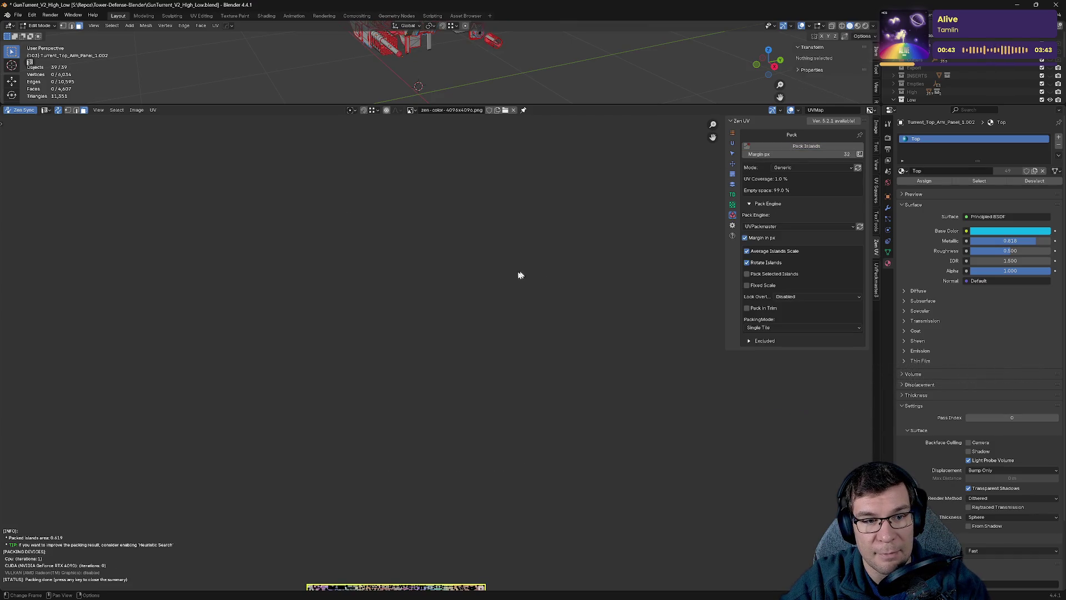
key(alt+h)
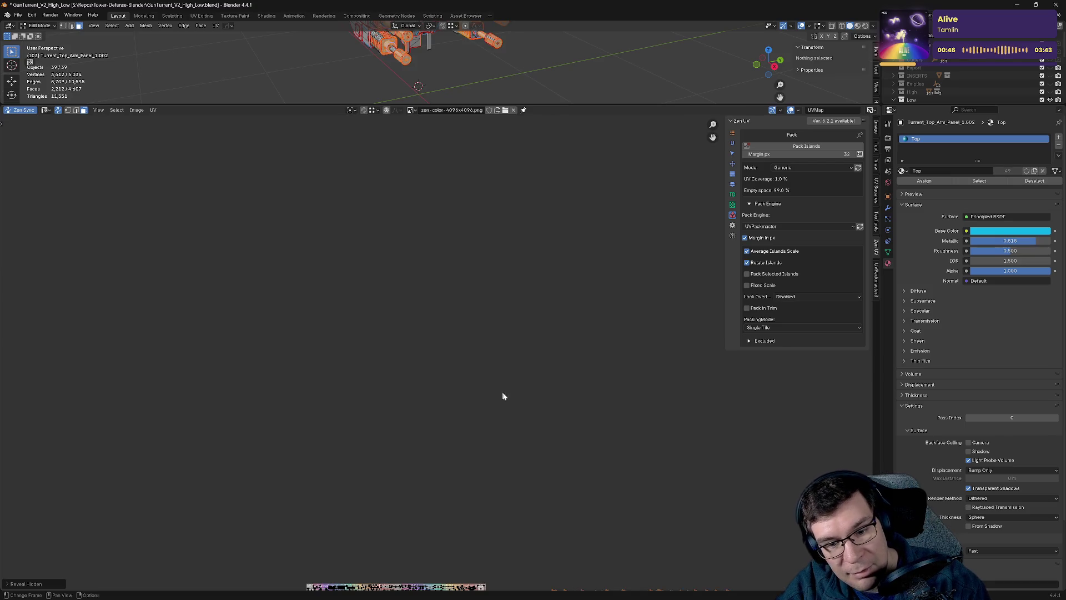
drag(291, 196, 467, 401)
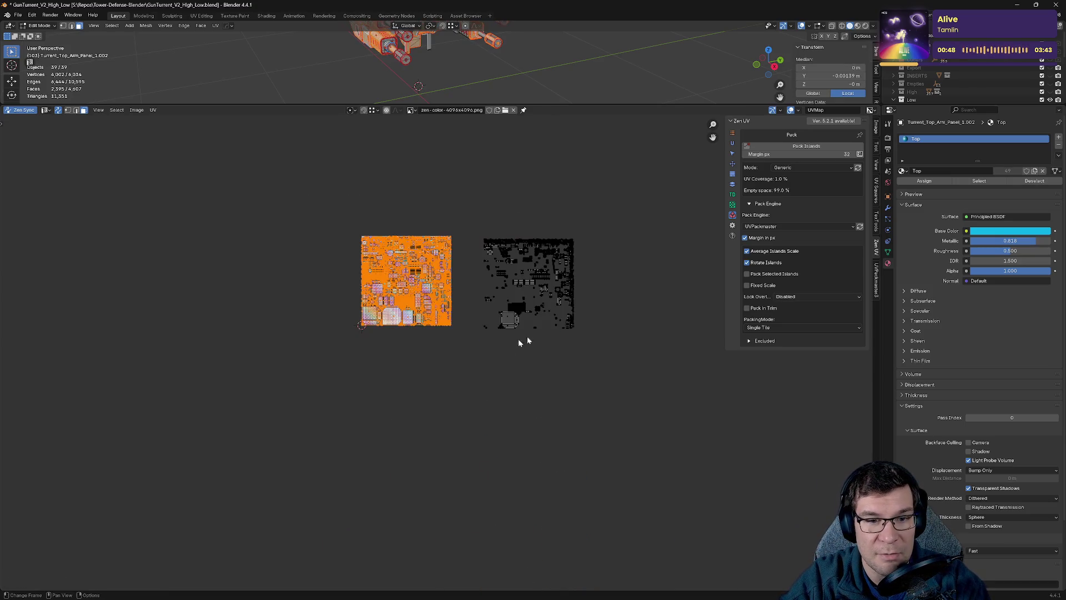
click(733, 184)
click(801, 146)
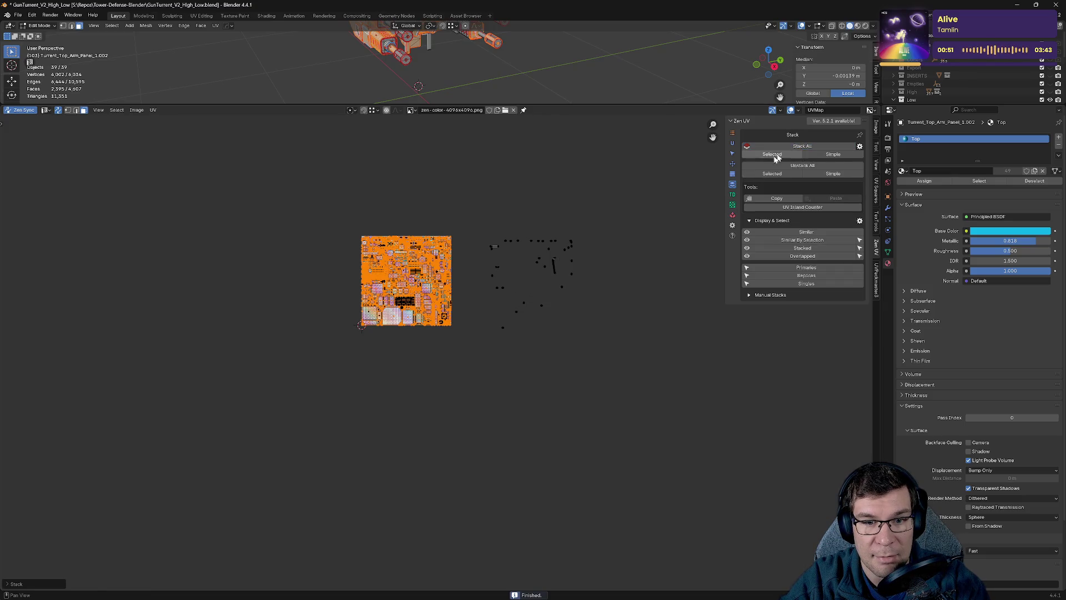
middle_drag(595, 271, 488, 381)
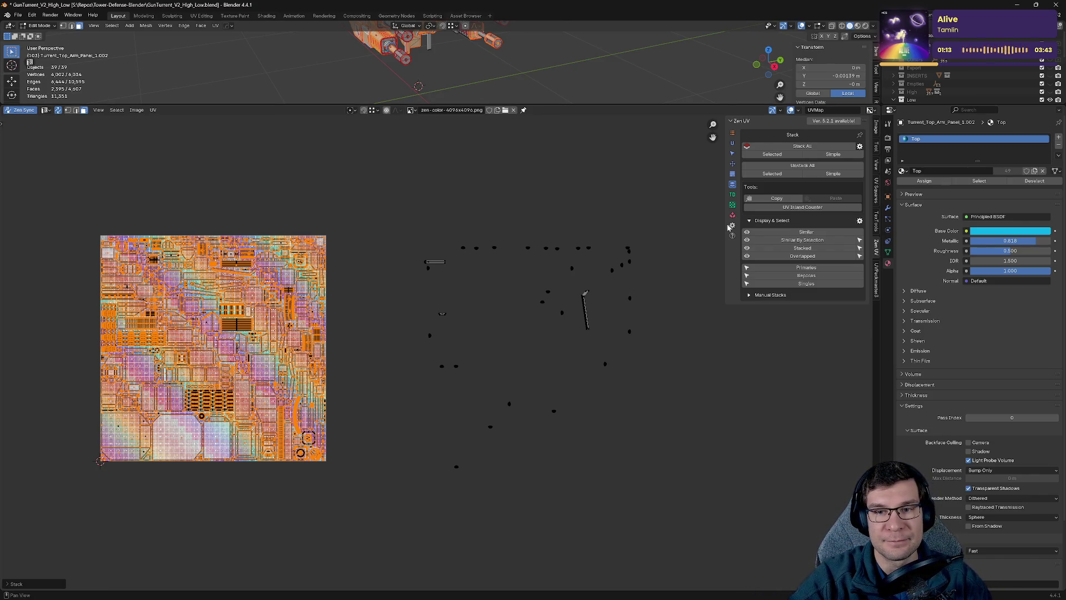
Deselect all and repack the turret-top islands to fill the 0–1 checker tile.
scroll(346, 305, up, 4)
scroll(574, 289, down, 3)
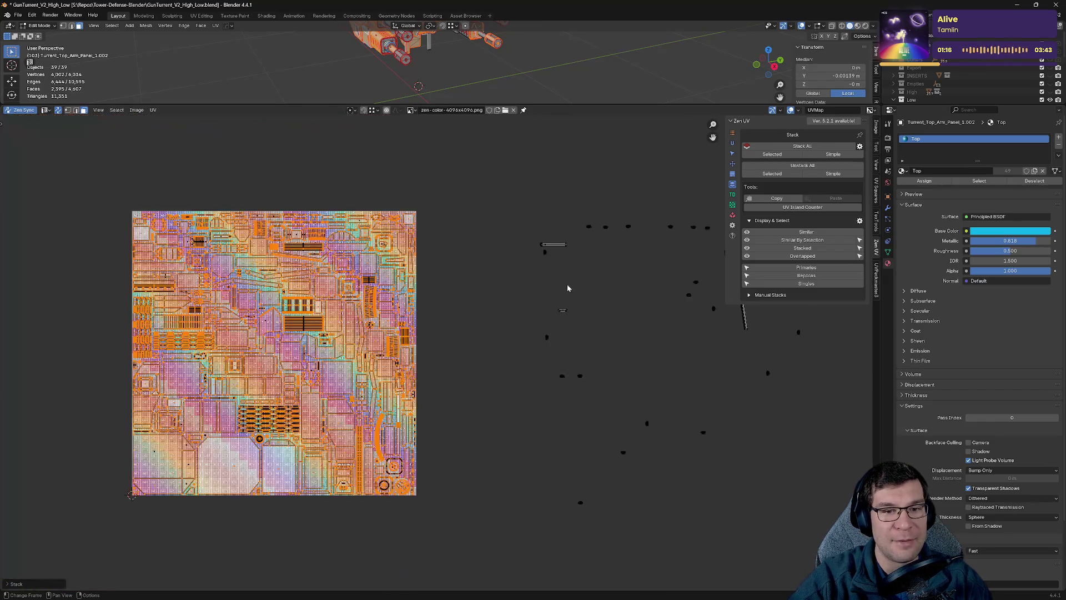
key(alt+a)
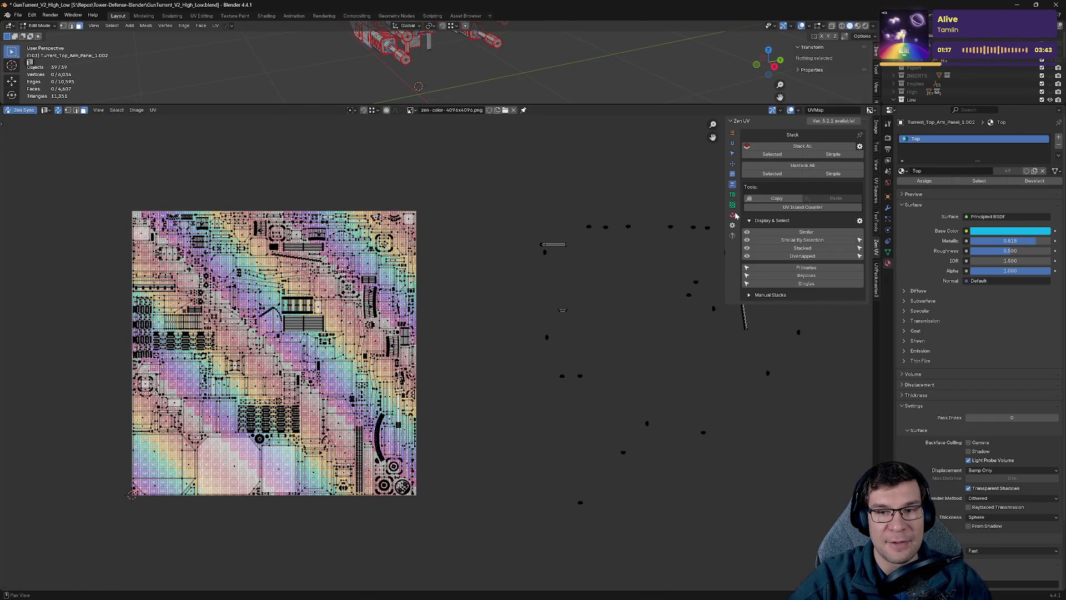
click(733, 215)
click(806, 146)
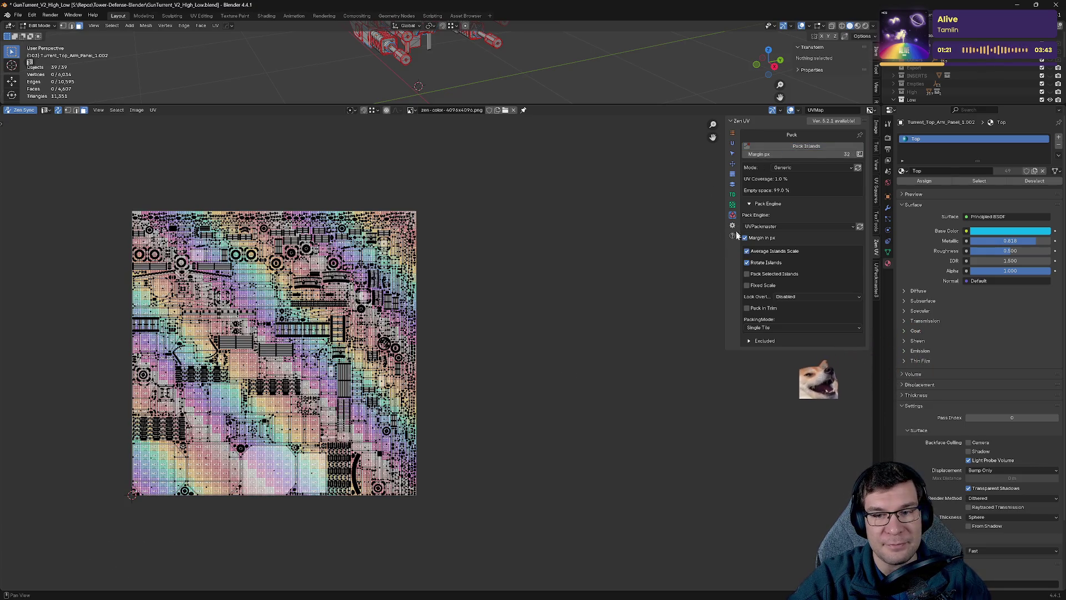
click(733, 206)
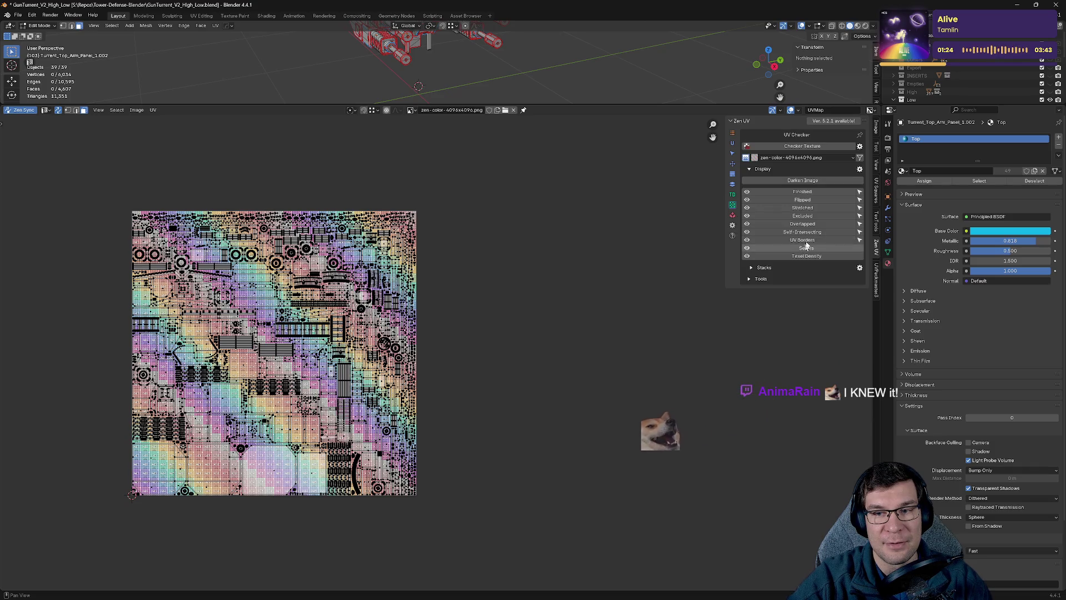
click(732, 214)
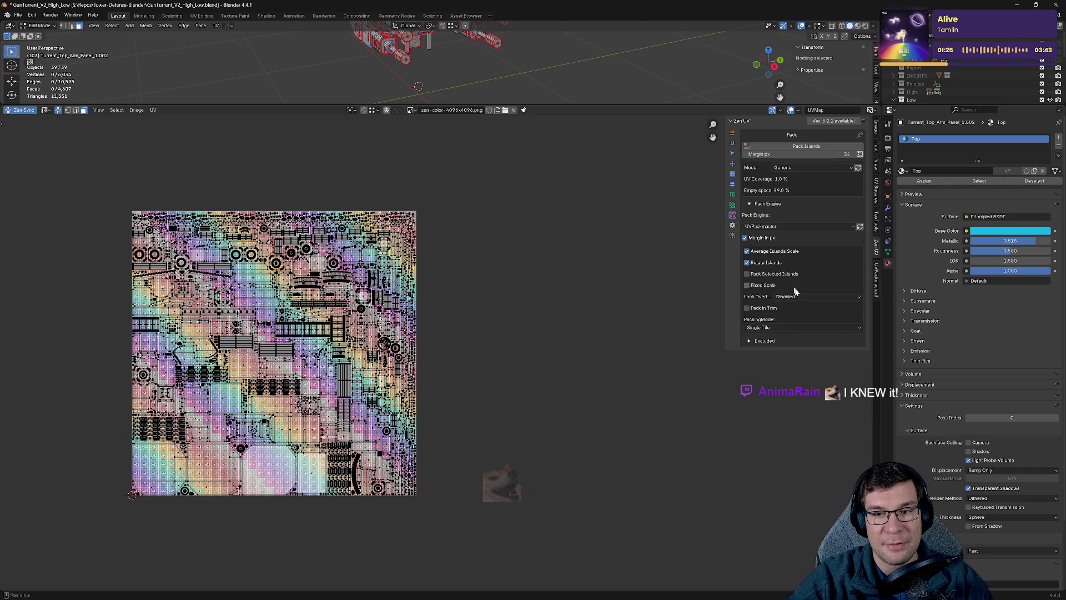
click(734, 205)
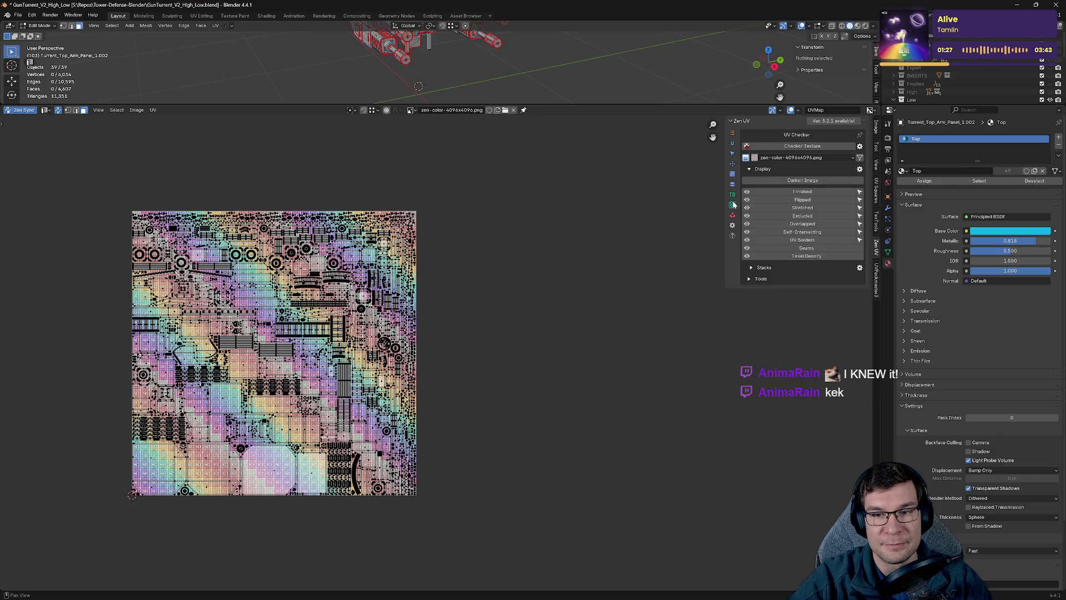
Select the stacked duplicate islands and move them one tile left along X (-1).
click(732, 183)
click(806, 275)
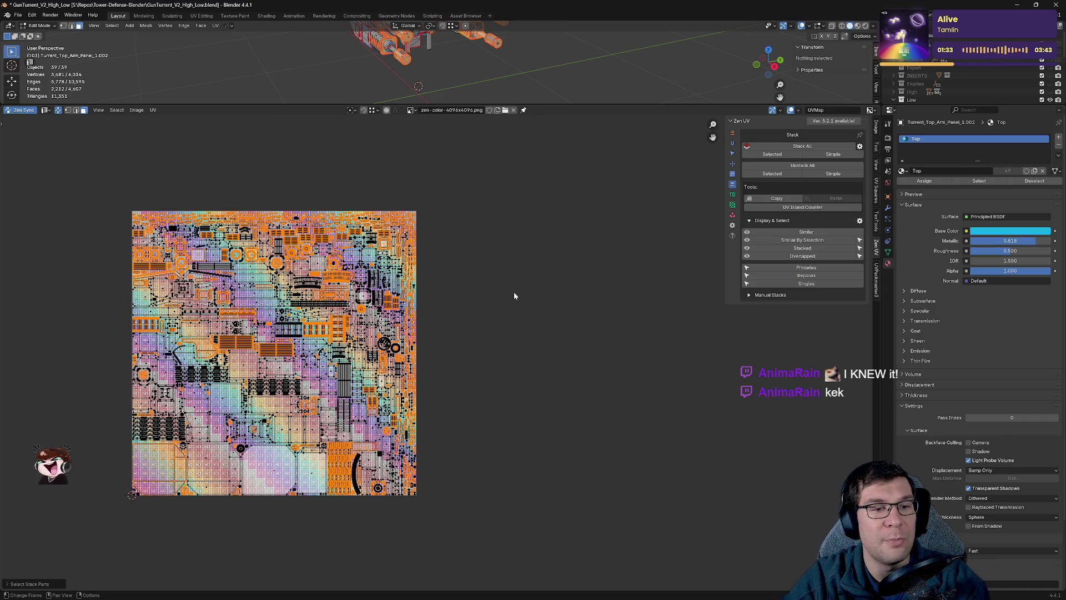
key(g)
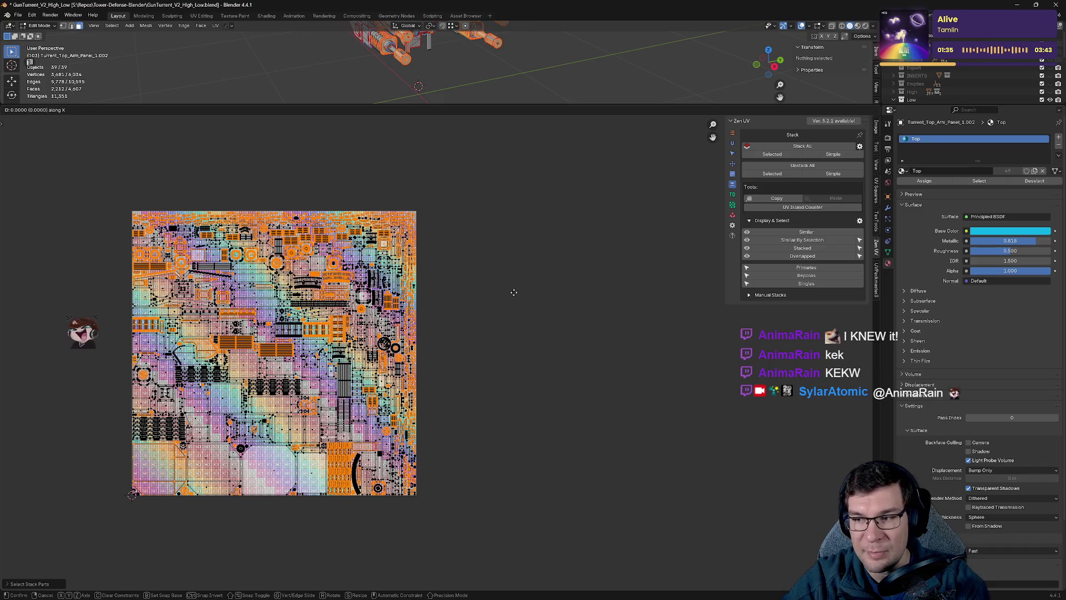
key(x)
key(minus)
key(1)
key(Return)
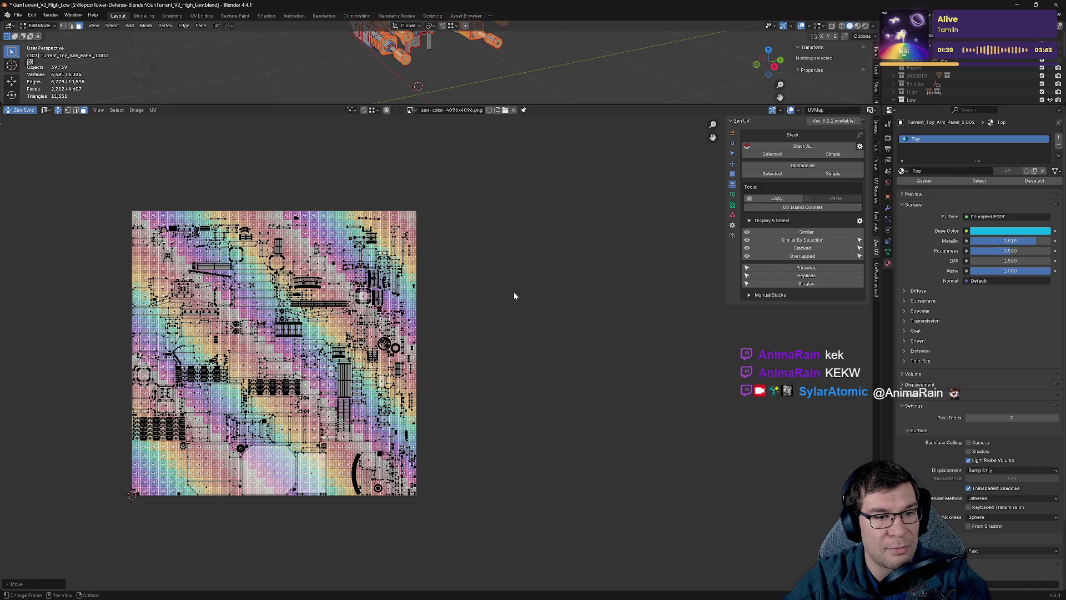
Move the stacked duplicates along X by 4 into the tile right of the checker tile.
scroll(512, 293, down, 6)
key(g)
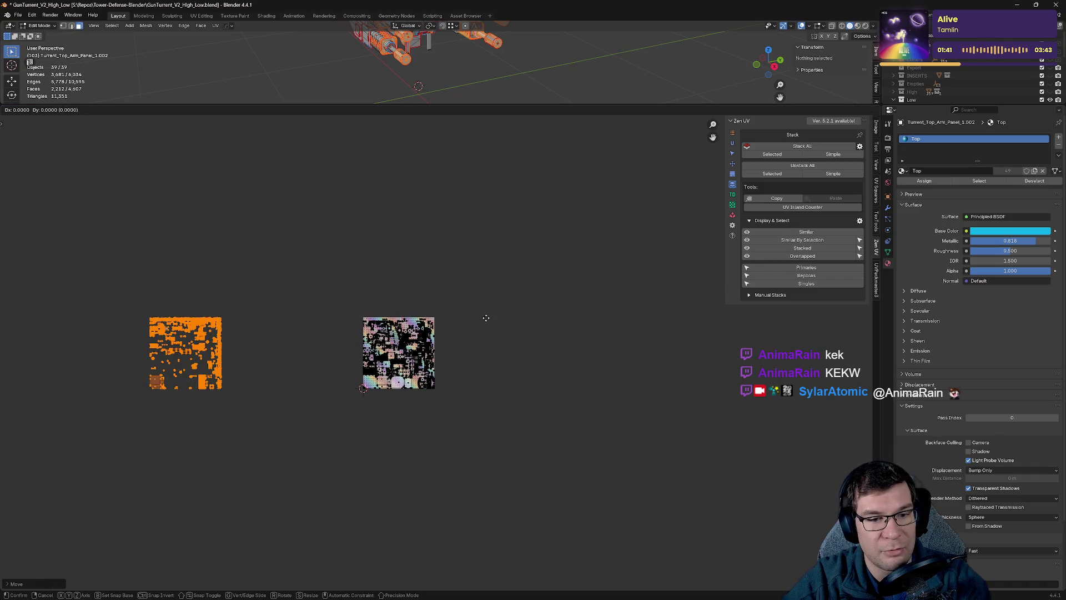
text(x)
text(-2)
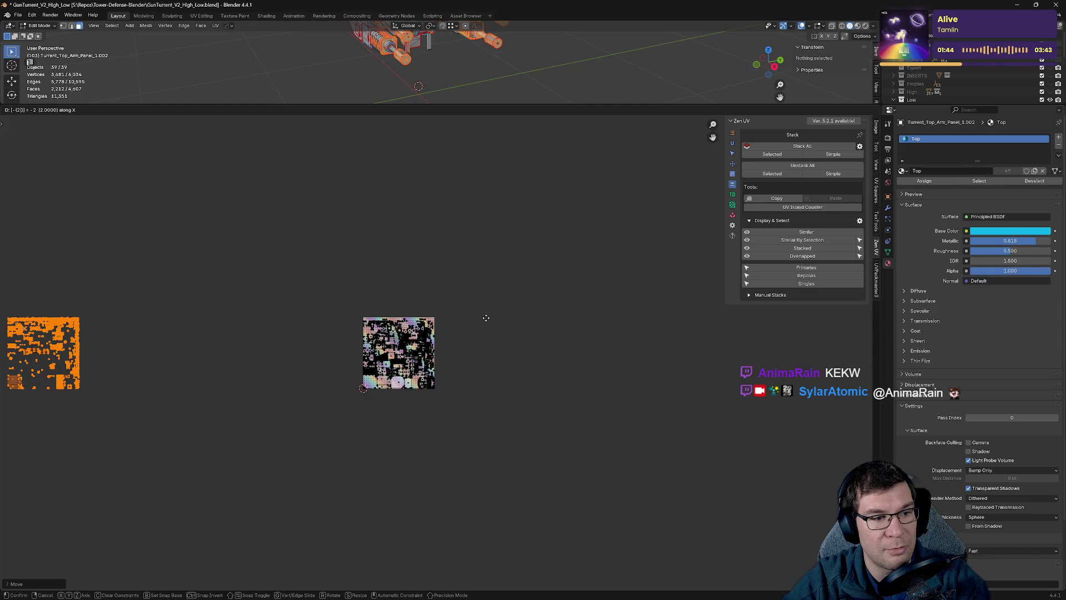
key(Escape)
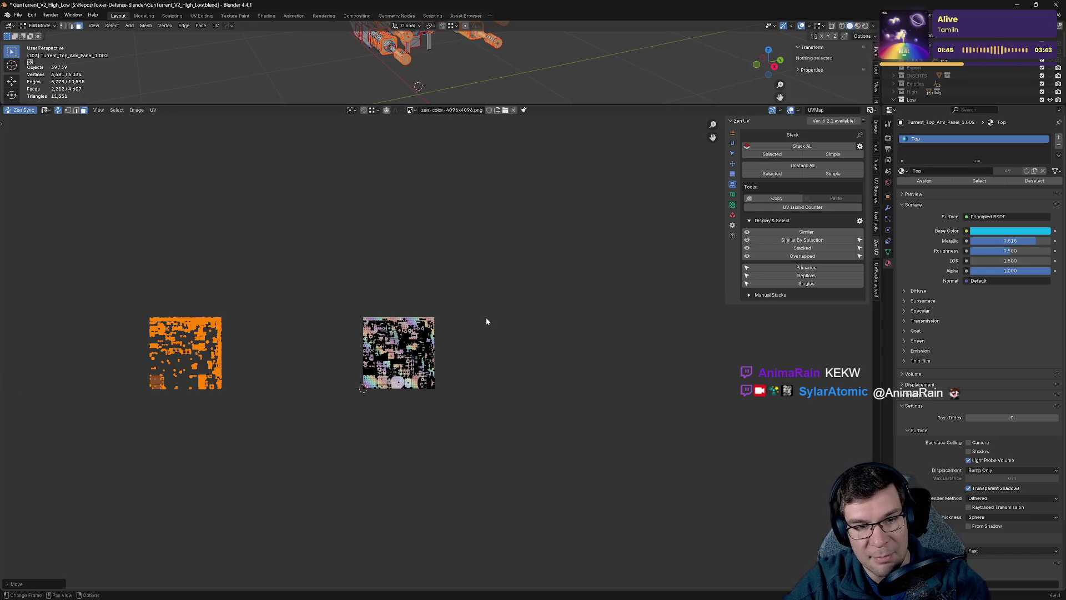
text(gx)
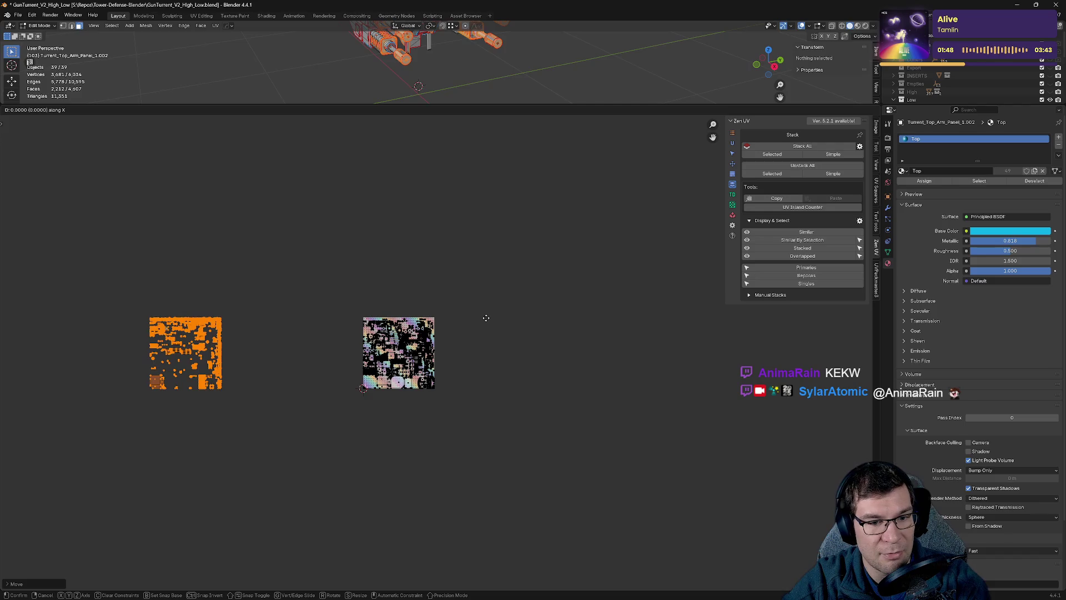
text(4)
key(Return)
Deselect all islands and save GunTurrent_V2_High_Low.blend.
scroll(493, 284, up, 7)
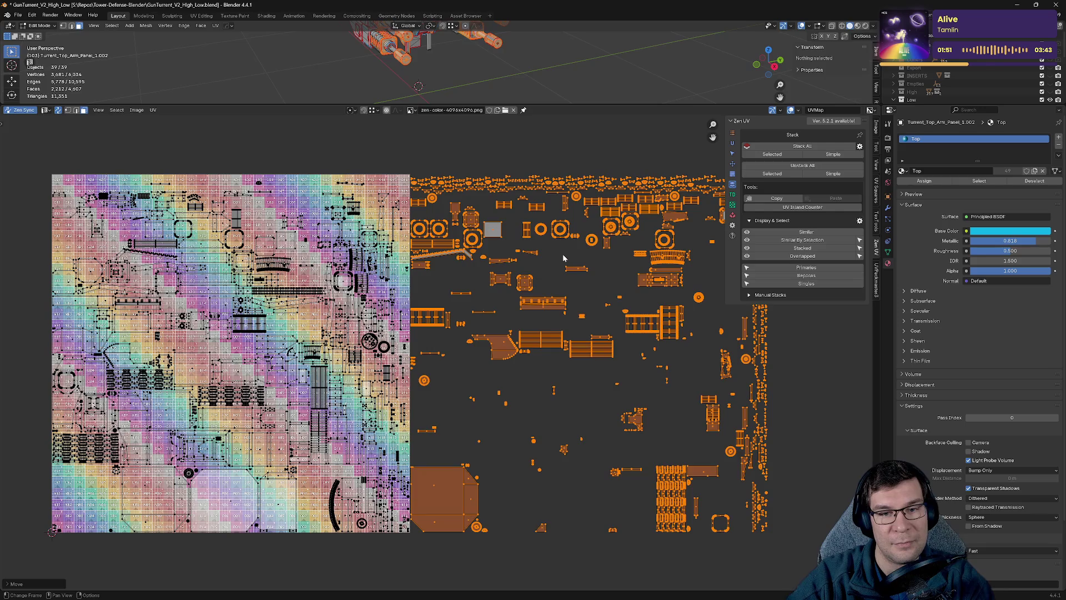
key(alt+a)
key(ctrl+s)
middle_drag(590, 290, 541, 275)
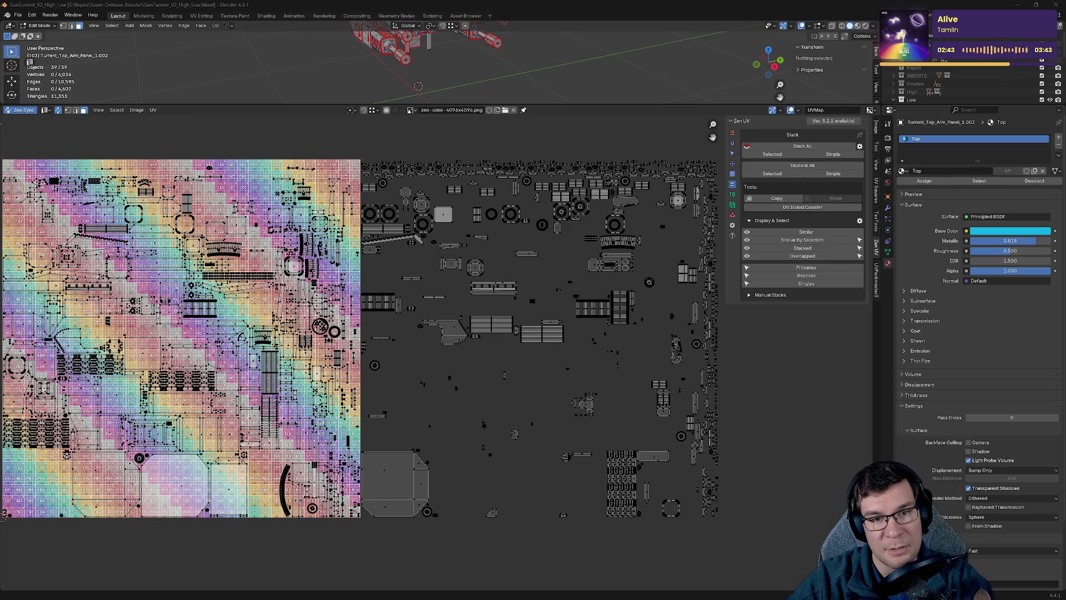
scroll(506, 204, down, 2)
middle_drag(507, 205, 613, 213)
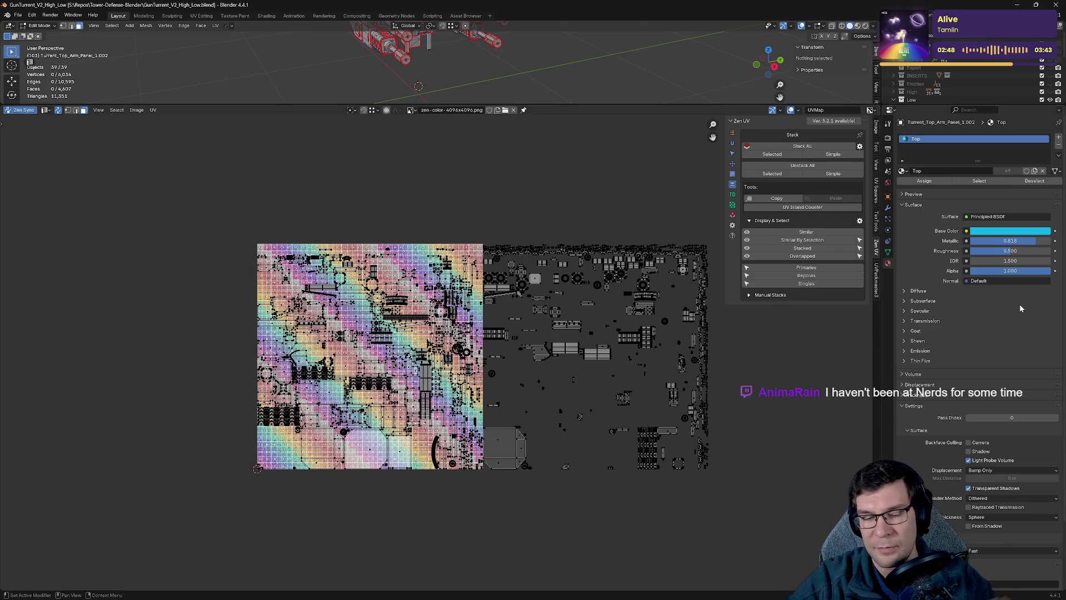